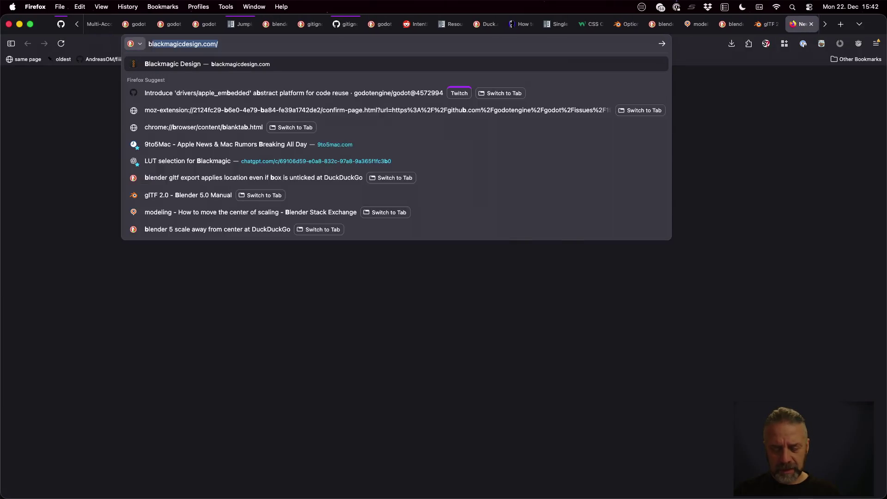
Search DuckDuckGo for 'blender gltf export mesh ignoring global position'.
text(lender)
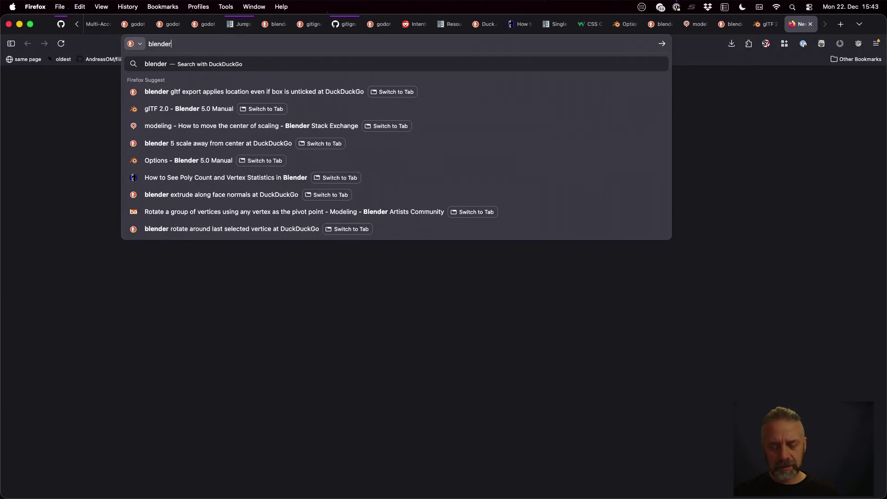
text( gltf e)
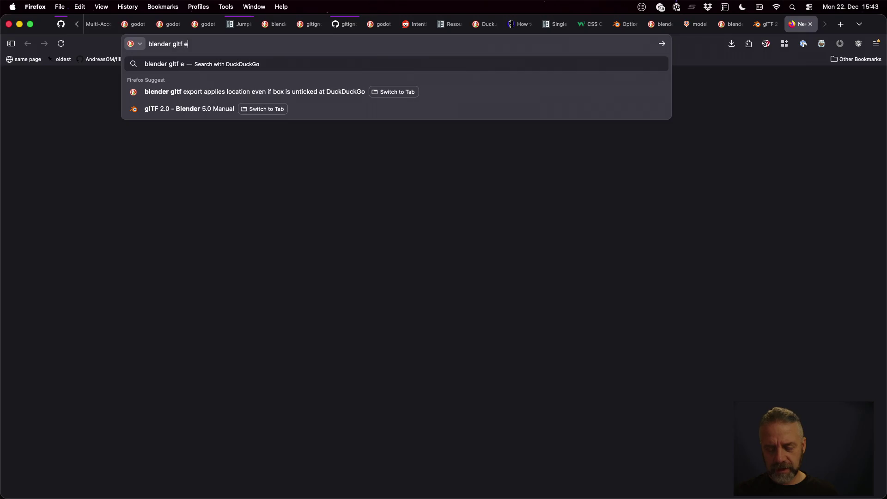
text(xport mesh ig)
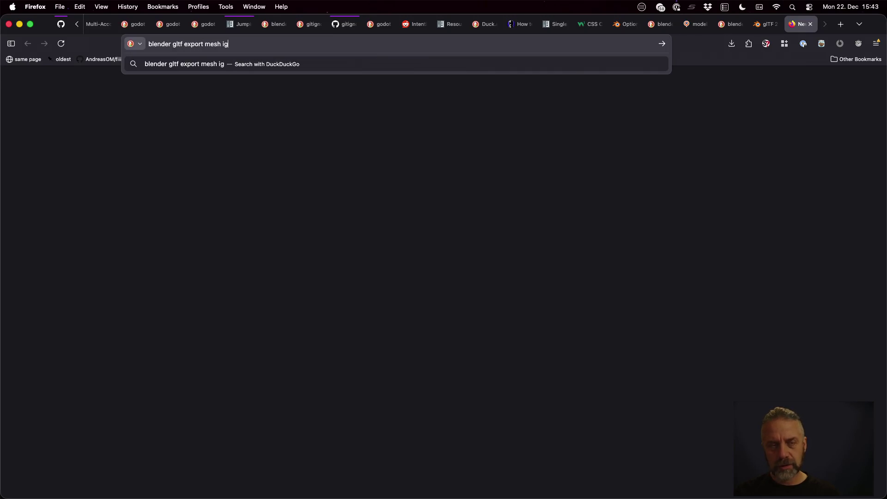
text(noring glo)
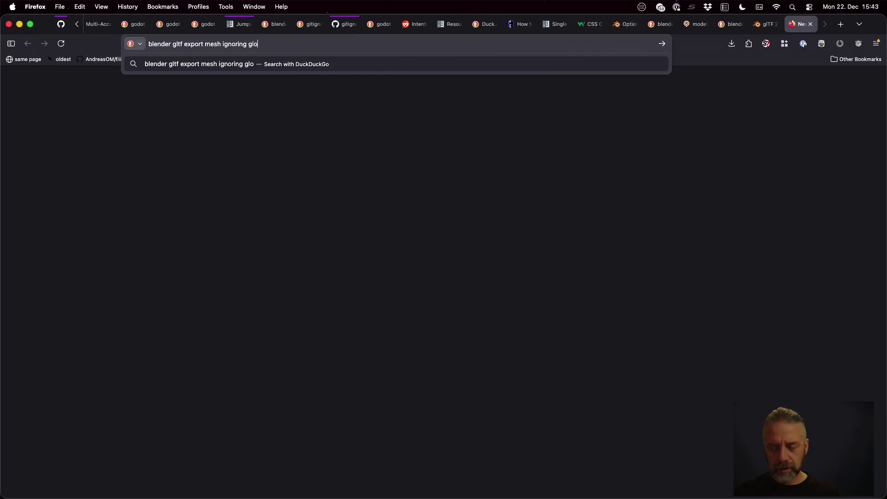
text(bal position)
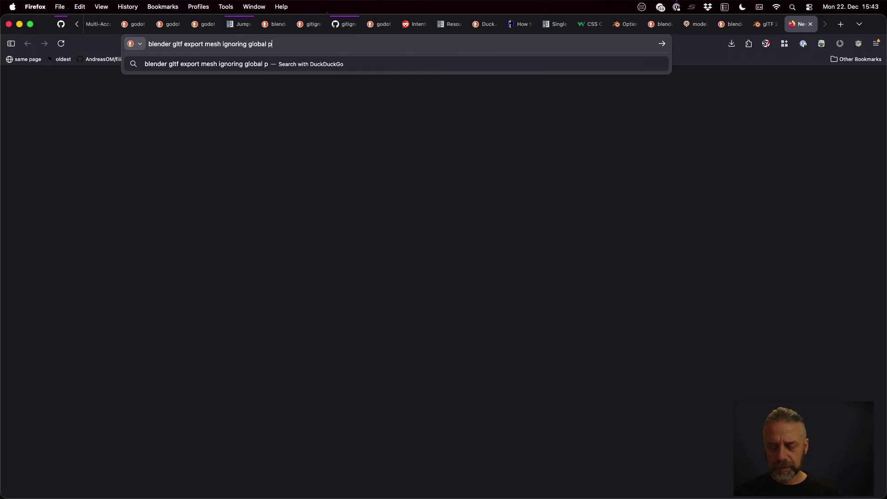
key(Return)
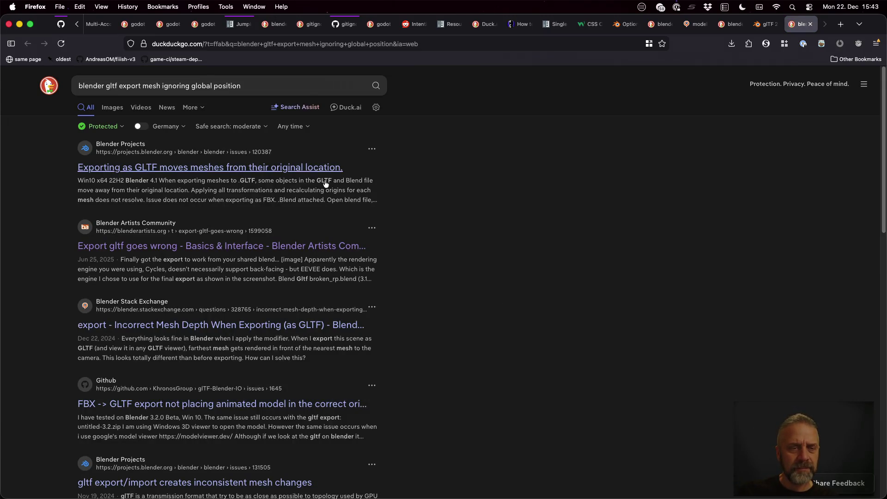
Open the GLTF-moves-meshes issue and the modelo.io Tips and Tricks article in background tabs.
middle_click(271, 169)
scroll(493, 200, down, 5)
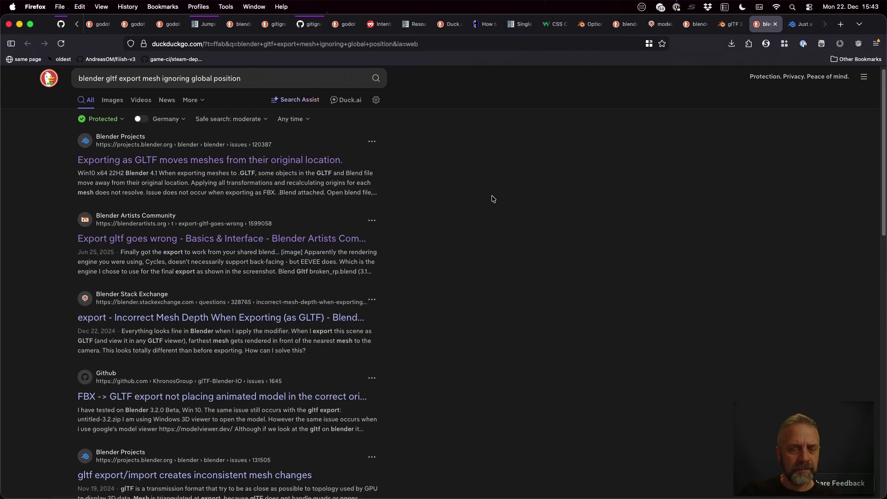
scroll(494, 200, down, 4)
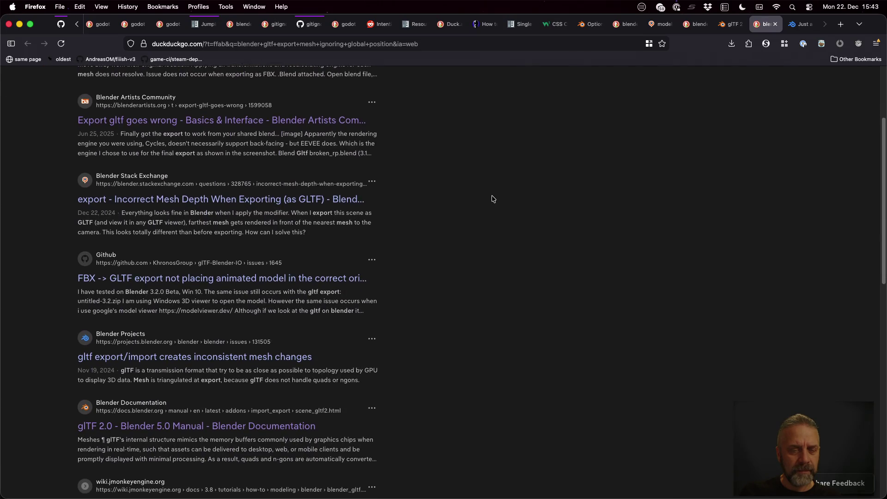
scroll(494, 199, down, 5)
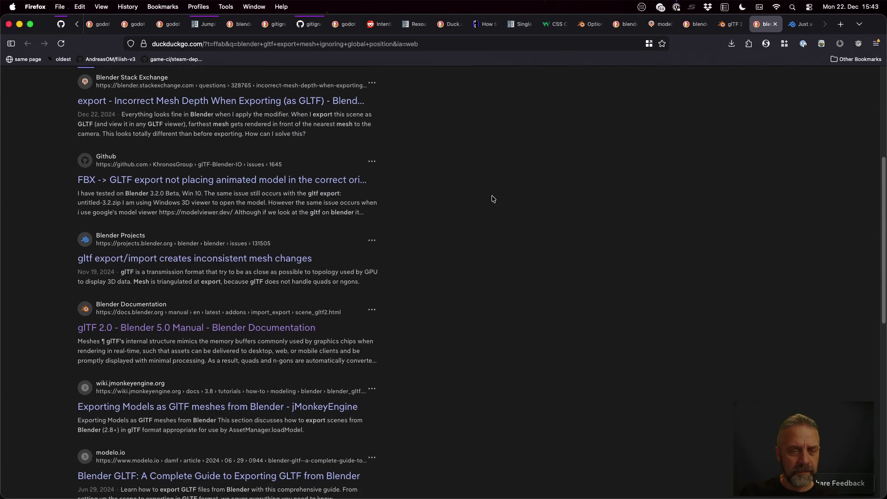
scroll(494, 199, down, 7)
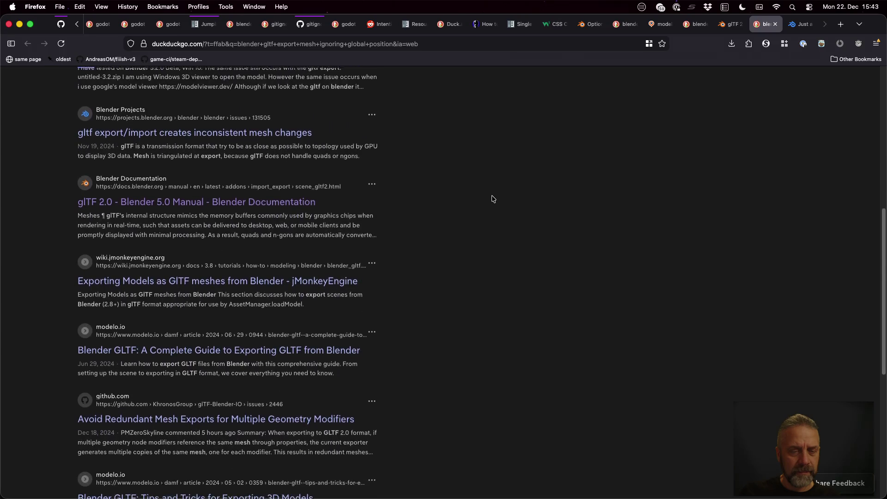
scroll(494, 199, down, 5)
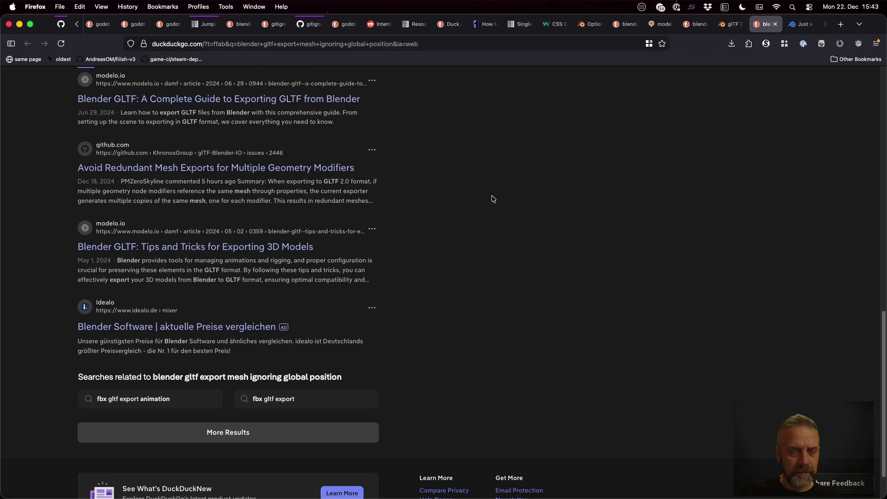
super+click(273, 248)
Pass the human check on issue #120387, read it, then close that tab.
key(ctrl+Tab)
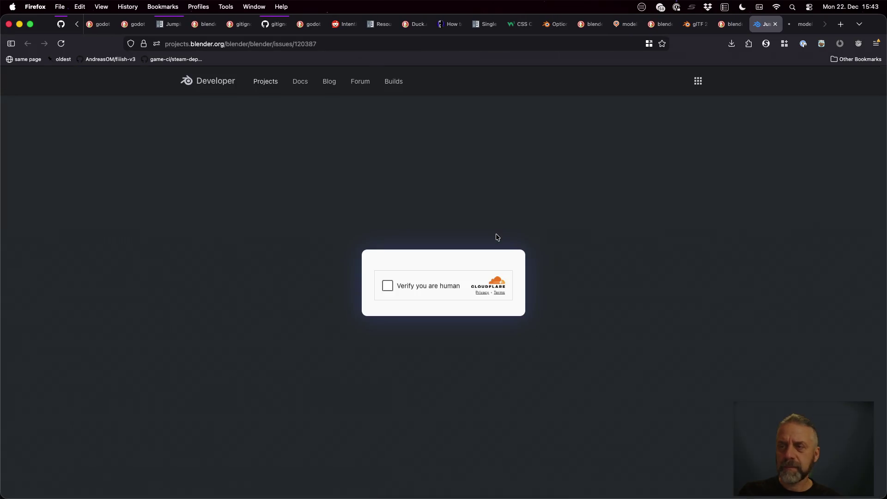
click(400, 287)
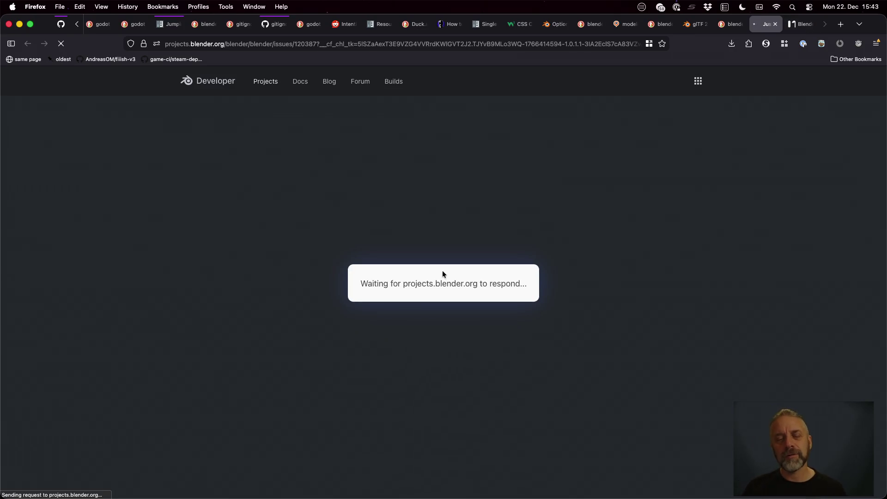
scroll(407, 272, down, 3)
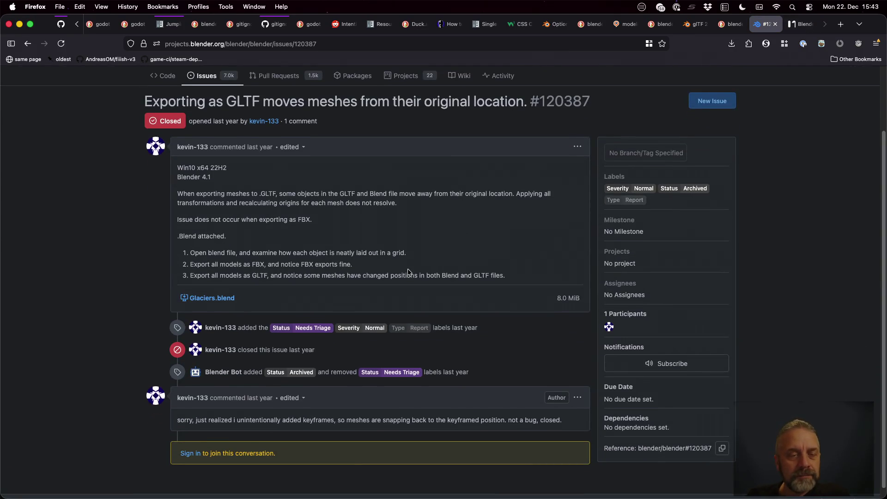
scroll(407, 269, down, 1)
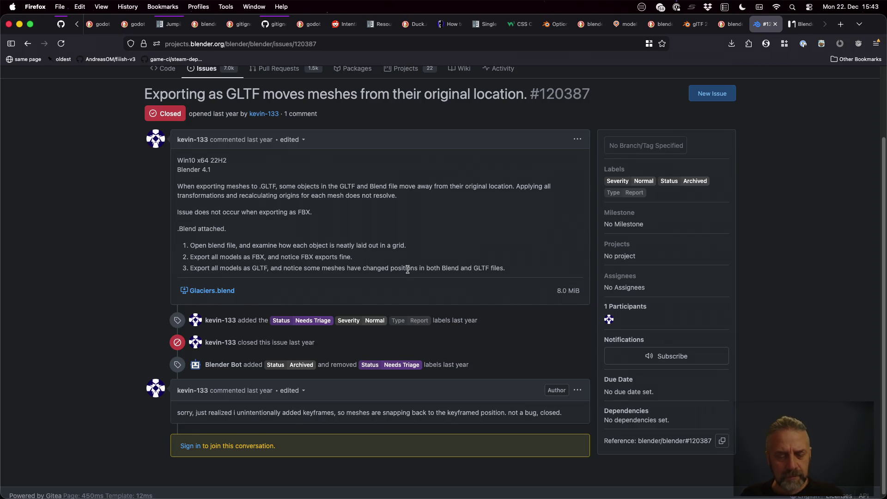
key(super+w)
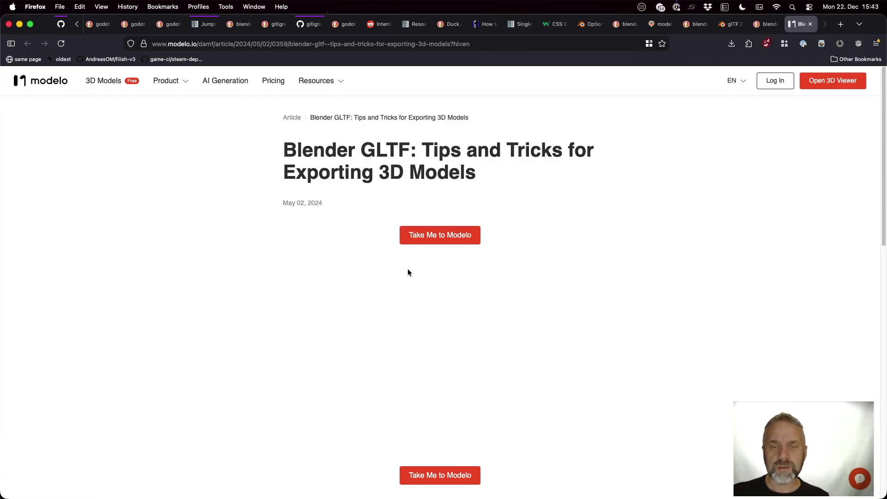
Set modelo.io to temporarily trusted in NoScript on the Tips and Tricks article.
scroll(408, 273, down, 10)
scroll(408, 272, down, 5)
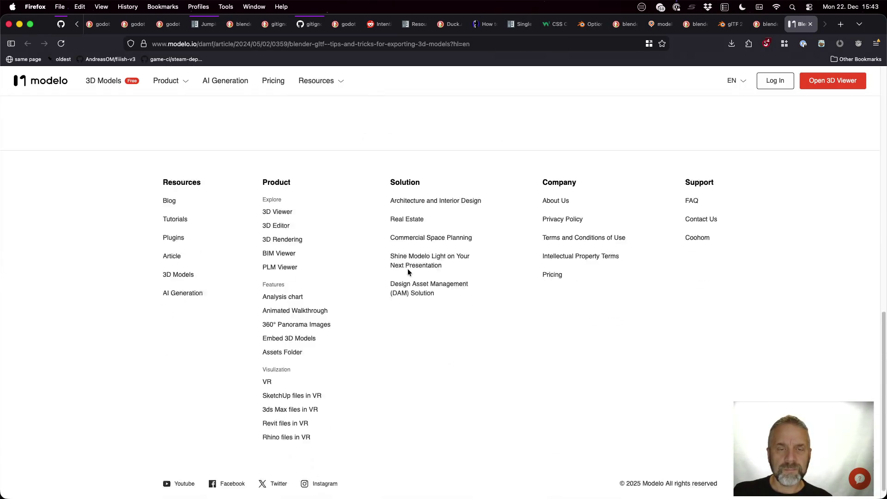
scroll(409, 272, up, 20)
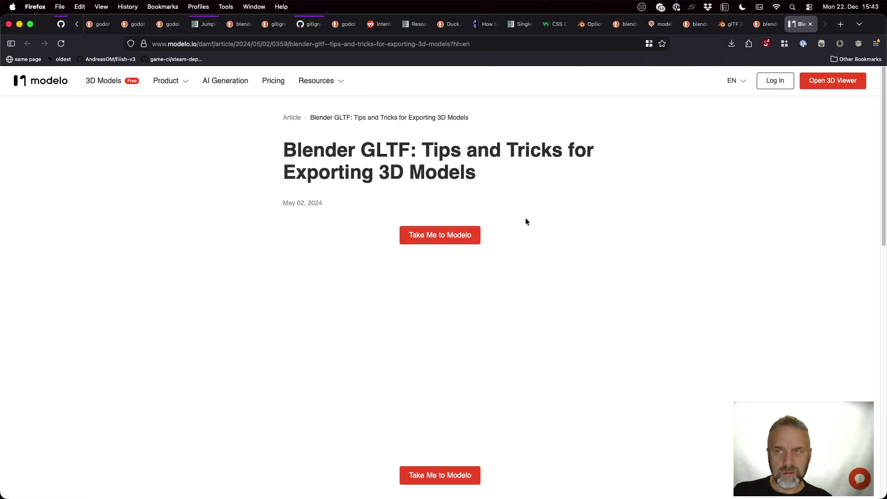
click(767, 43)
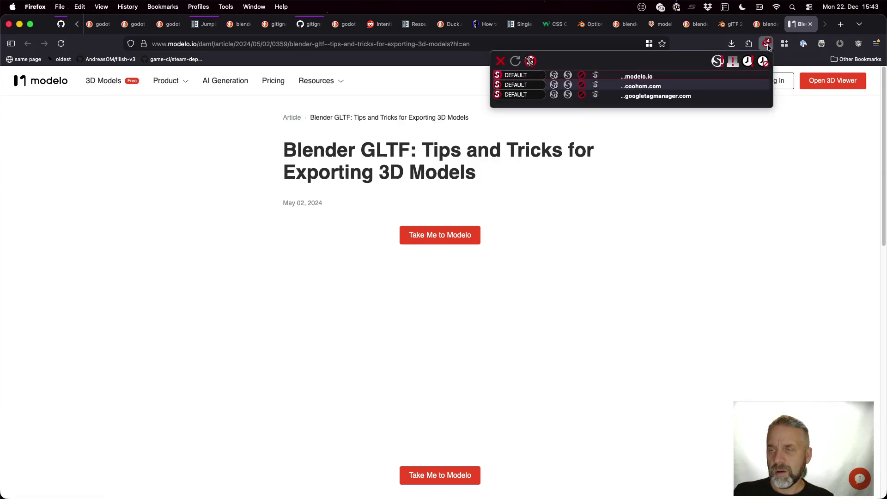
click(561, 76)
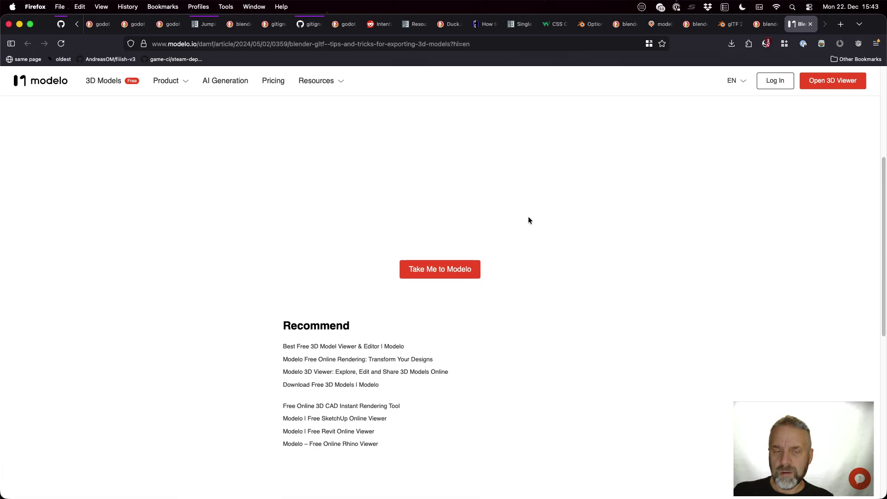
click(767, 44)
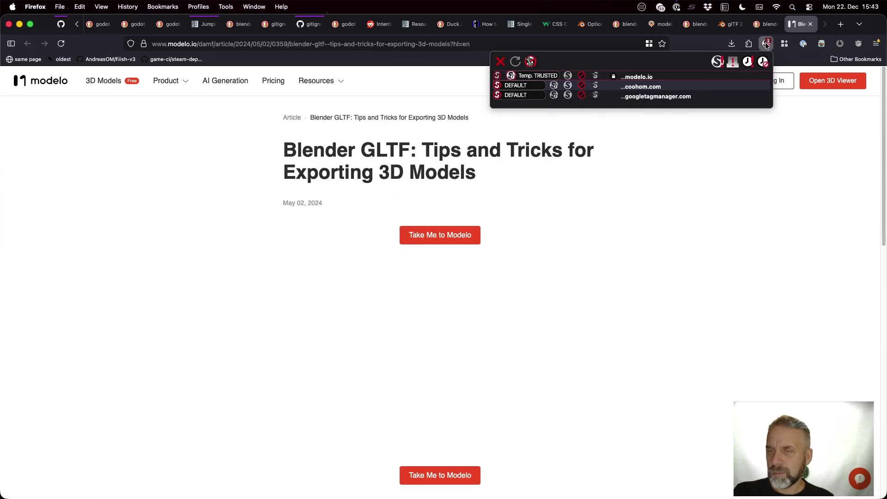
click(767, 44)
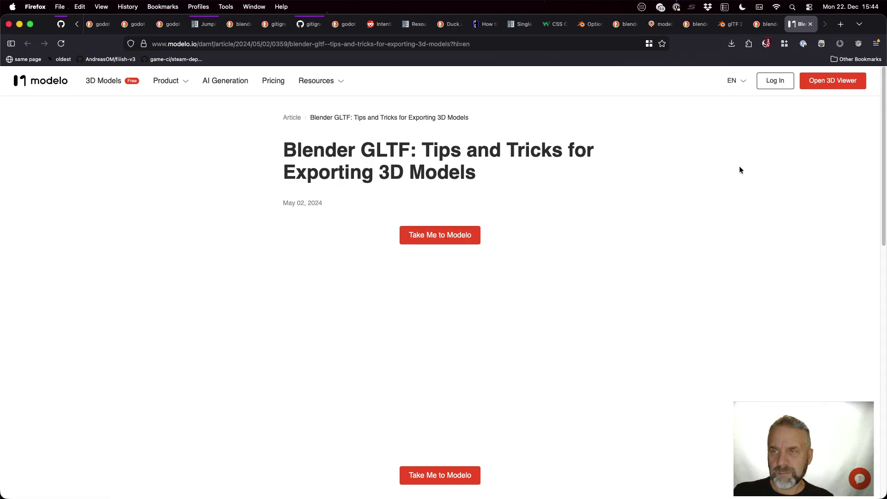
Go back to the search results, load more results, then bring Blender forward.
key(super+Left)
scroll(520, 231, down, 2)
click(286, 380)
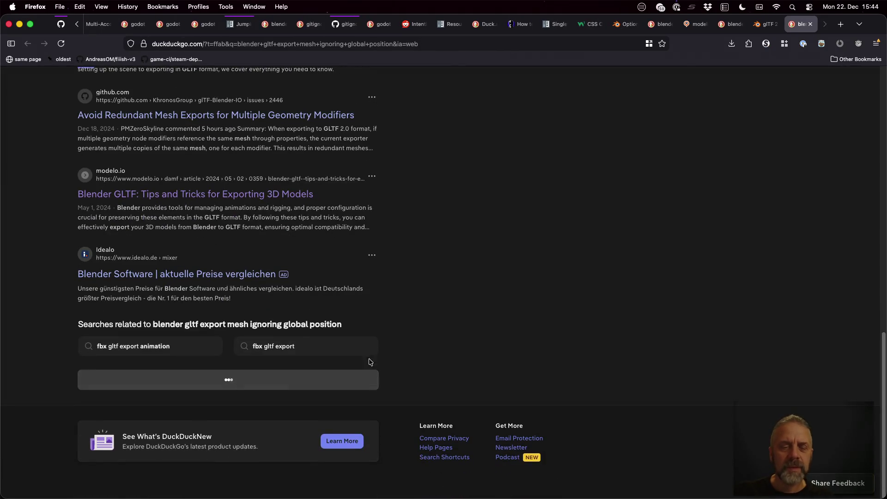
key(super+Tab)
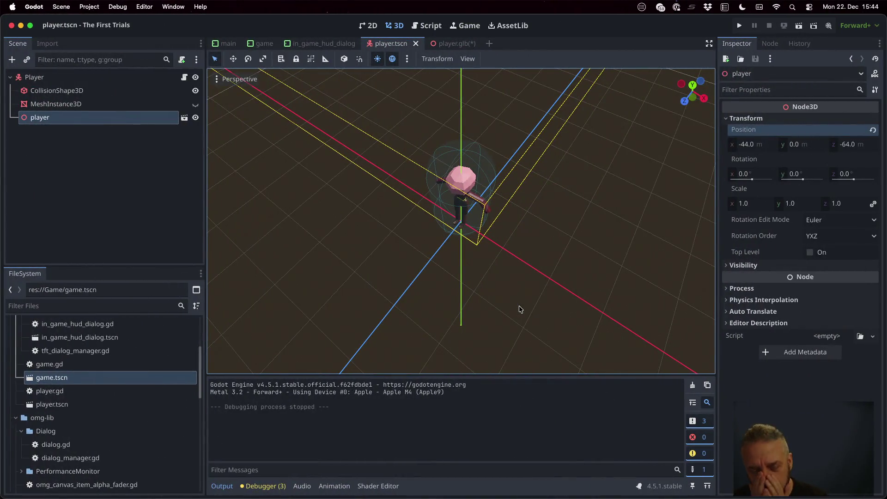
key(super+Tab)
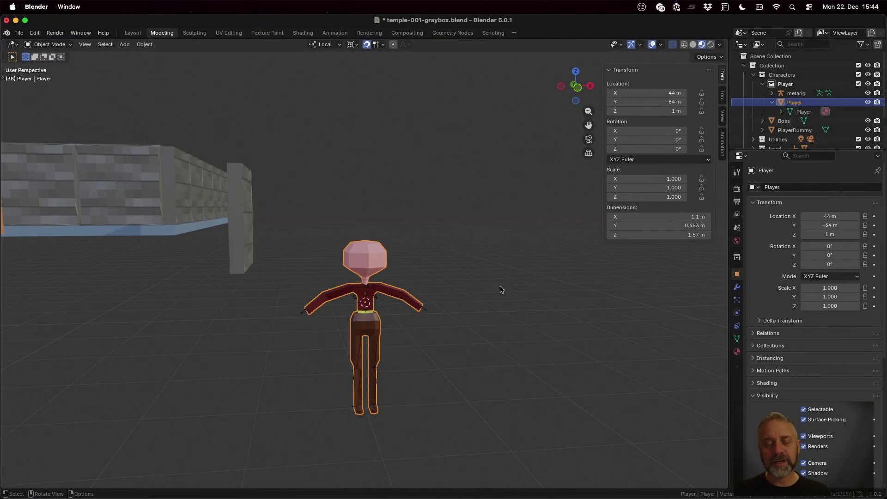
Reset the Player's location to 0 m, 0 m, 0 m.
scroll(500, 285, down, 3)
scroll(444, 231, down, 2)
mouse_move(441, 224)
middle_down()
mouse_move(395, 247)
mouse_move(373, 236)
middle_up()
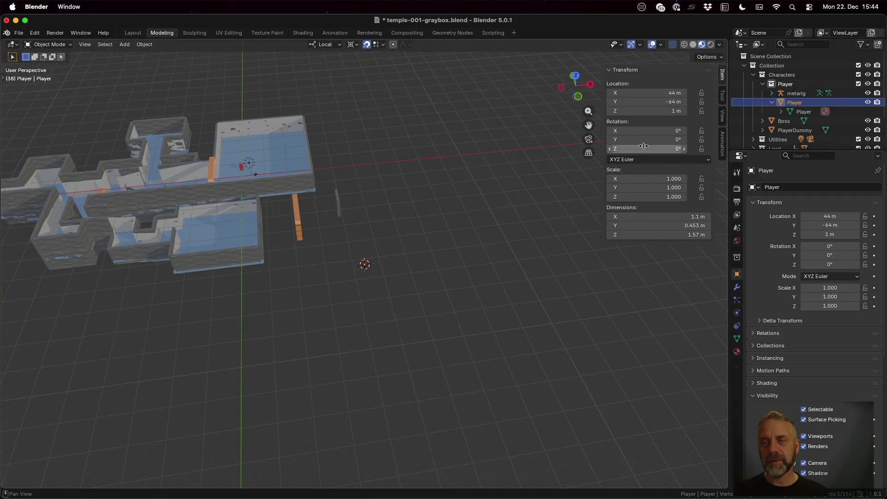
click(673, 94)
text(0)
key(Tab)
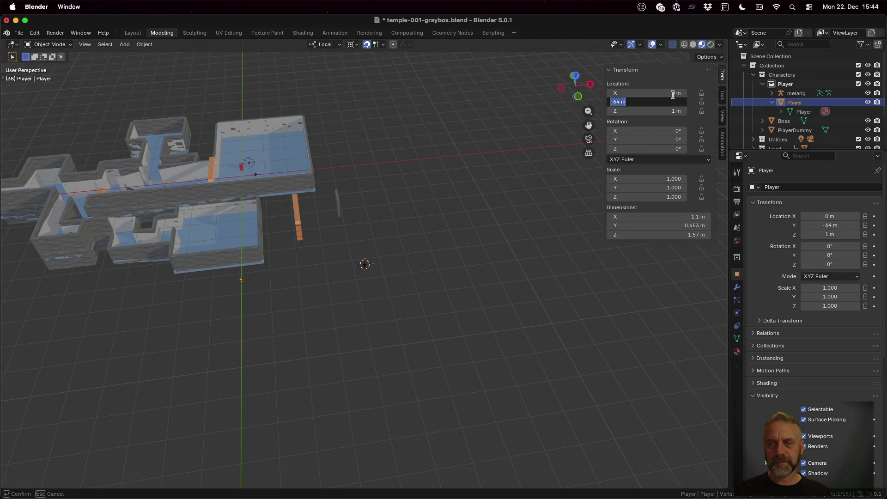
key(Tab)
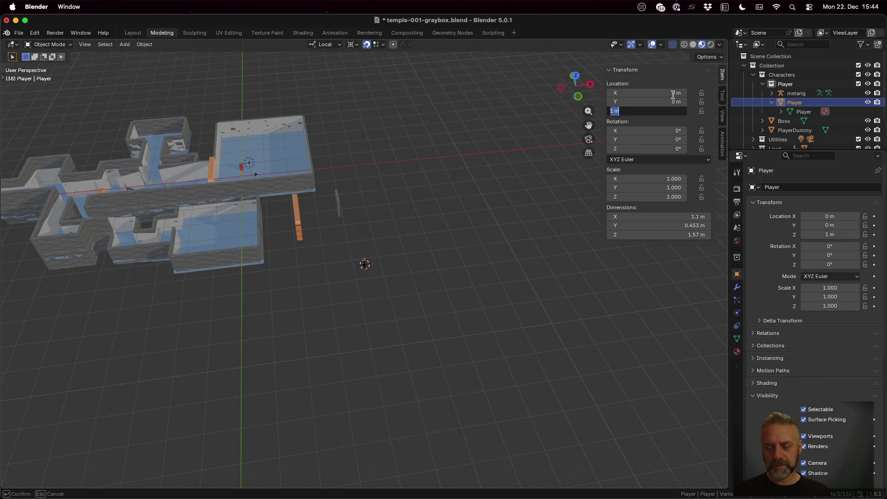
text(0)
key(Return)
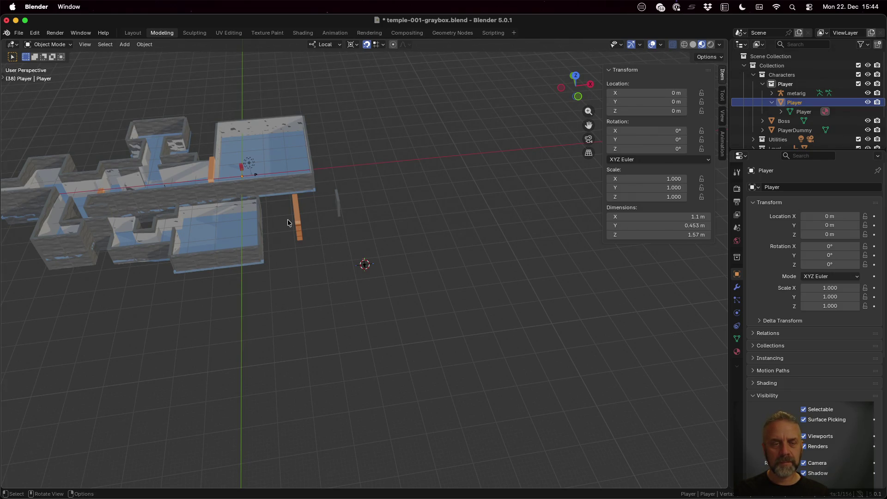
Deselect everything and frame the floor with the Player, red block and camera.
click(332, 248)
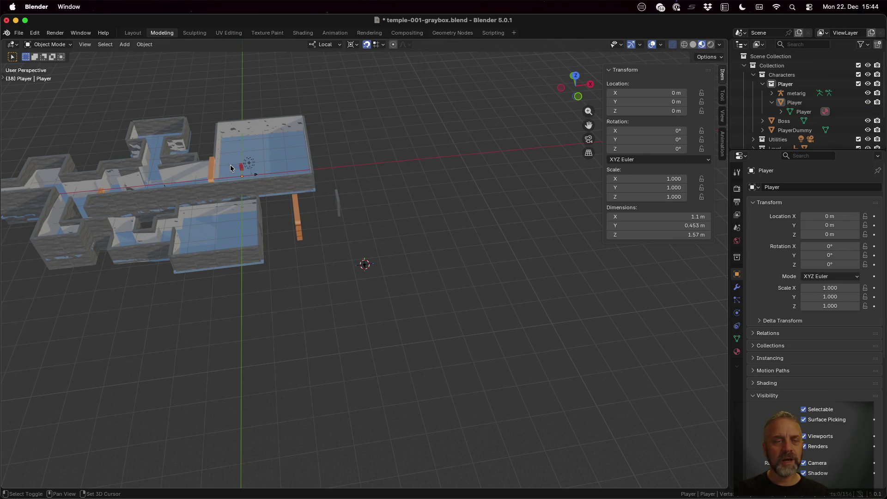
scroll(233, 171, up, 5)
mouse_move(233, 171)
middle_down()
mouse_move(154, 119)
mouse_move(180, 139)
mouse_move(133, 140)
mouse_move(587, 184)
middle_up()
scroll(273, 181, up, 8)
middle_drag(148, 96, 217, 109)
mouse_move(99, 244)
shift+middle_down()
mouse_move(285, 164)
mouse_move(461, 115)
shift+middle_up()
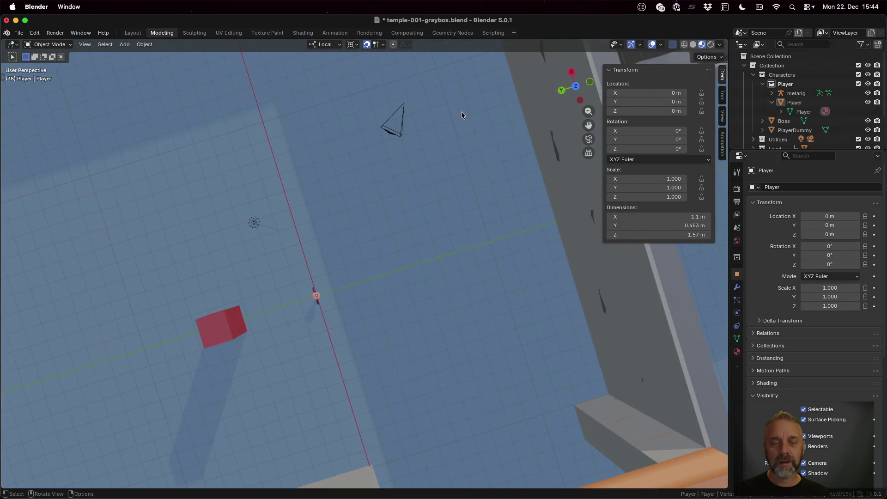
mouse_move(324, 285)
middle_down()
mouse_move(313, 297)
mouse_move(389, 291)
mouse_move(437, 231)
mouse_move(484, 201)
mouse_move(478, 227)
mouse_move(459, 229)
mouse_move(493, 229)
middle_up()
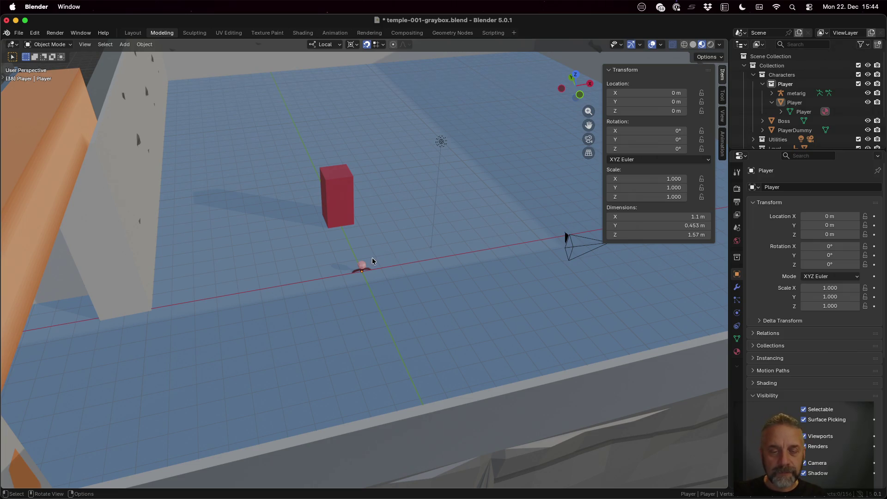
Select all of the Player's vertices in Edit Mode and shift the mesh along Z.
click(362, 267)
key(Tab)
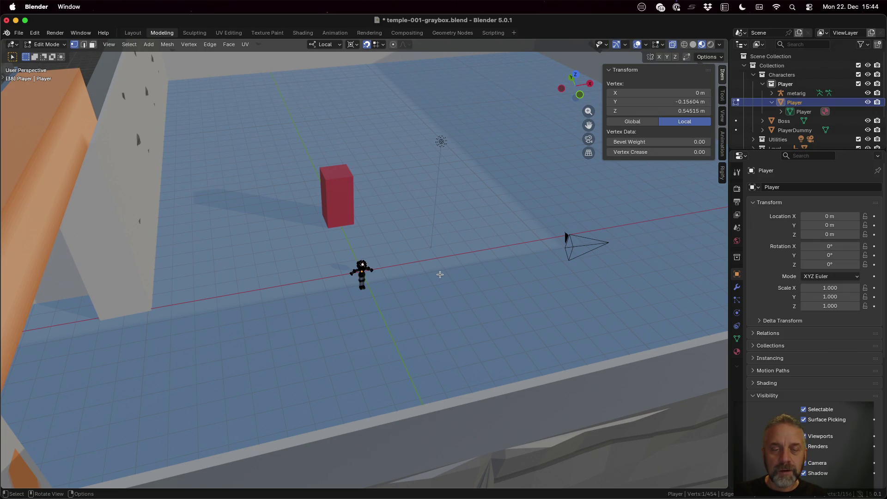
middle_drag(416, 289, 417, 290)
key(a)
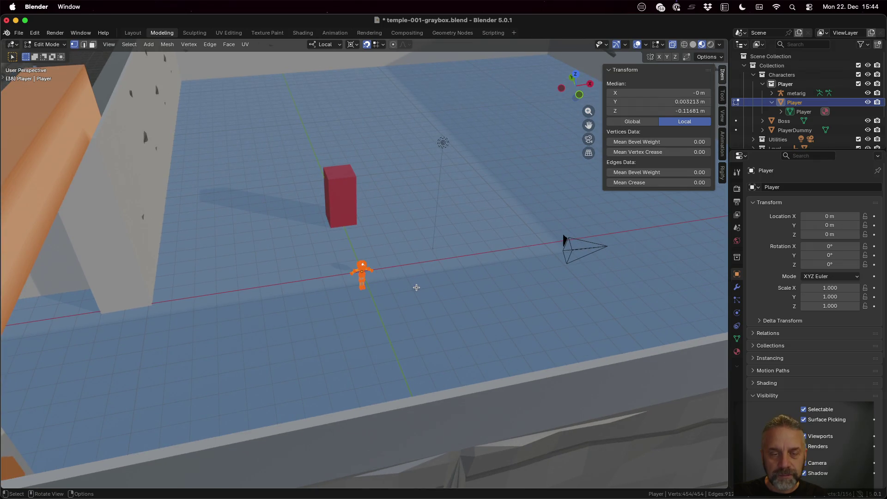
key(g)
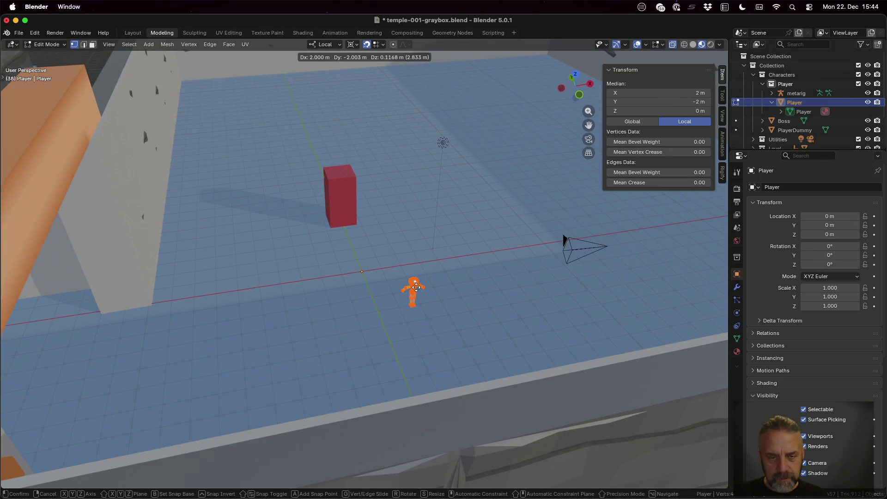
key(z)
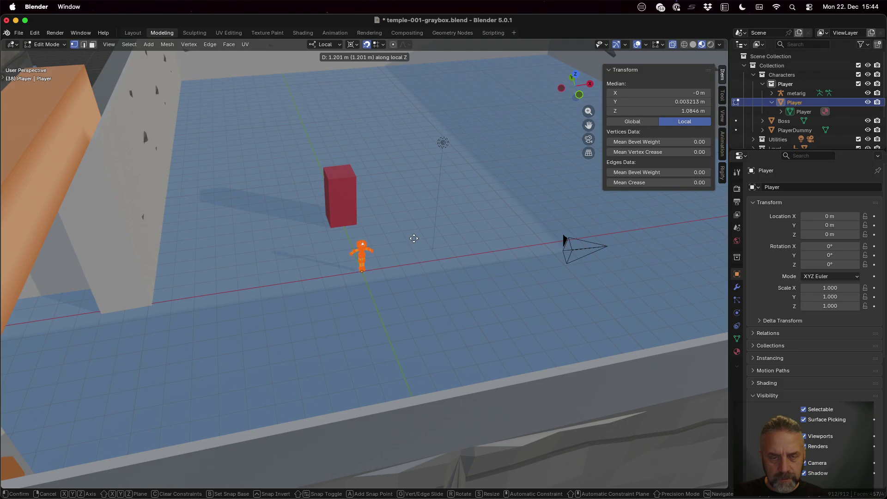
click(414, 240)
key(KP_Decimal)
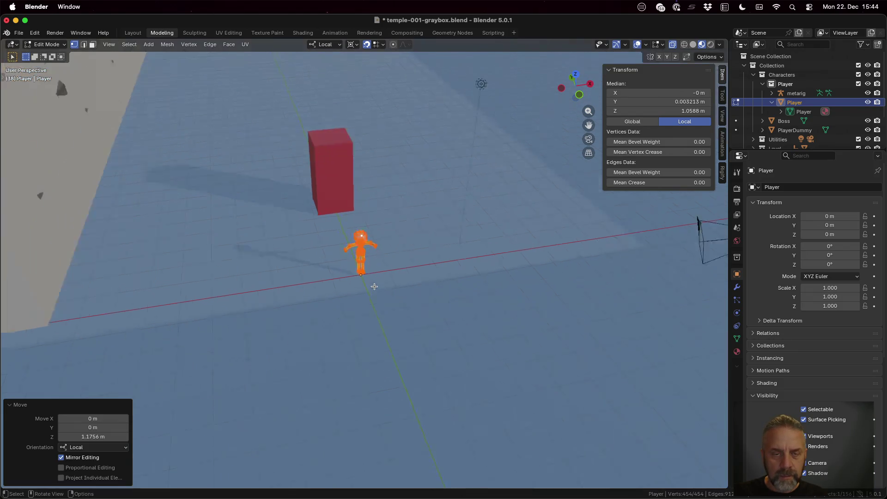
mouse_move(374, 287)
middle_down()
mouse_move(362, 243)
mouse_move(416, 258)
middle_up()
key(g)
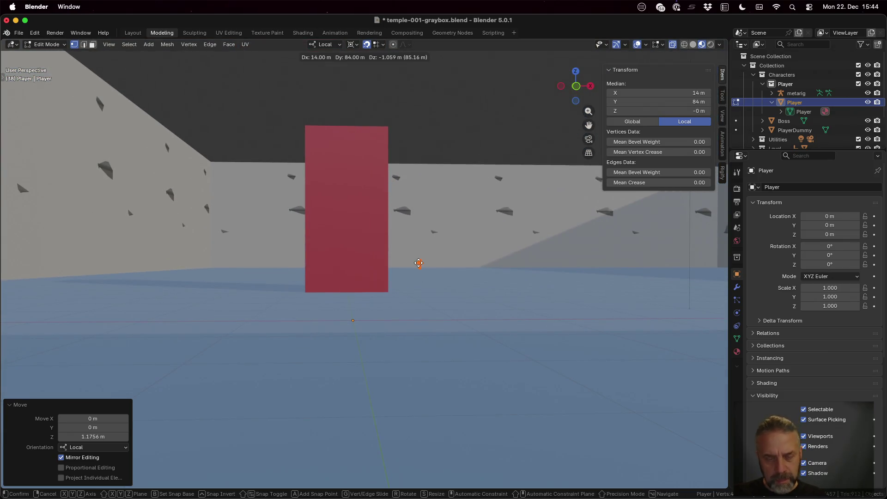
key(z)
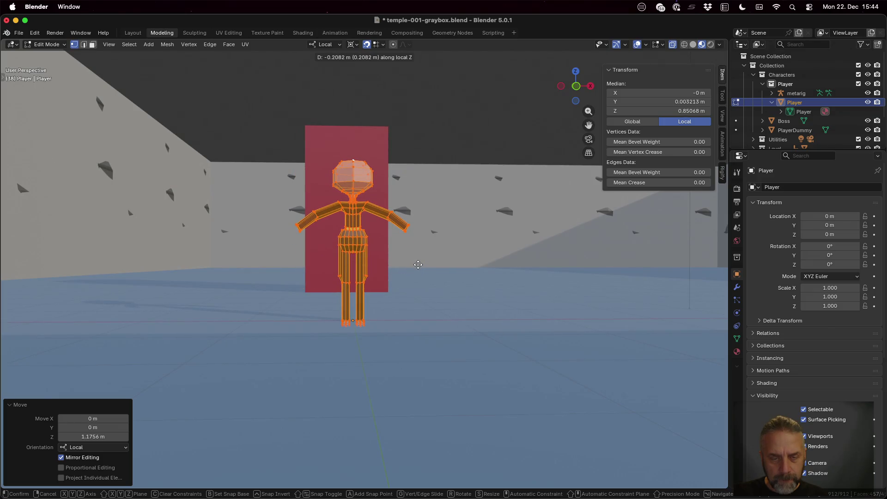
click(418, 265)
Check the feet against the floor in an X-ray right-side orthographic view.
mouse_move(418, 265)
middle_down()
mouse_move(424, 307)
mouse_move(513, 301)
middle_up()
key(alt+z)
key(alt+z)
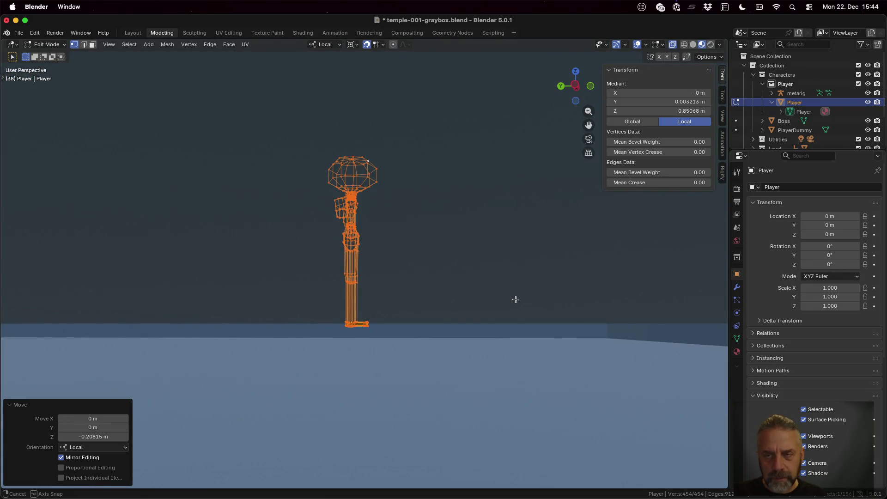
click(576, 86)
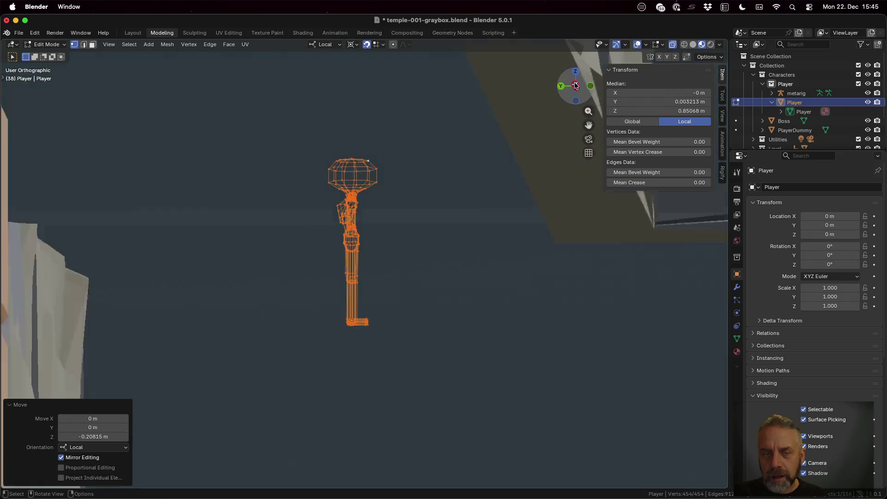
scroll(417, 298, down, 8)
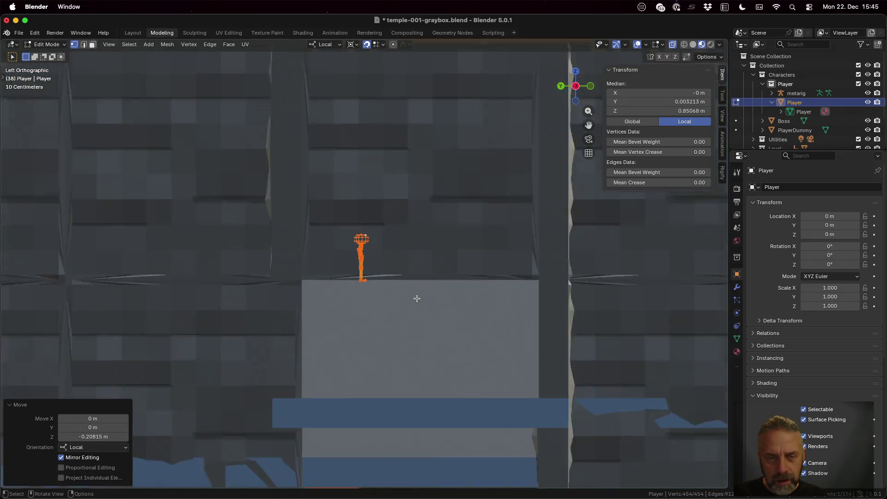
scroll(417, 299, up, 10)
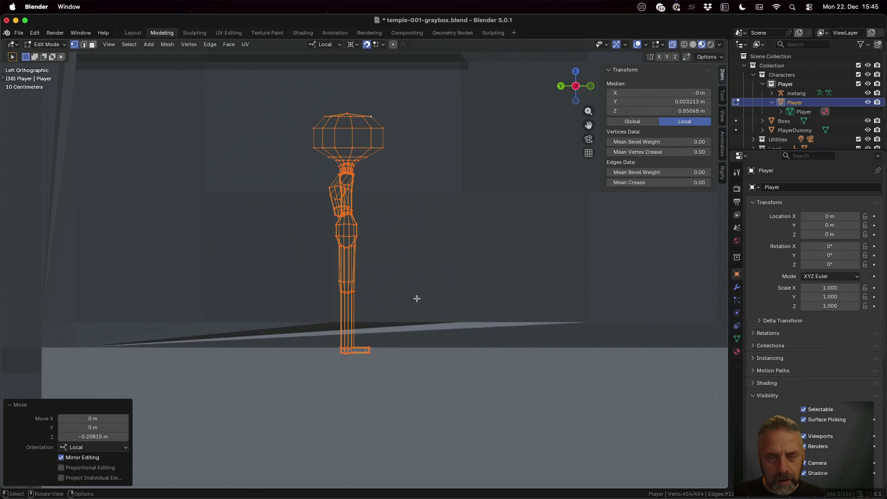
scroll(417, 299, up, 2)
scroll(417, 299, down, 10)
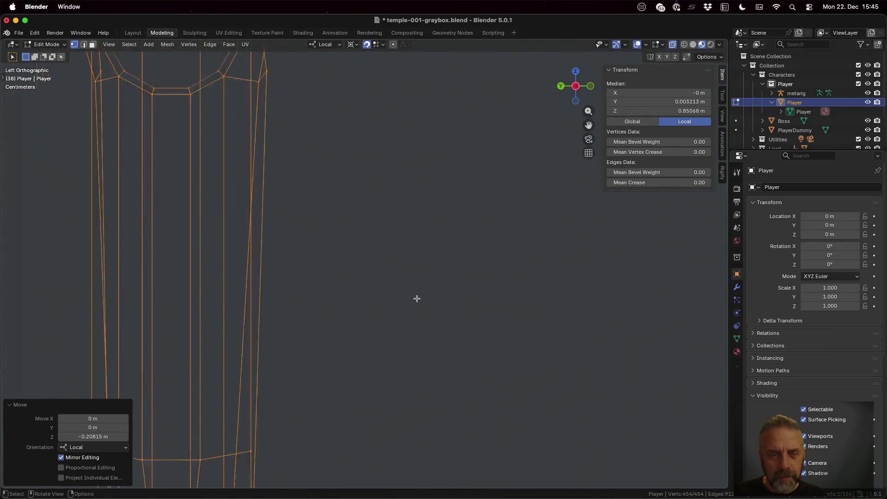
scroll(417, 299, down, 11)
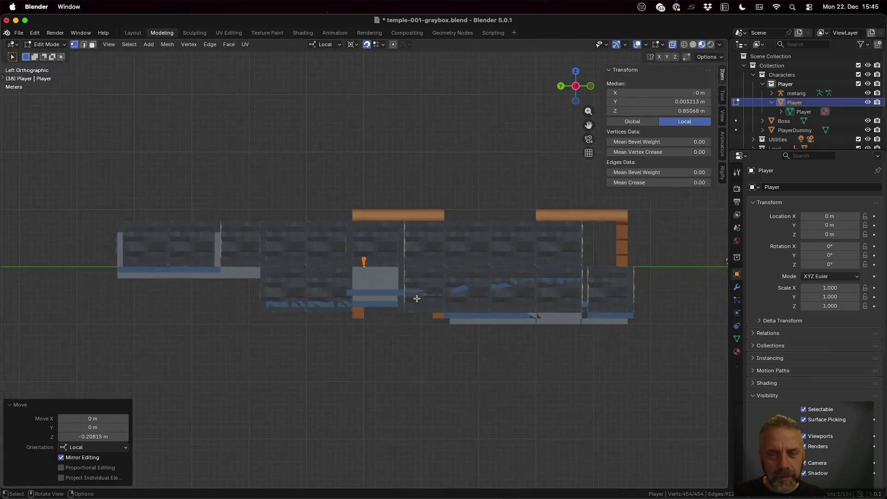
scroll(417, 298, up, 4)
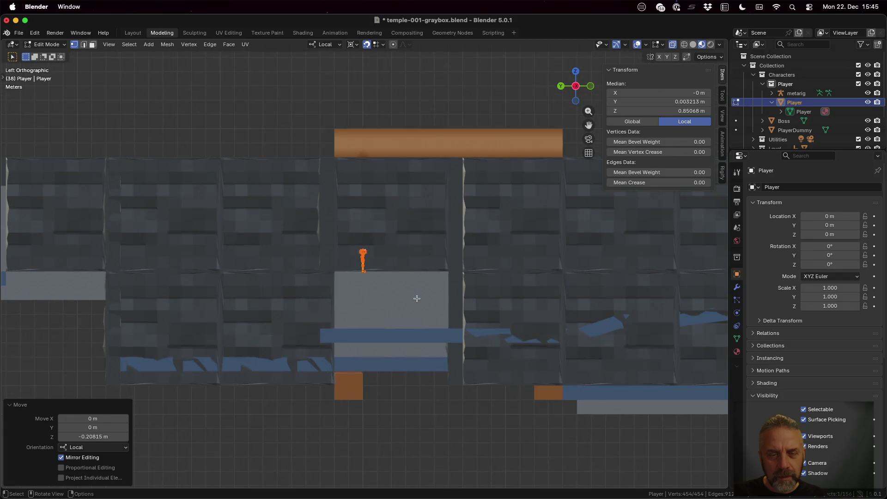
click(577, 86)
scroll(370, 248, up, 6)
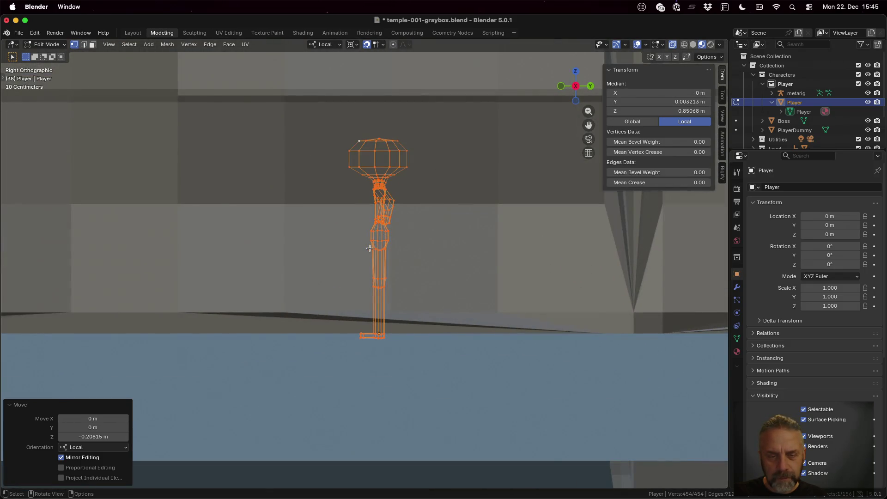
scroll(370, 248, down, 5)
scroll(409, 320, up, 3)
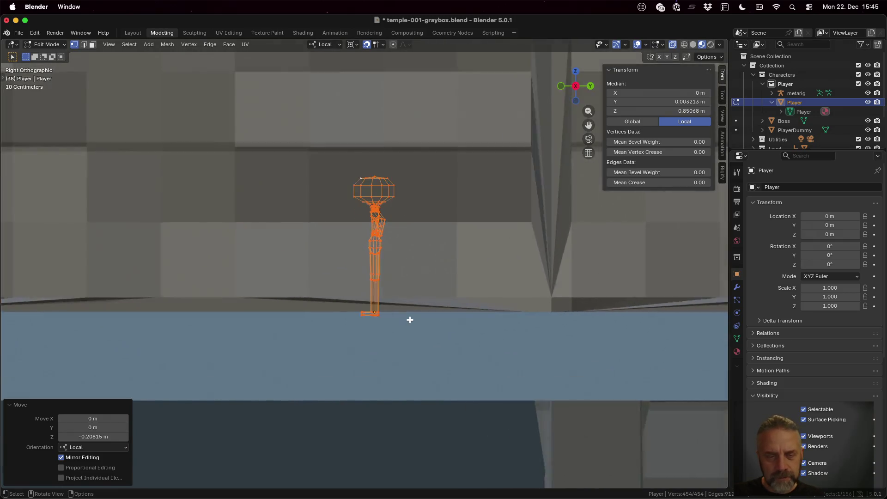
Make a final small Z adjustment so the feet sit exactly on the floor.
key(g)
key(z)
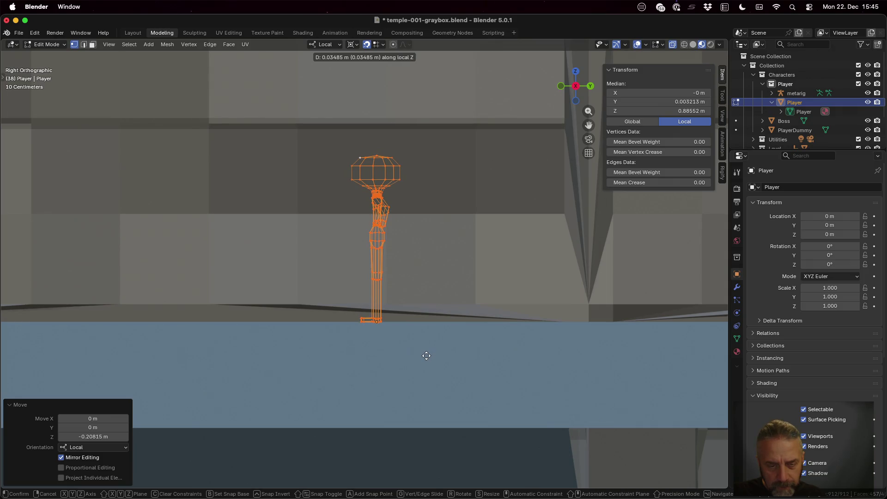
click(424, 356)
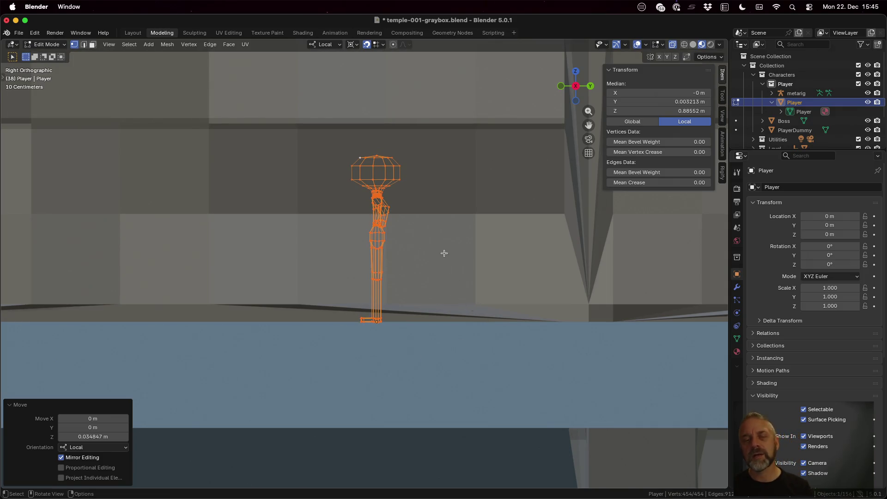
mouse_move(444, 253)
middle_down()
mouse_move(453, 273)
mouse_move(502, 281)
mouse_move(518, 270)
mouse_move(437, 290)
mouse_move(402, 317)
middle_up()
scroll(402, 317, up, 5)
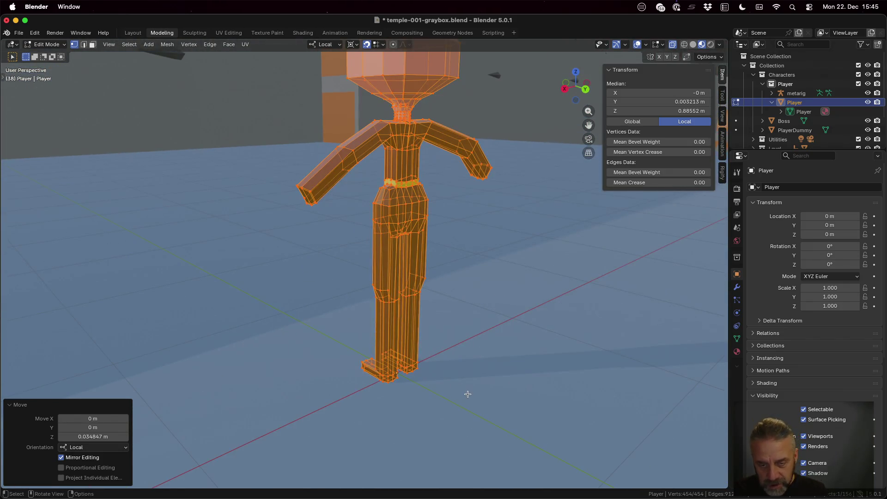
mouse_move(468, 394)
middle_down()
mouse_move(420, 354)
mouse_move(465, 384)
mouse_move(519, 397)
mouse_move(573, 392)
middle_up()
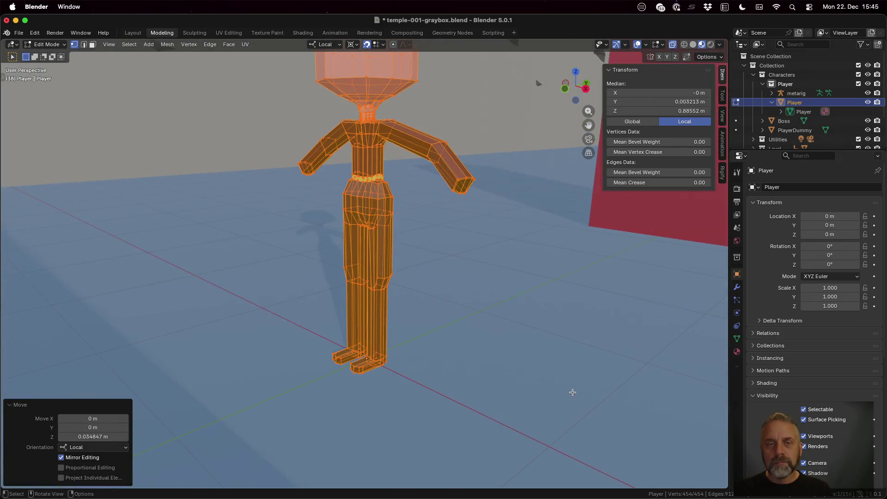
scroll(471, 329, down, 3)
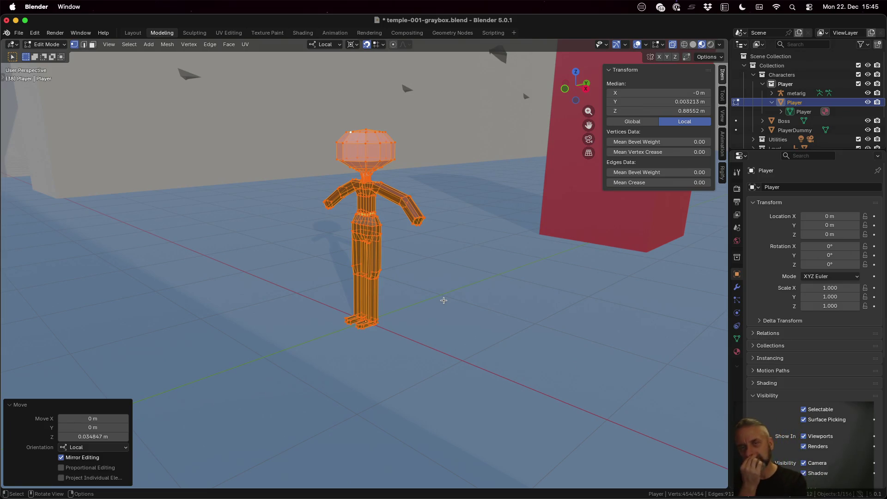
Return to Object Mode, save, and apply all transforms to the Player.
key(Tab)
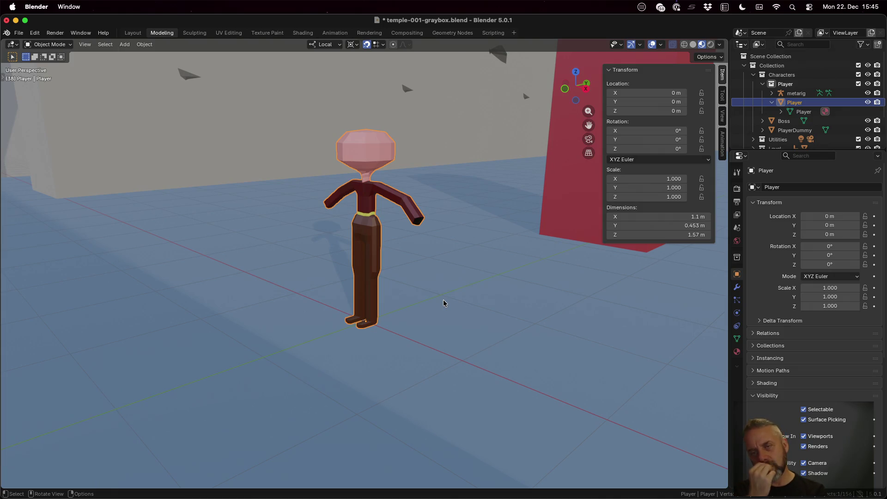
key(super+s)
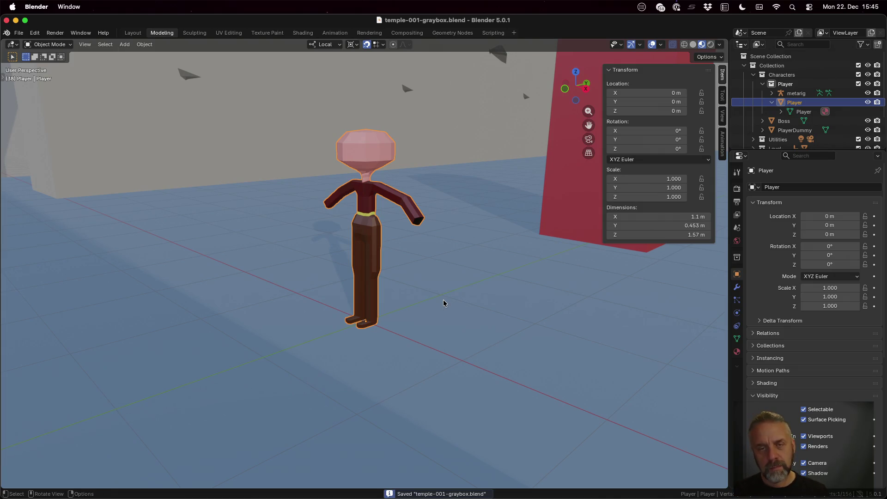
key(ctrl+a)
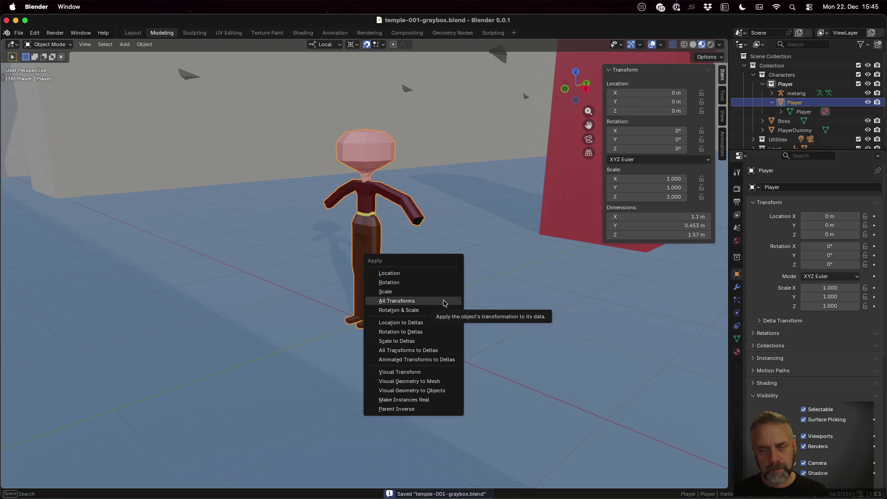
click(445, 303)
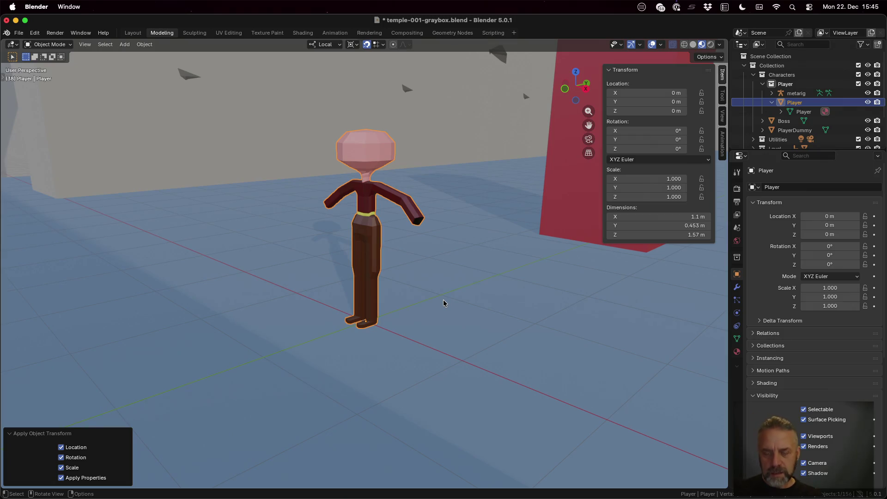
Move the Player to X 2 m, Y 1 m and save the .blend file.
key(g)
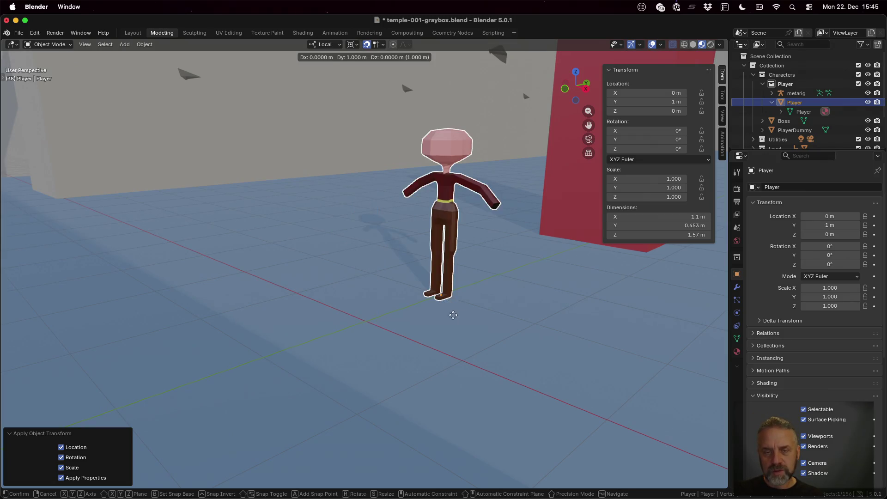
click(633, 374)
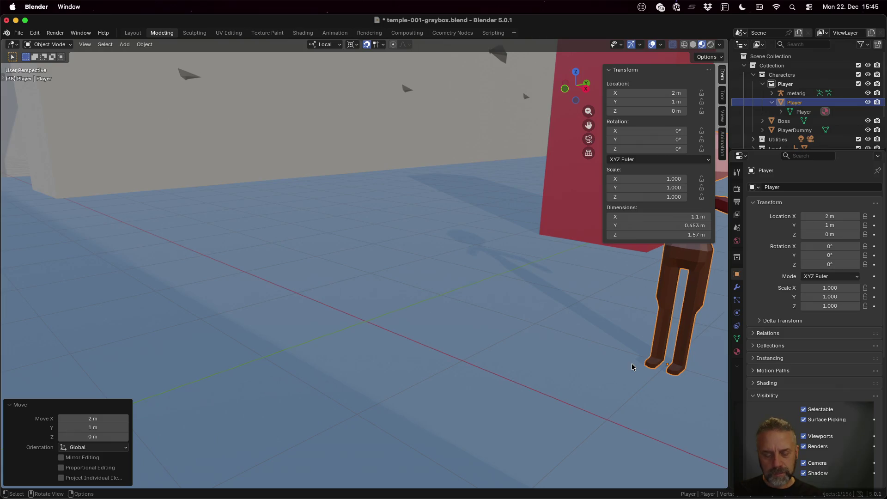
key(ctrl+s)
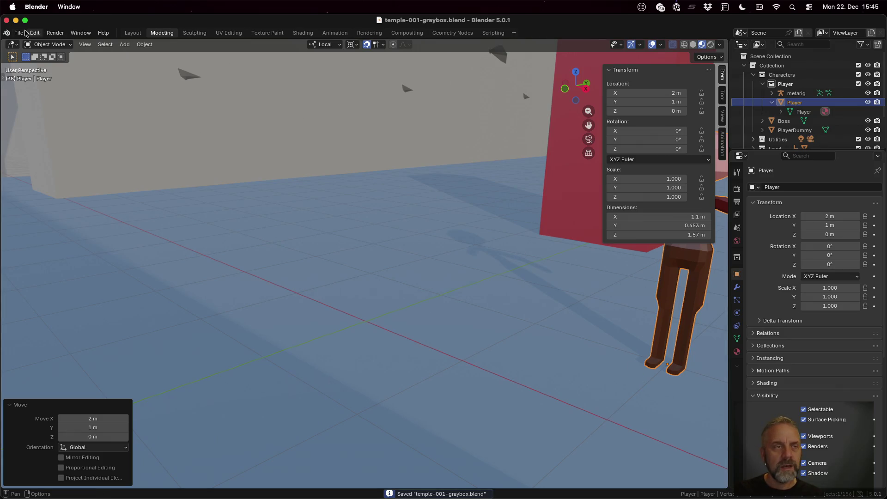
Export the scene as glTF 2.0 over player.glb in the Godot Characters folder.
click(16, 35)
mouse_move(69, 175)
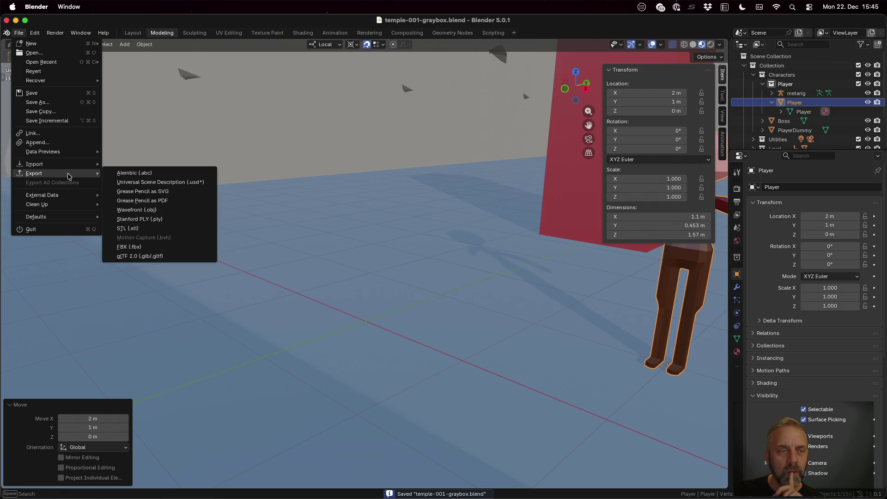
click(168, 255)
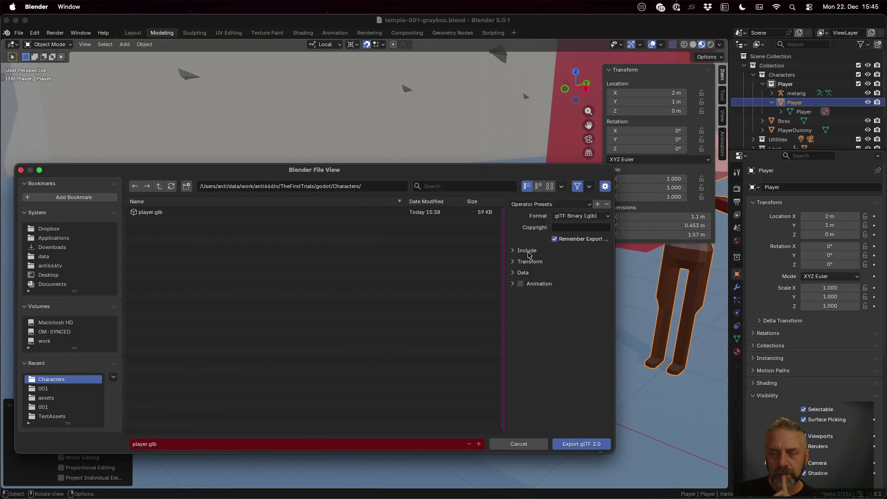
click(523, 273)
click(527, 297)
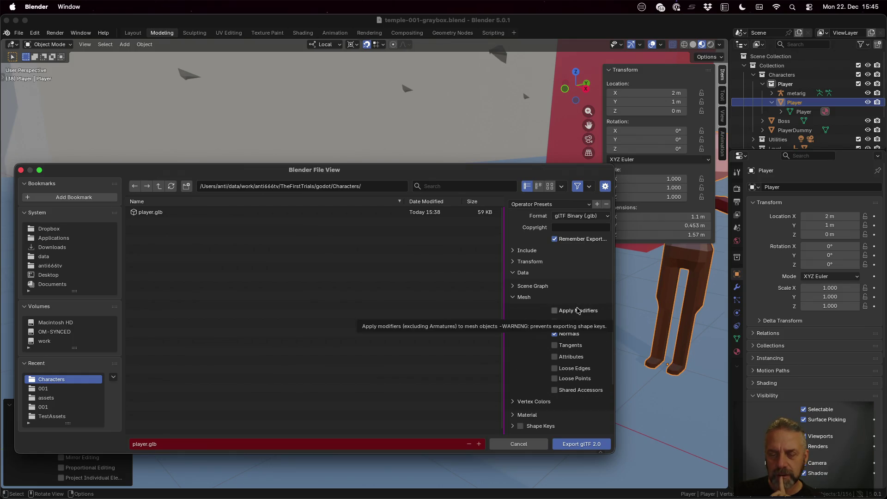
click(579, 445)
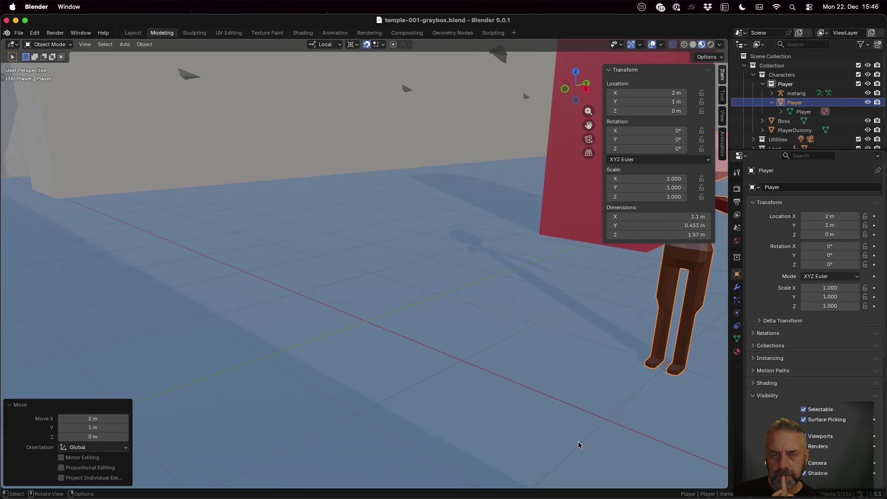
key(super+Tab)
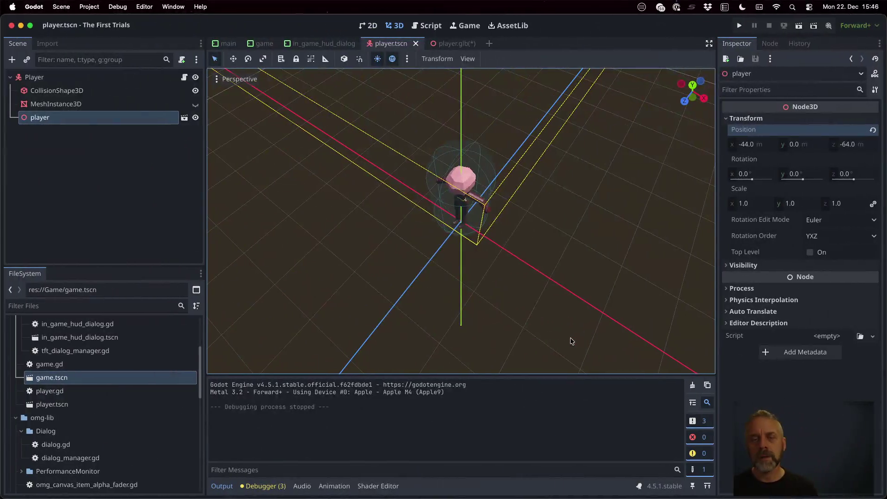
Reload the re-exported player model from disk in Godot.
click(428, 312)
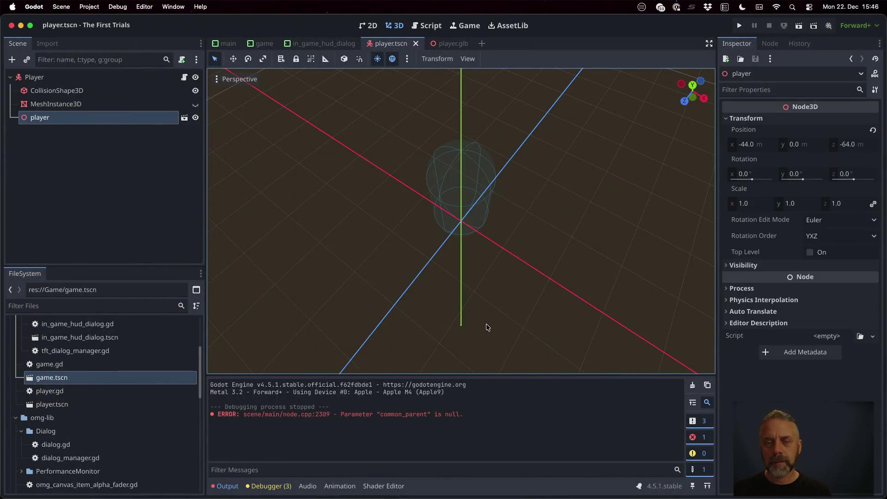
scroll(464, 245, down, 5)
scroll(464, 245, down, 10)
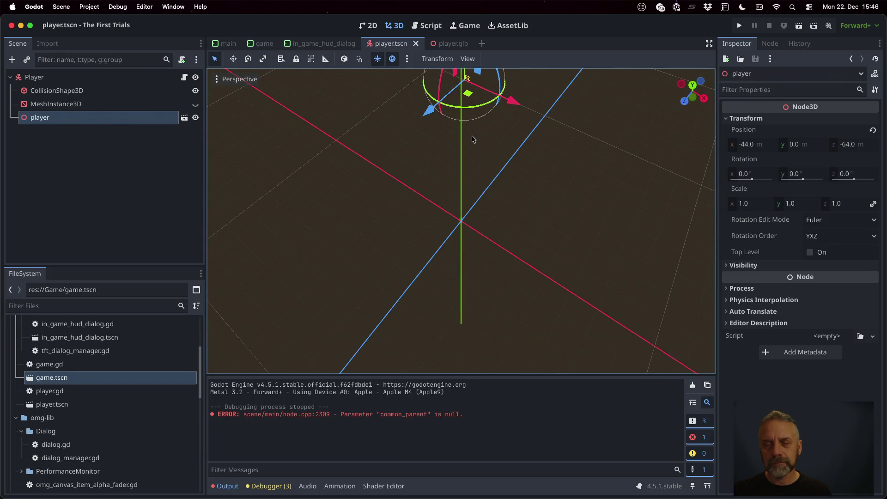
Set the player node's Position X and Z to 0 in the Inspector.
click(747, 146)
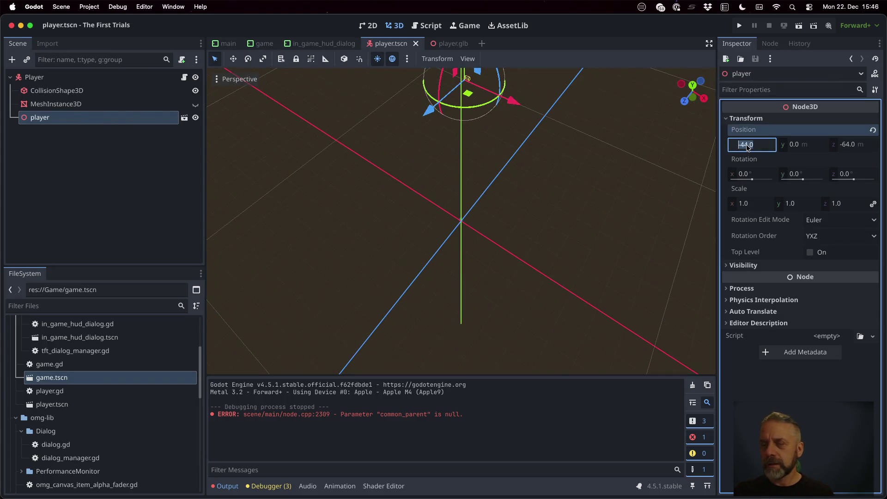
text(0)
key(Tab)
key(Tab)
text(0)
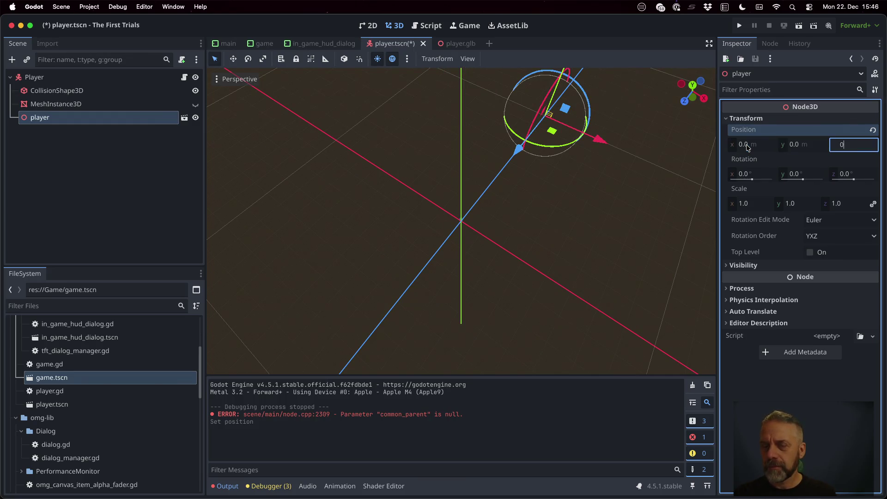
key(Return)
scroll(530, 250, up, 5)
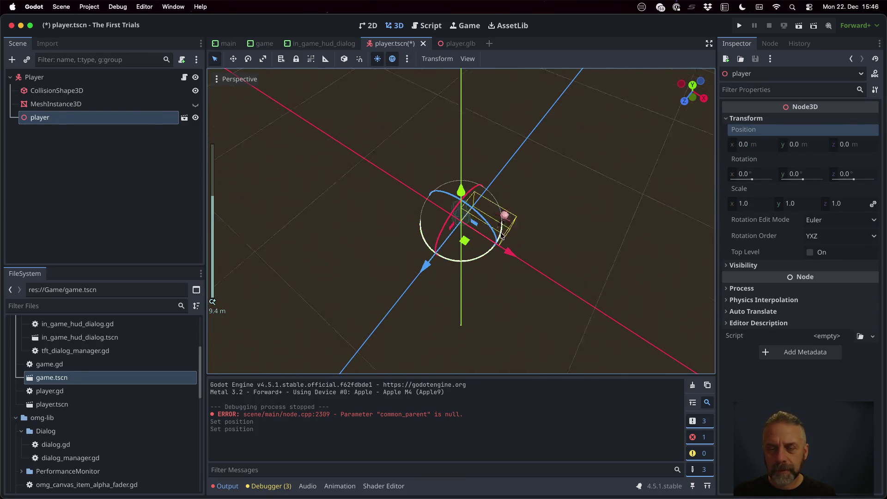
scroll(640, 211, up, 2)
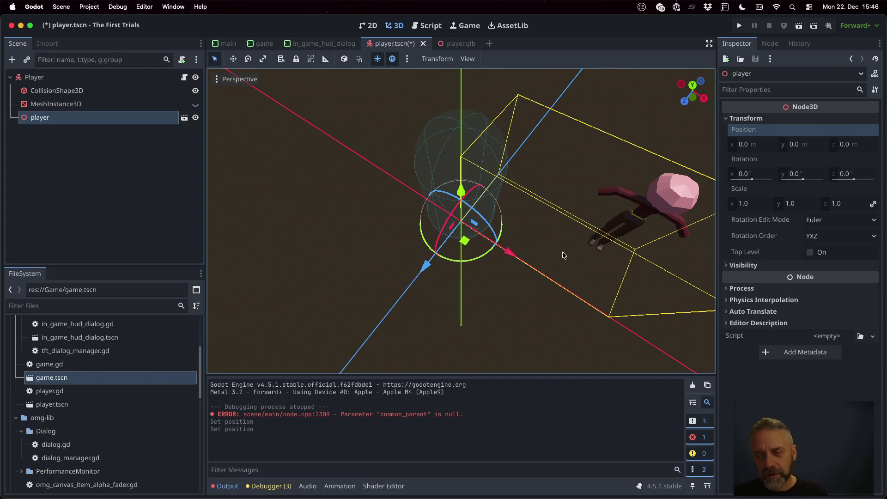
key(ctrl+Left)
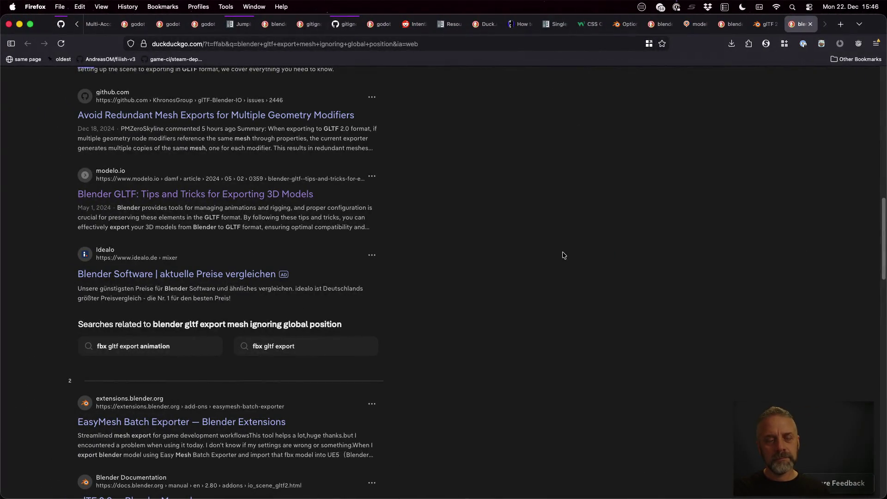
Switch from the Firefox search results back to the Blender window.
key(ctrl+Right)
key(ctrl+Right)
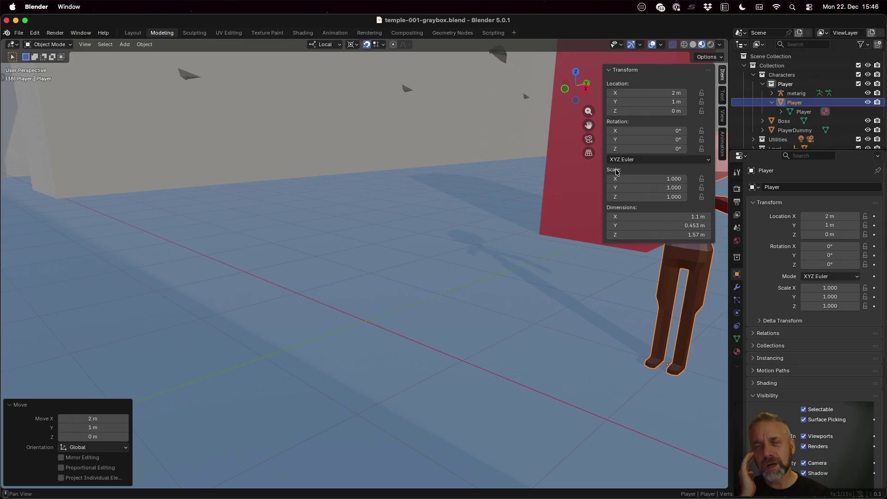
Set the Player's delta transform location to 2 m, 1 m, 0 m in its Object properties.
click(804, 112)
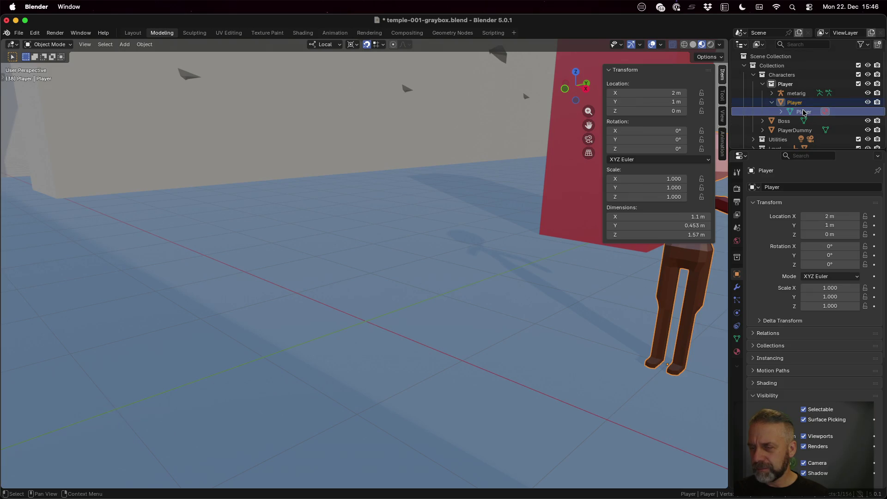
click(737, 339)
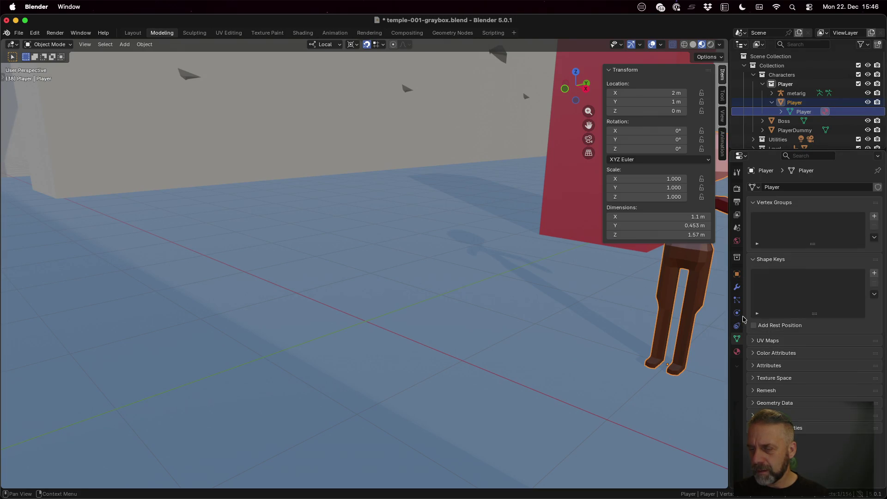
click(737, 287)
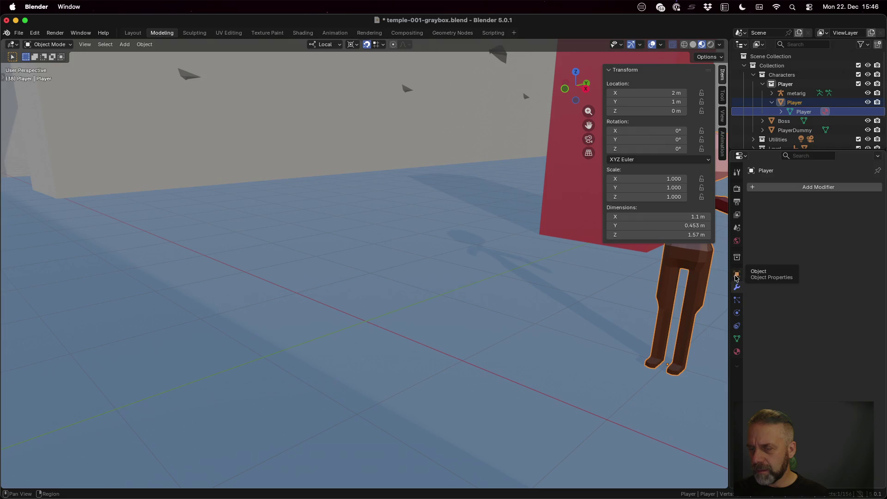
click(736, 275)
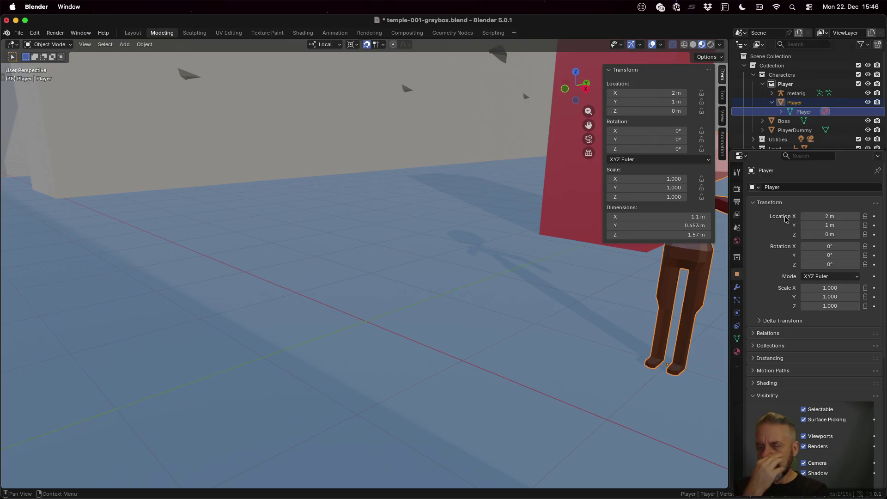
click(761, 321)
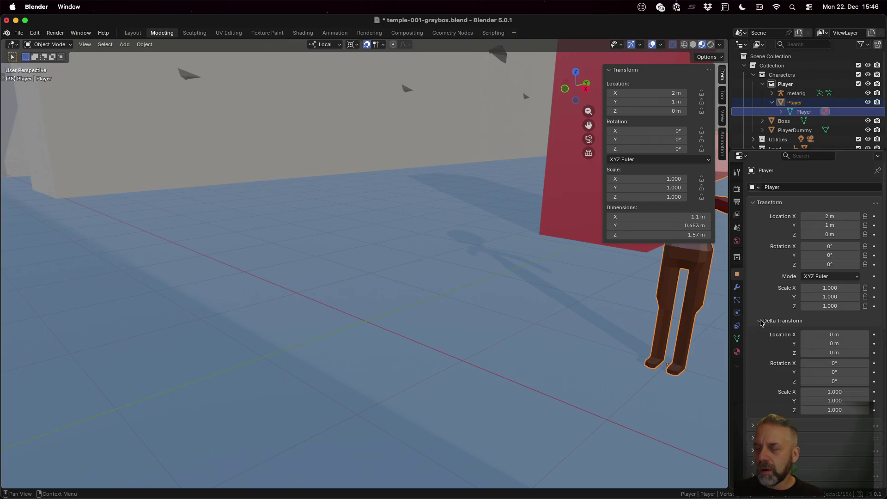
click(822, 333)
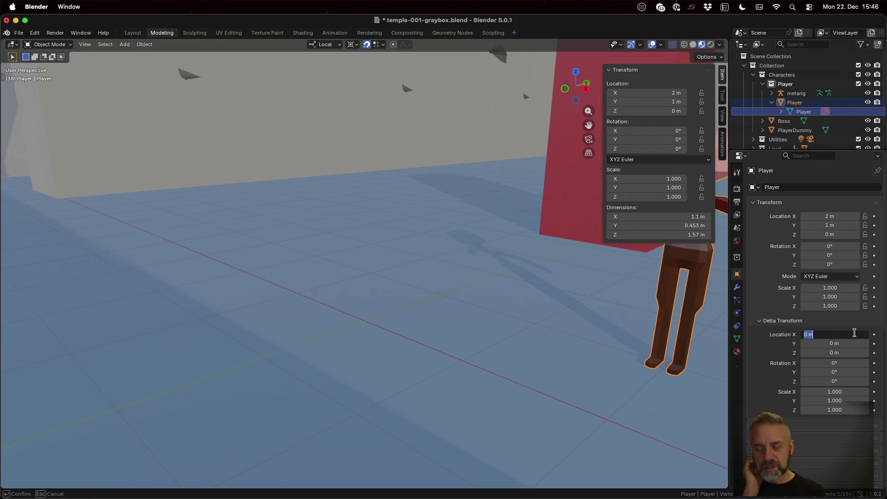
text(2)
key(Tab)
text(1)
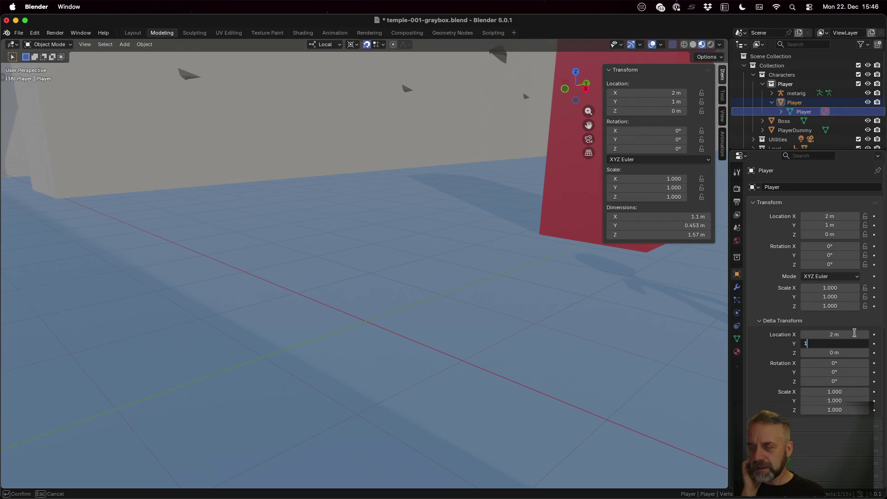
key(Tab)
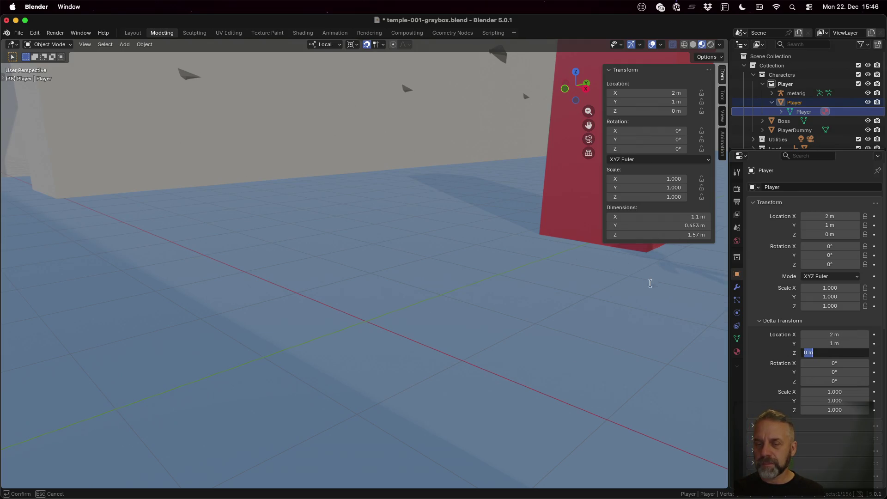
key(Return)
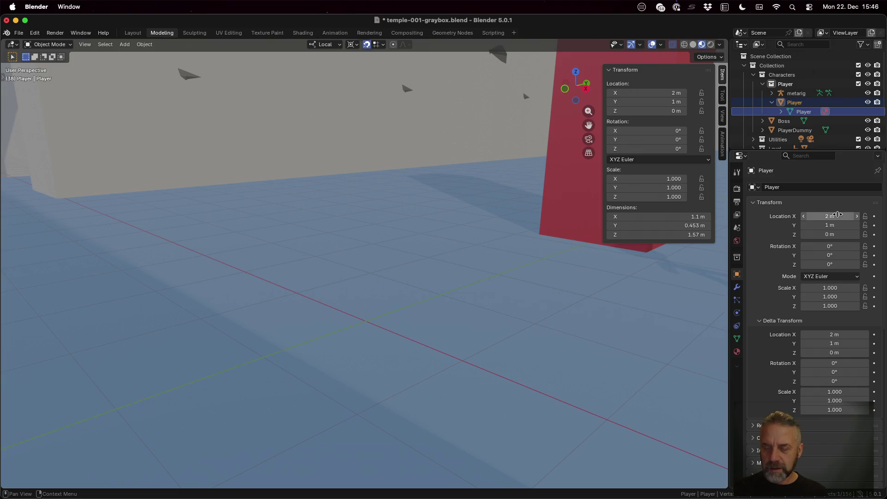
Keep the Player's regular location at 0 m, 0 m, 0 m and save the blend file.
double_click(832, 216)
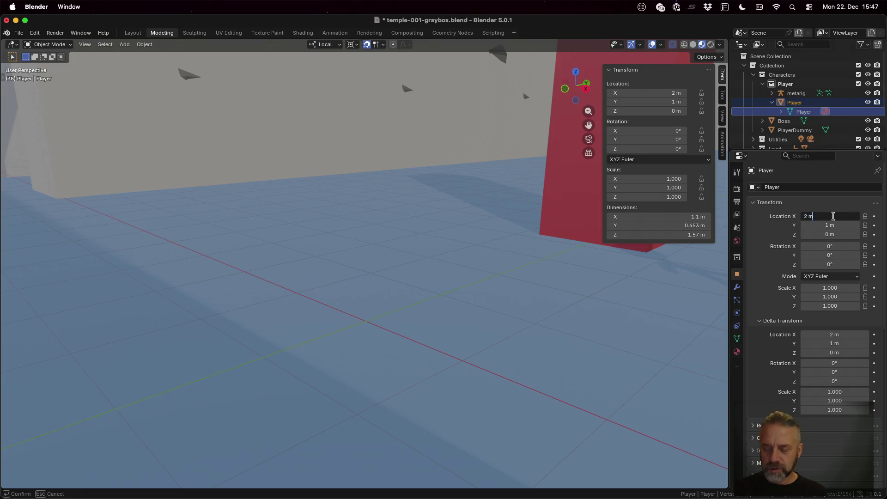
text(0)
key(Tab)
text(0)
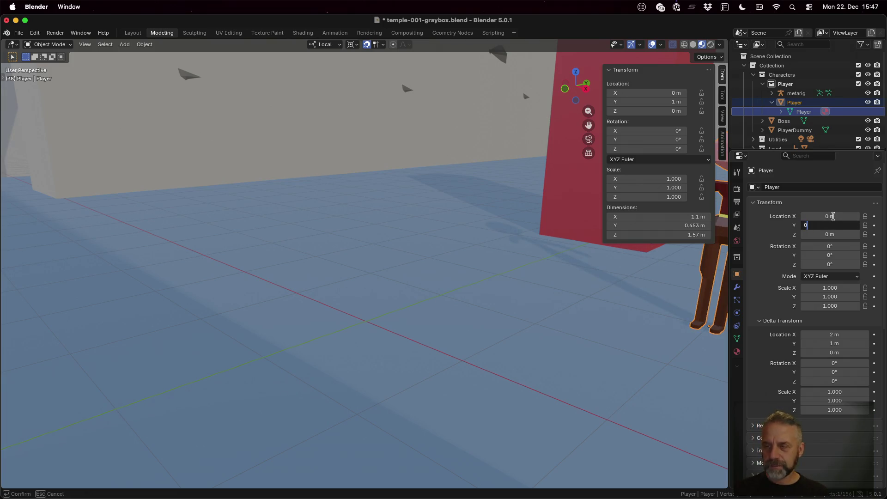
key(Tab)
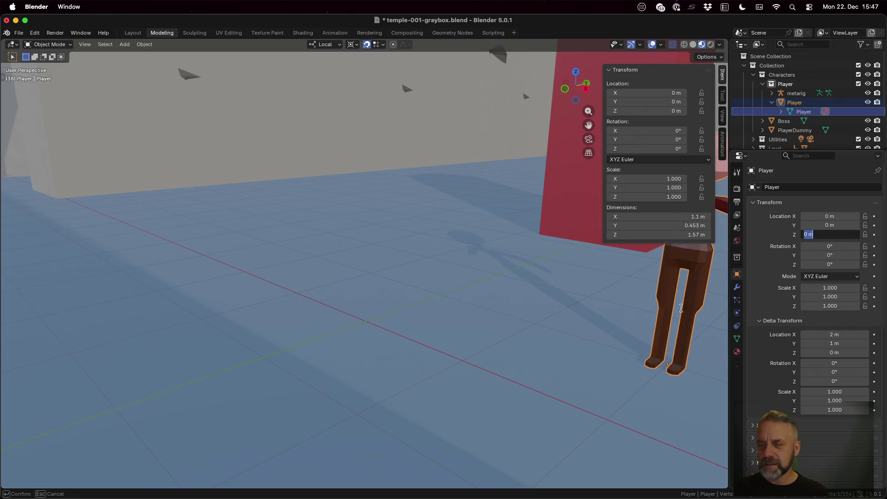
key(Return)
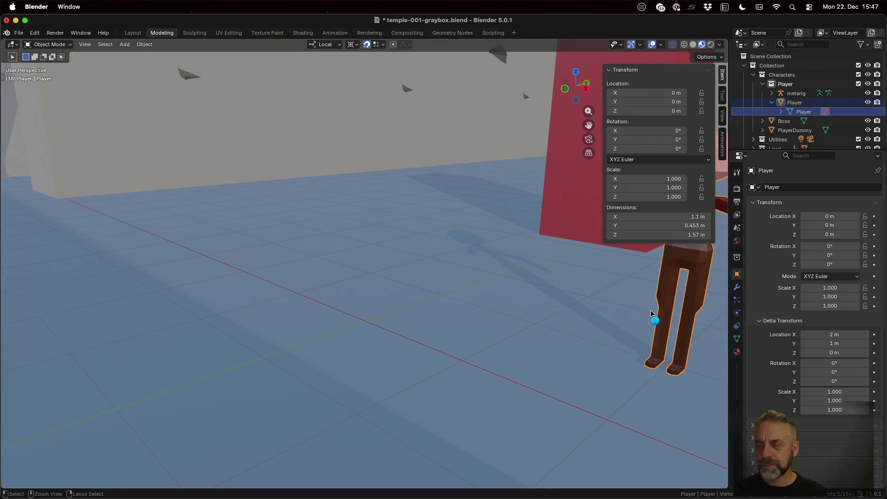
key(super+s)
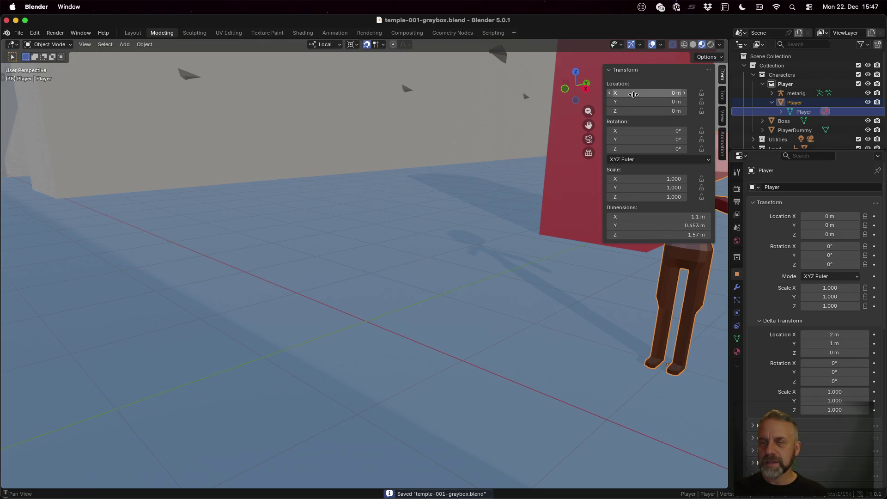
scroll(641, 271, down, 5)
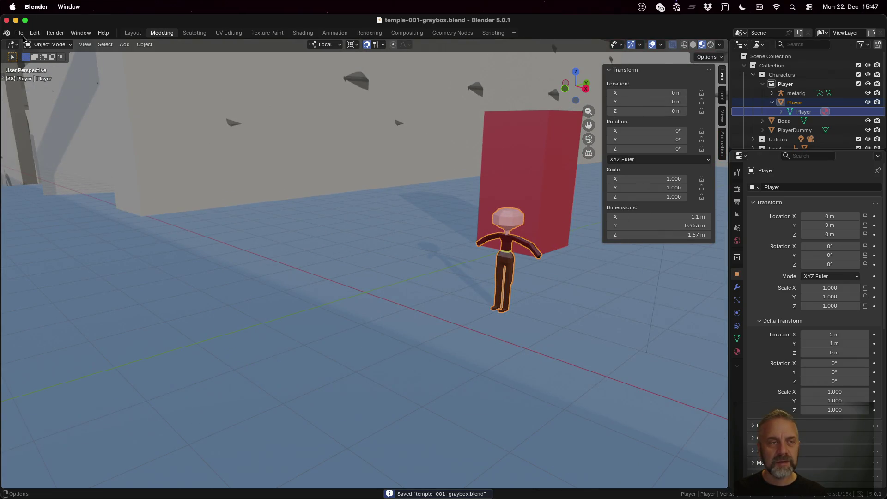
click(19, 34)
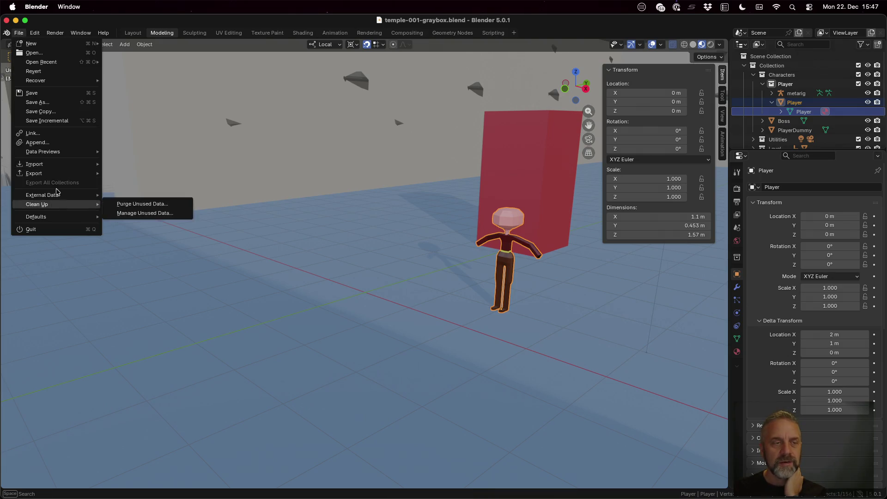
mouse_move(56, 174)
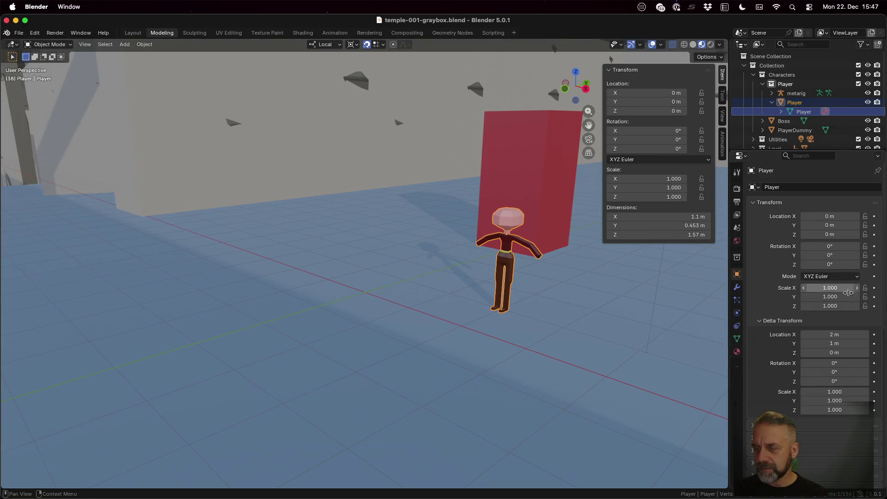
Change the Player's delta X location to 4 m and save the file.
click(844, 334)
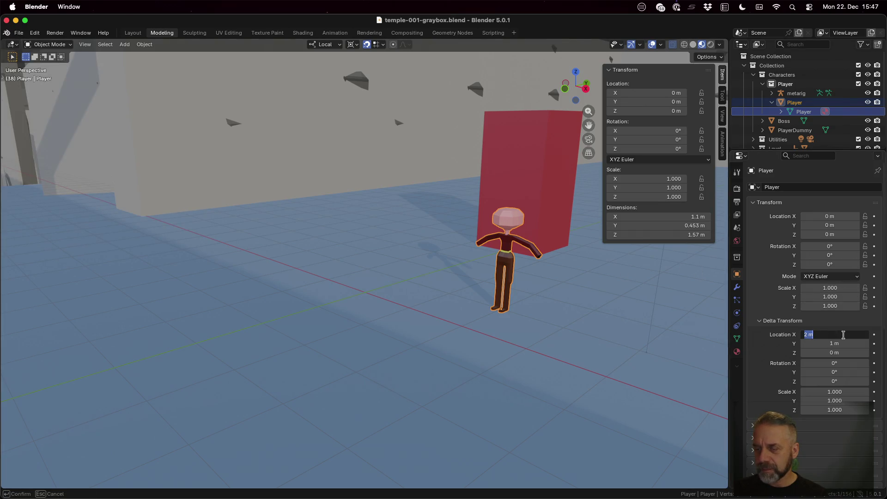
text(4)
key(Return)
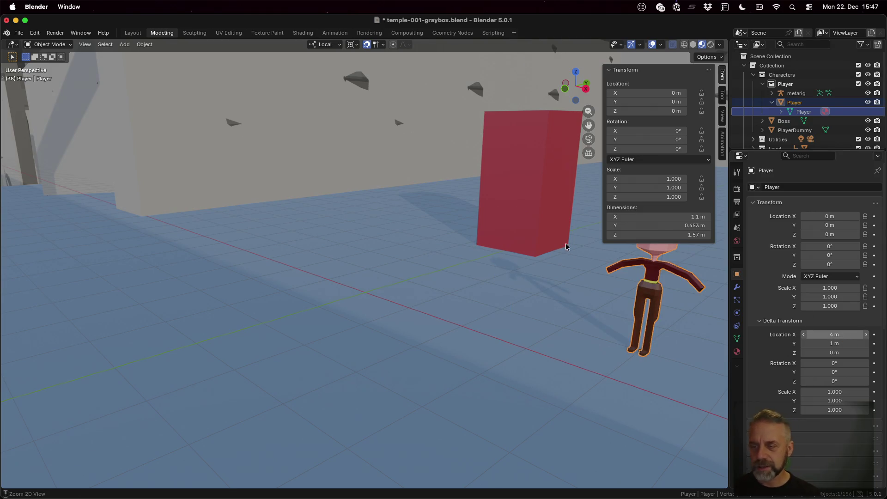
key(super+s)
Export the Player as glTF 2.0.
click(27, 35)
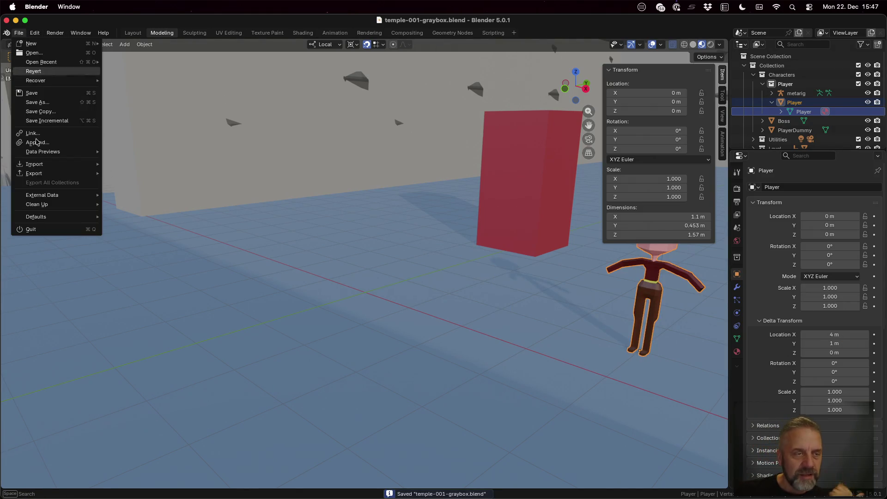
mouse_move(56, 173)
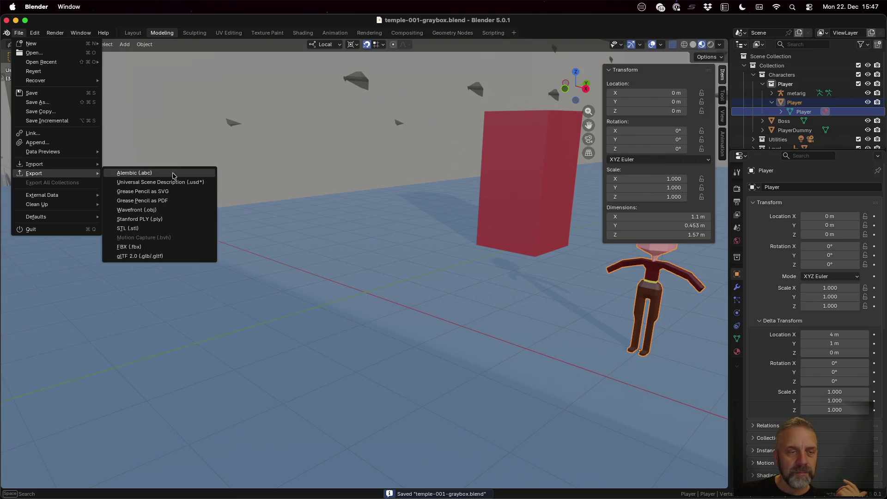
click(194, 257)
click(572, 445)
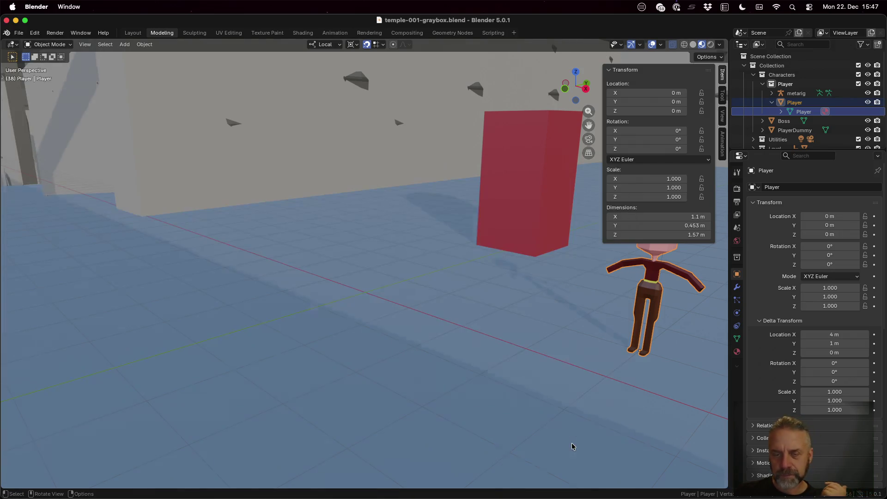
Reload the changed player model in Godot, then return to Blender.
key(super+Tab)
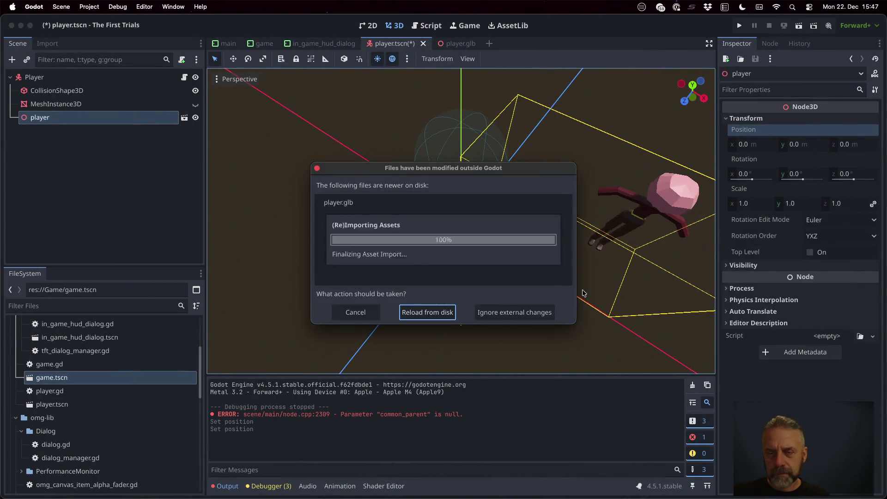
key(Return)
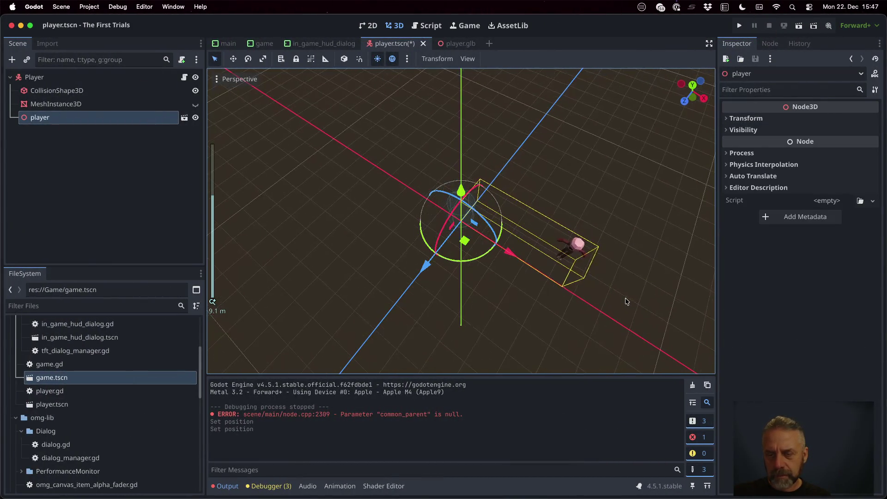
key(super+Tab)
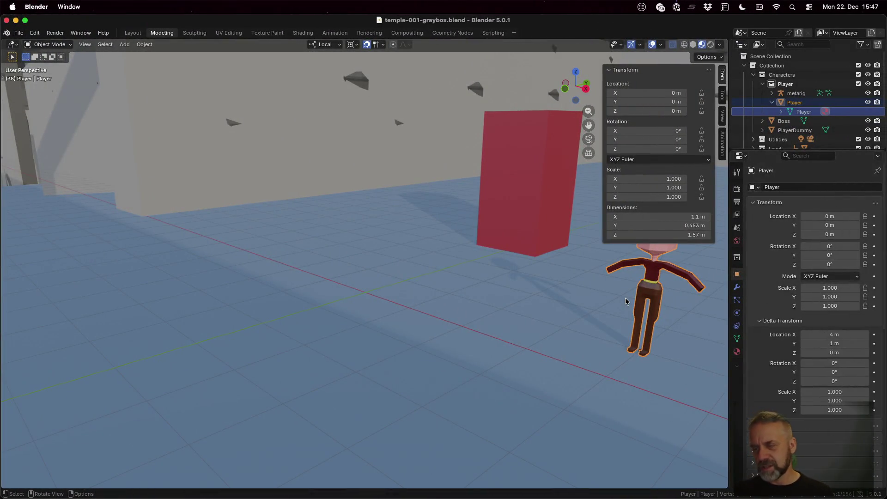
Reset the Player's delta transform location to 0 m, 0 m, 0 m.
click(846, 333)
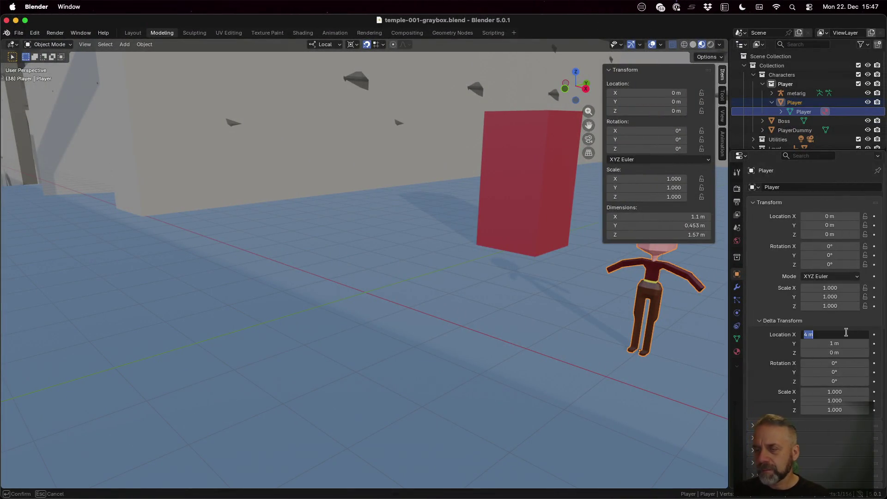
text(0)
key(Tab)
text(0)
key(Tab)
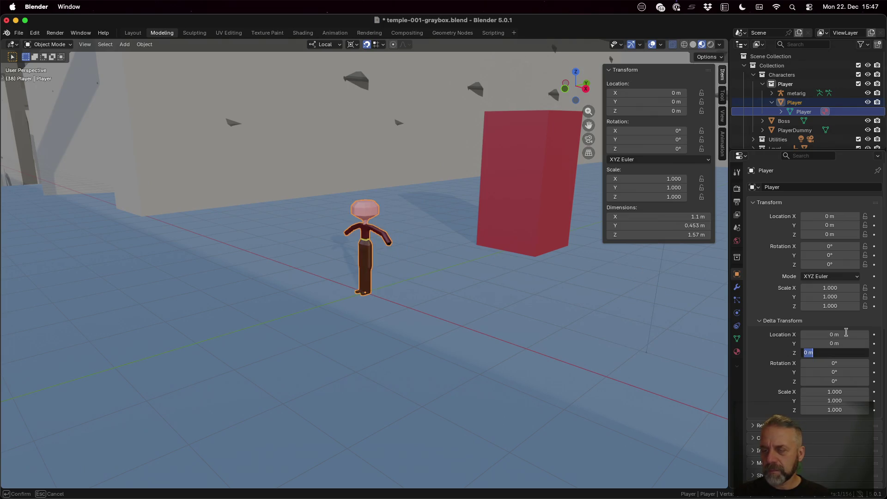
key(Return)
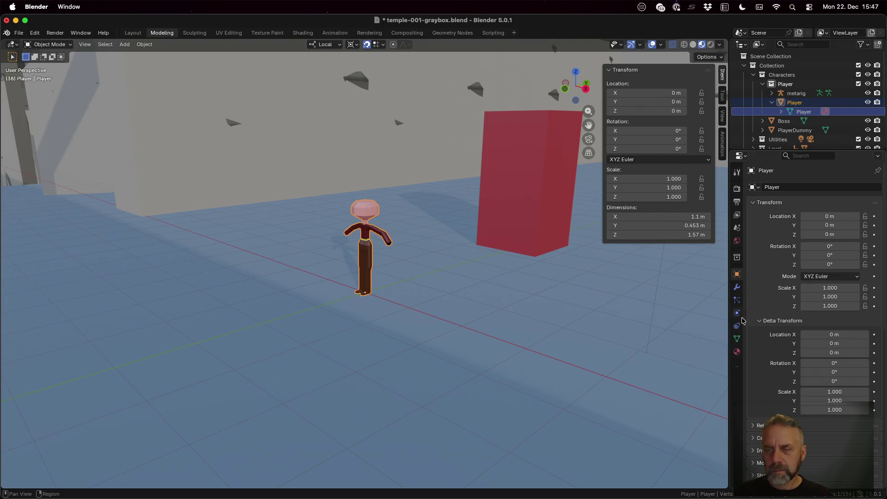
Place the Player at location 5 m, 2 m, 0 m and save the file.
click(830, 216)
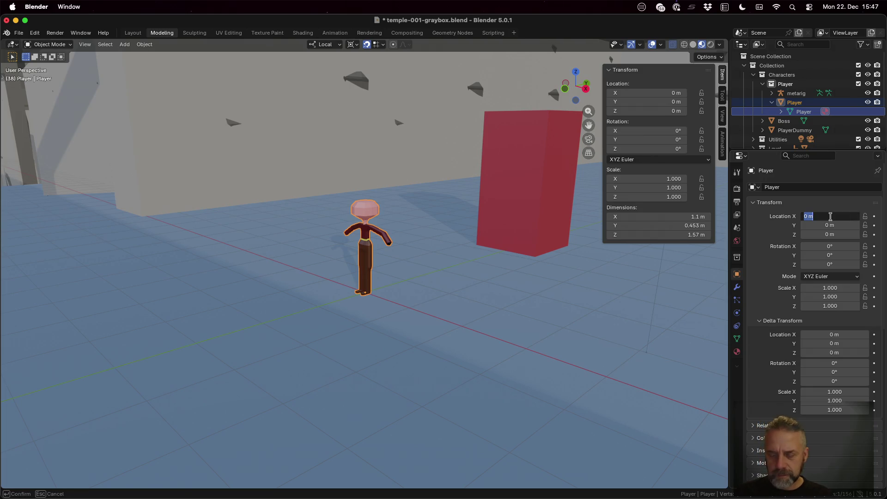
text(5)
key(Tab)
text(2)
key(Tab)
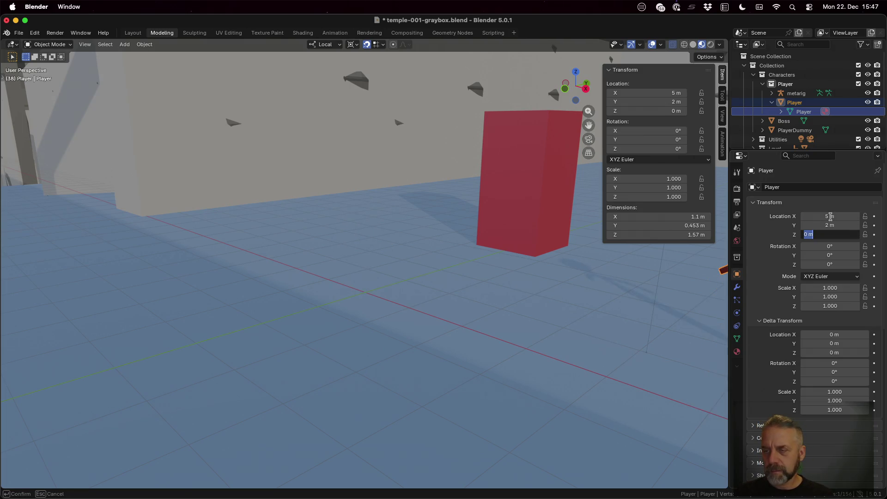
key(Return)
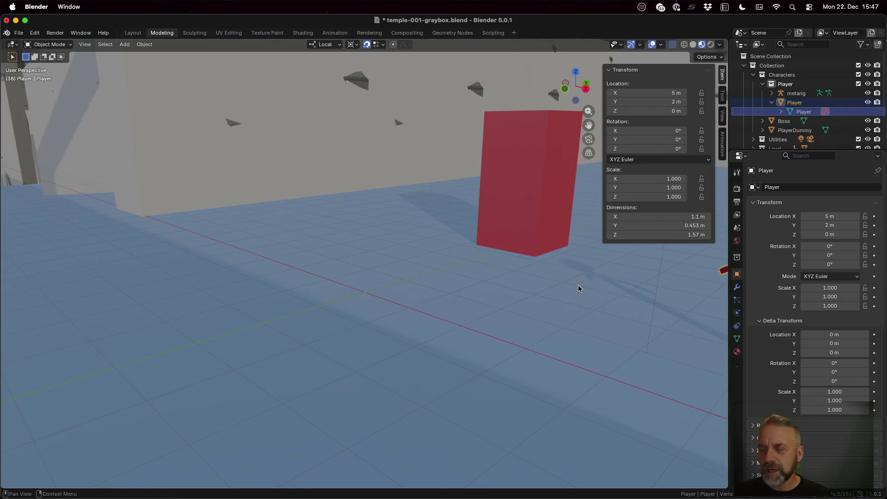
mouse_move(658, 305)
middle_down()
mouse_move(432, 273)
mouse_move(414, 280)
middle_up()
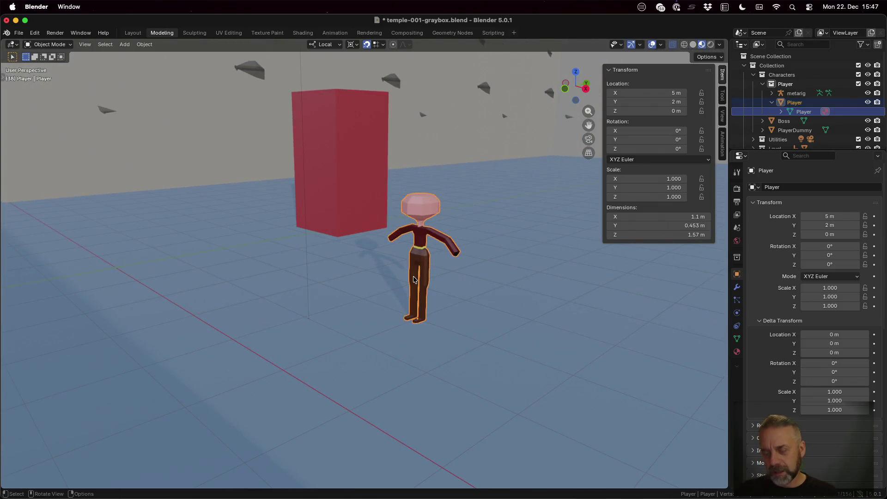
key(super+s)
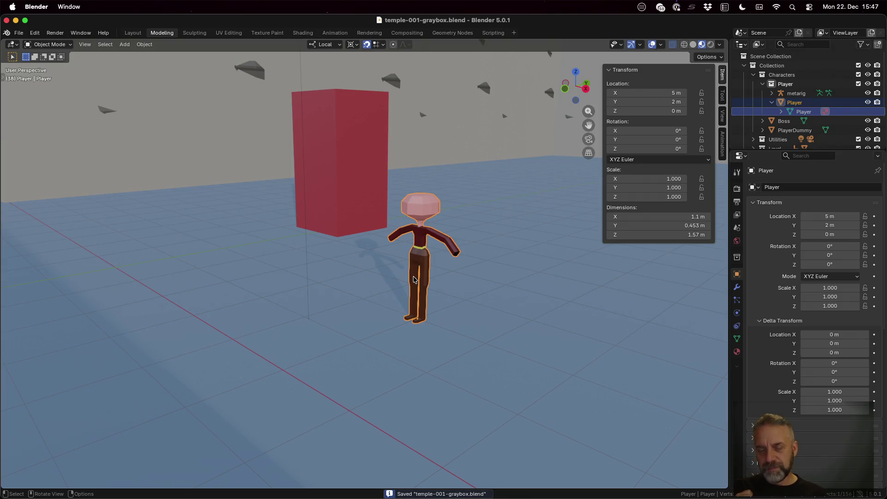
Export the Player as glTF 2.0 after reviewing the Include, Data and Mesh options.
click(18, 32)
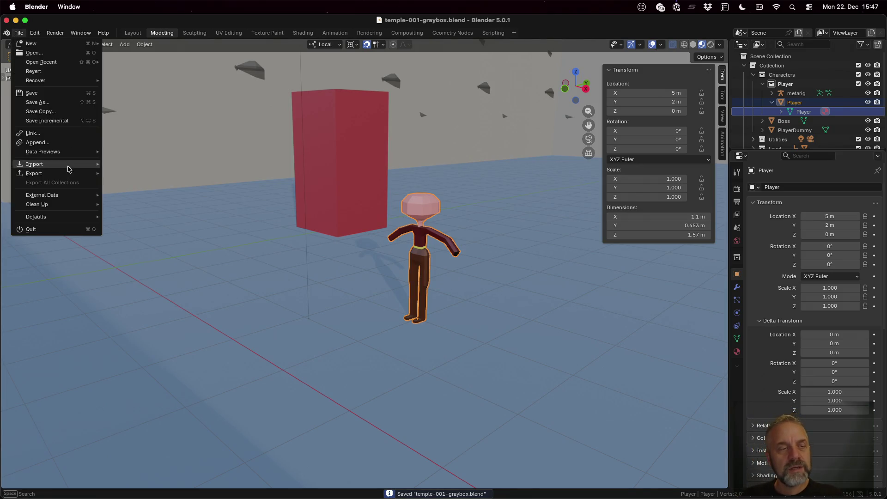
mouse_move(64, 176)
click(178, 258)
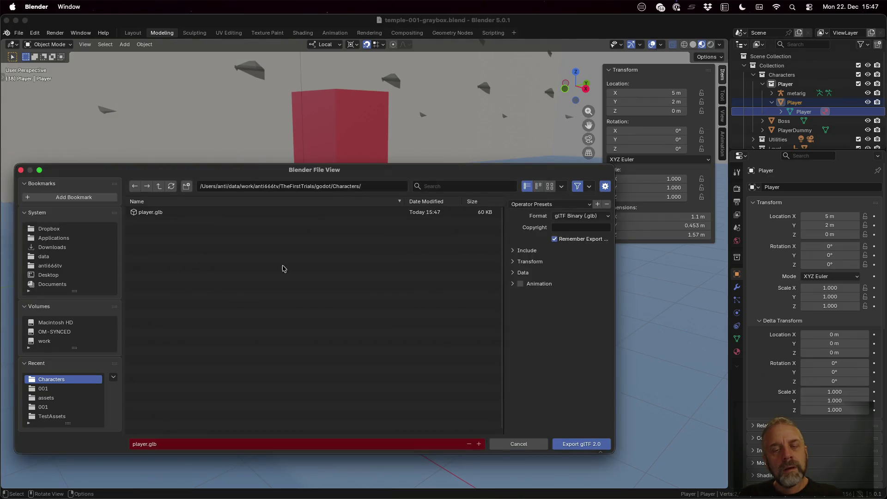
click(535, 253)
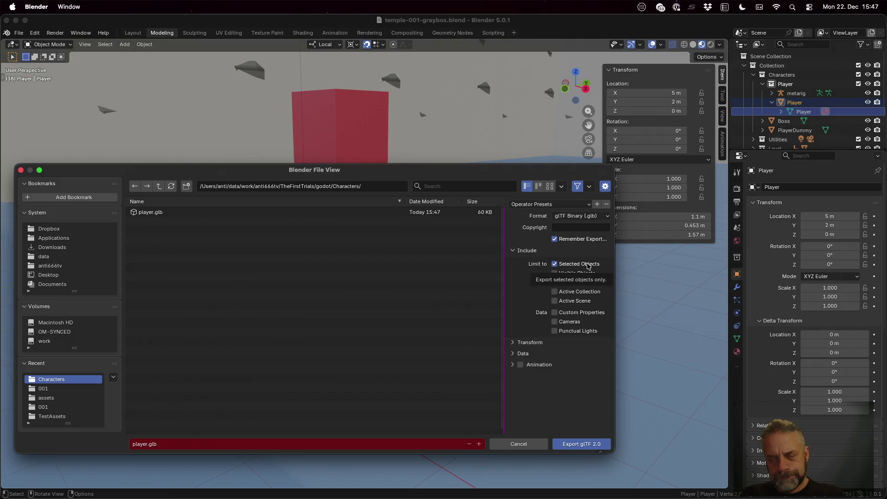
click(531, 356)
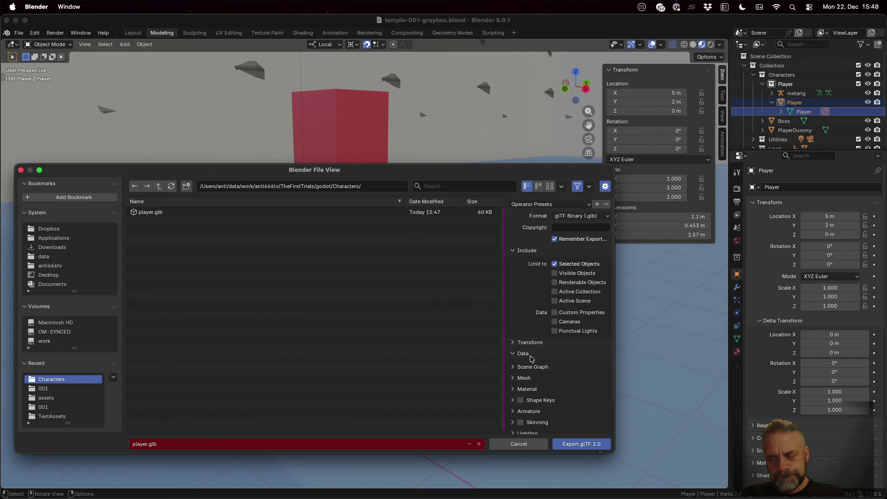
click(541, 379)
scroll(556, 377, down, 5)
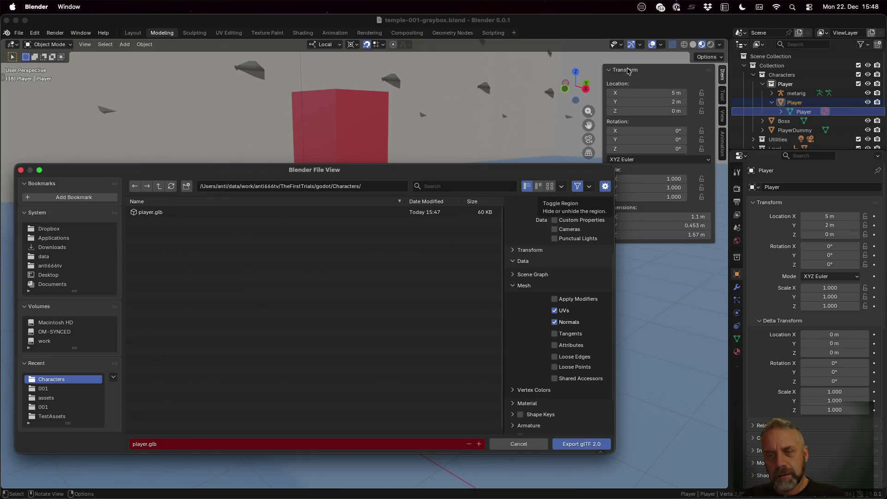
click(581, 444)
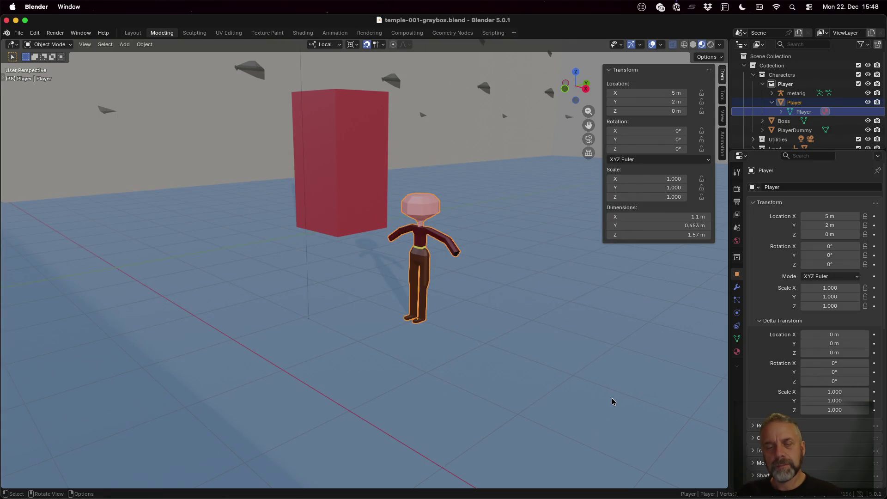
Reload the updated player.glb from disk in Godot, then go back to Firefox.
key(super+Tab)
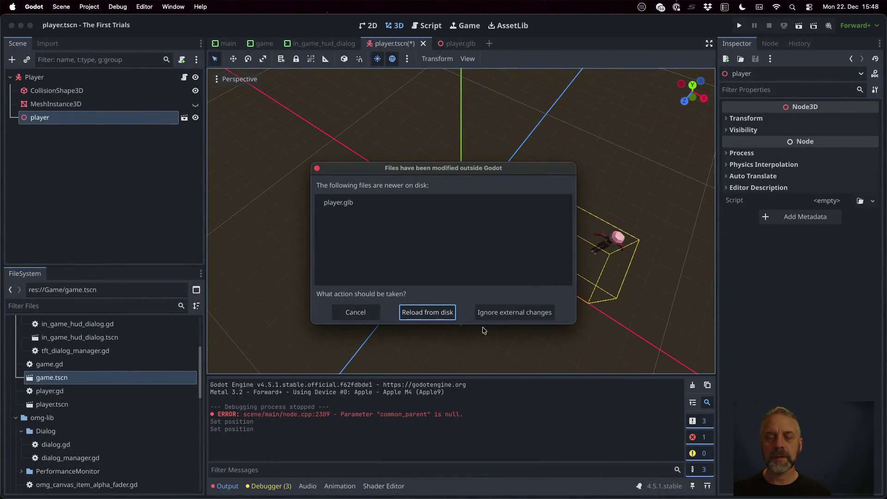
click(430, 312)
key(super+Tab)
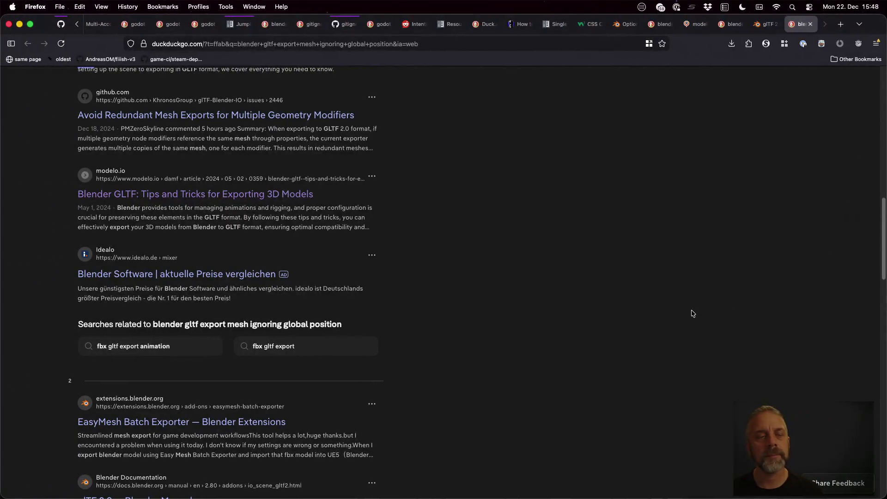
Search DuckDuckGo for 'blender gltf export applies location modifier even if disabled'.
scroll(412, 293, up, 15)
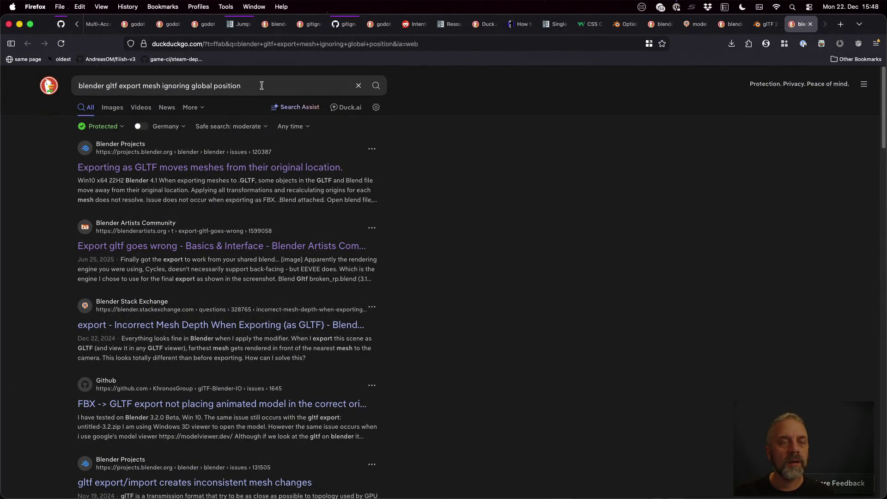
drag(120, 86, 301, 85)
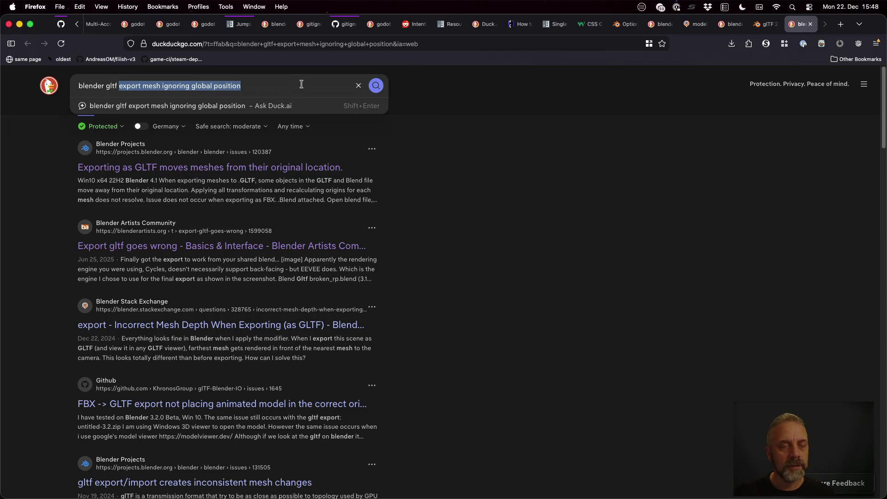
text(export ap)
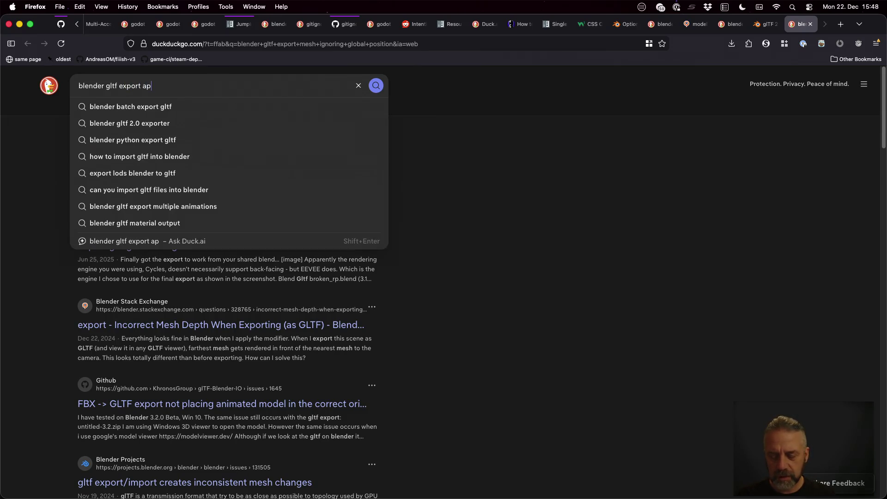
text(plies)
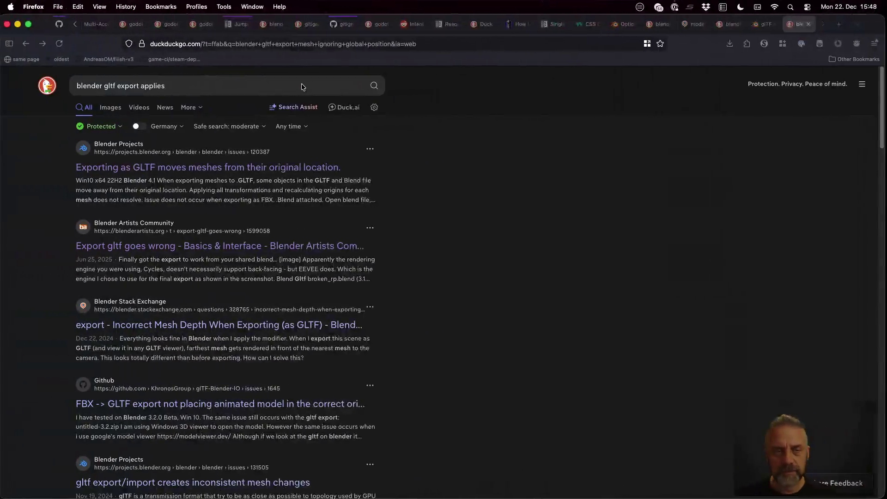
click(302, 84)
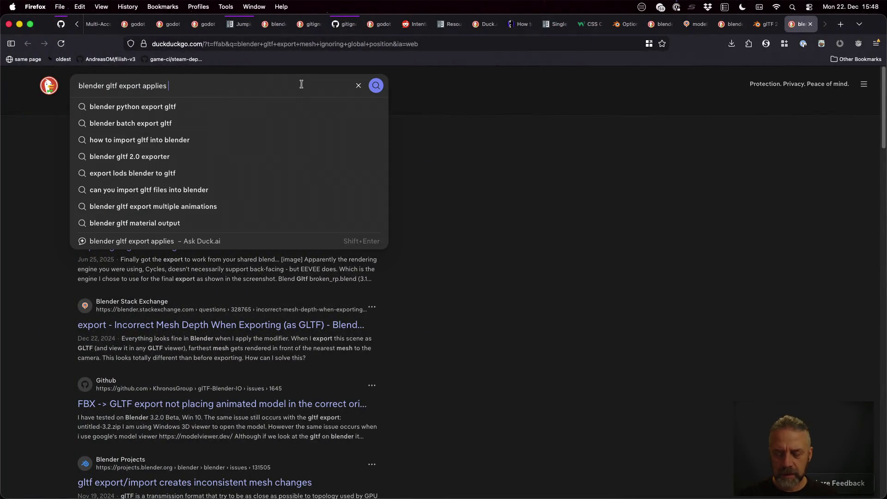
text(location modi)
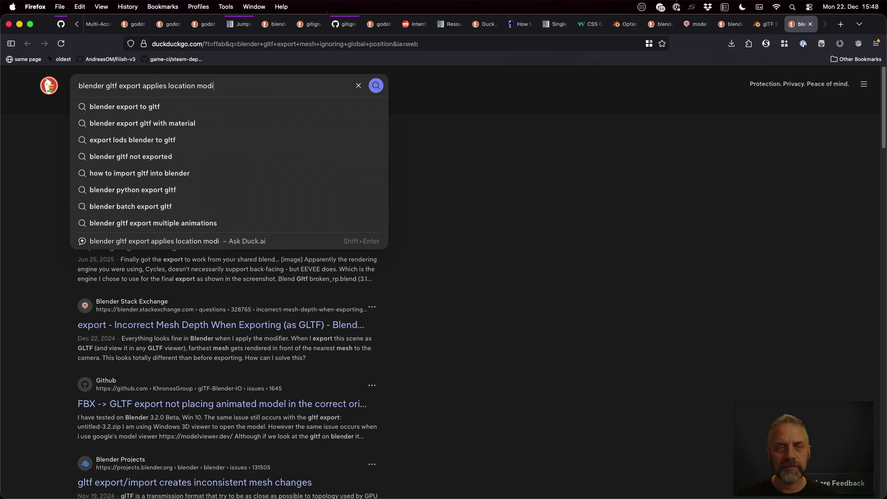
text(fier even )
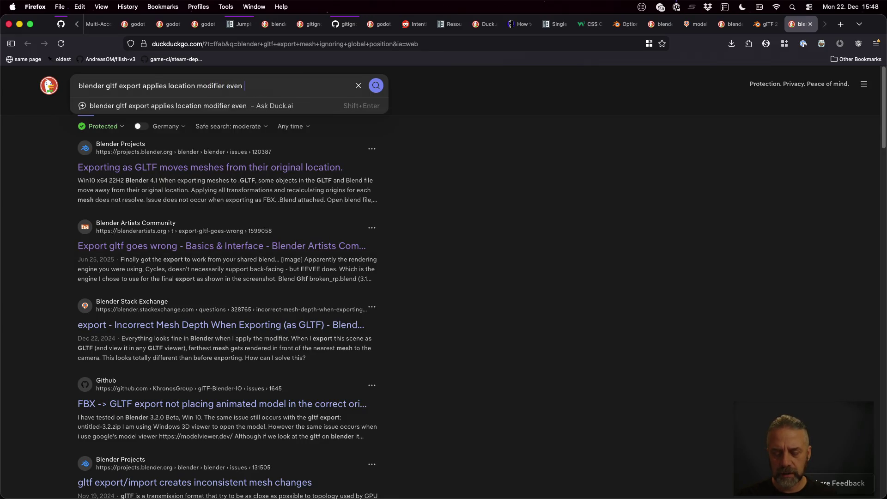
text(if disabled)
key(Return)
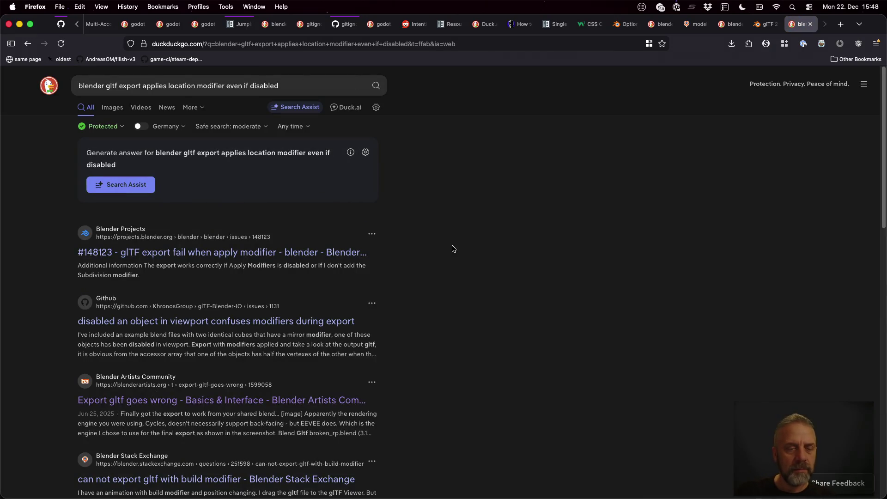
Open the #148123 issue result and the Modelo glTF guide in new tabs.
super+click(336, 254)
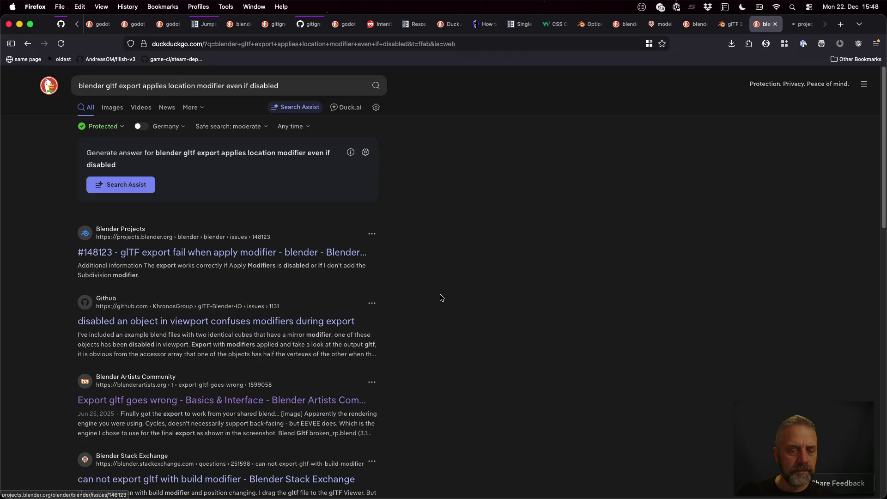
scroll(441, 299, down, 3)
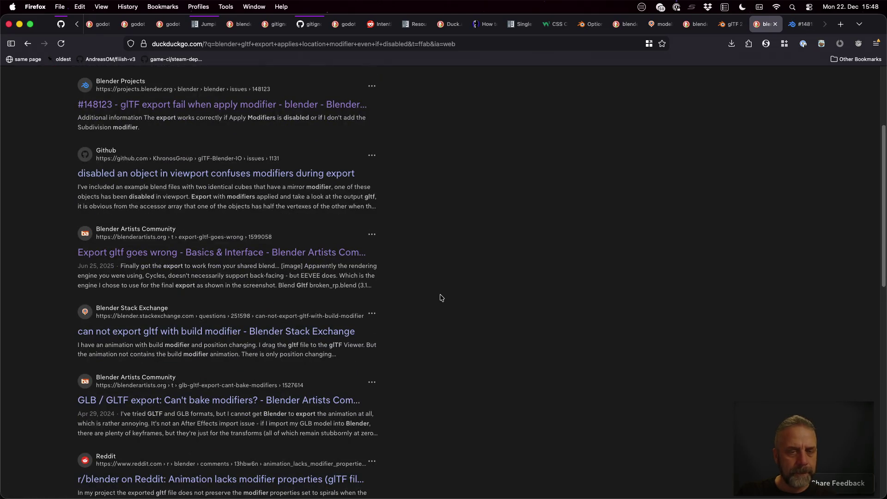
scroll(441, 298, down, 1)
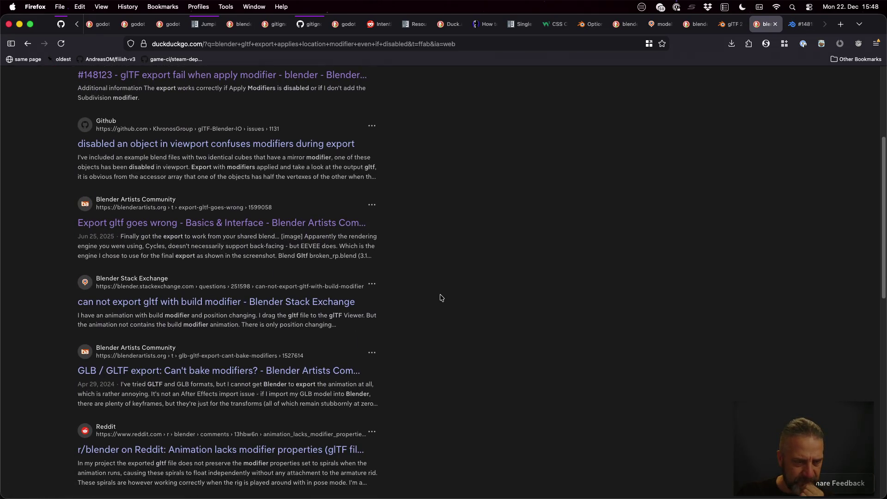
scroll(441, 298, down, 3)
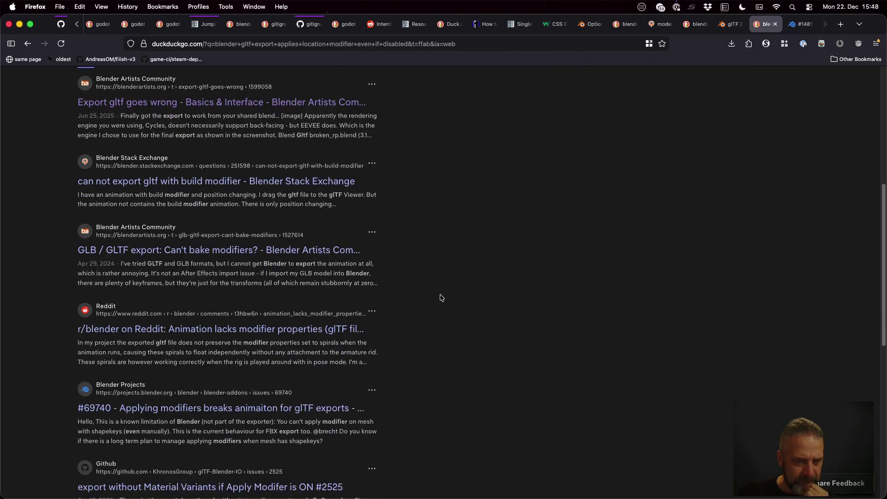
scroll(441, 298, down, 3)
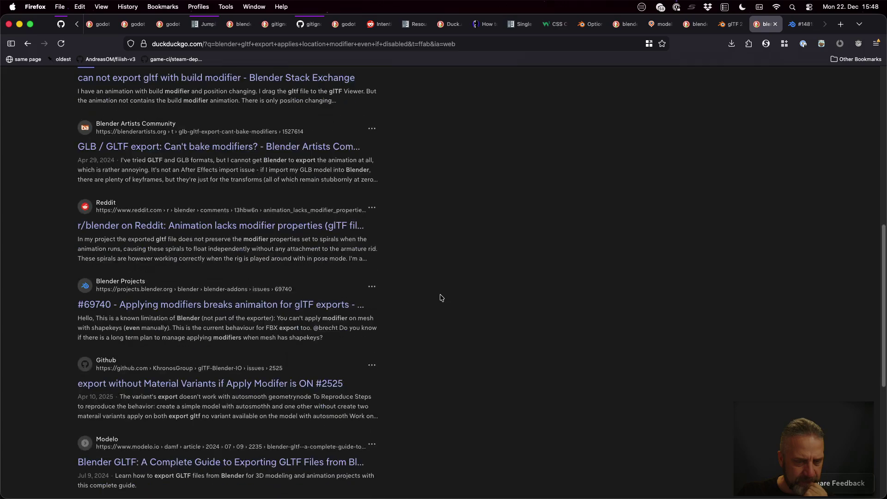
scroll(441, 298, down, 2)
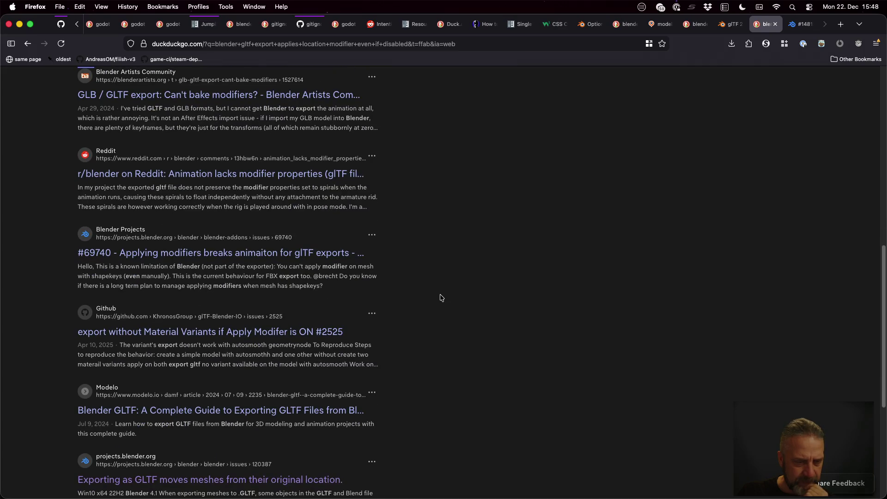
scroll(441, 298, down, 1)
scroll(442, 298, down, 2)
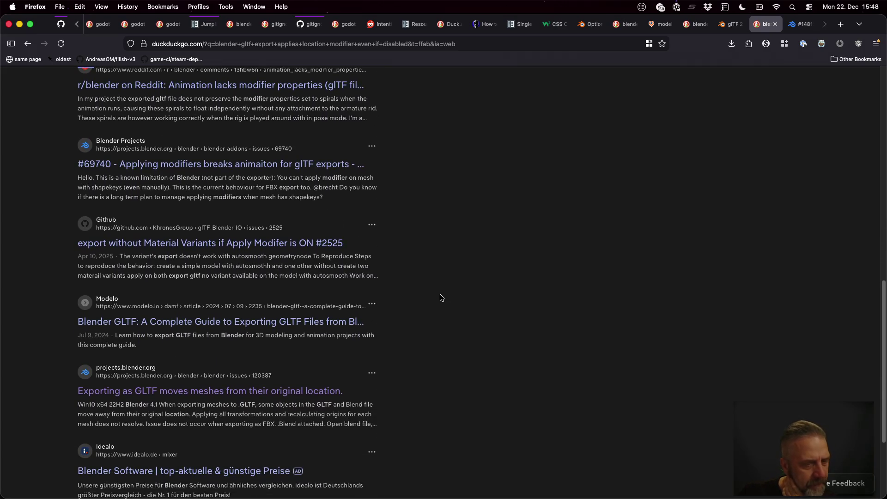
super+click(346, 322)
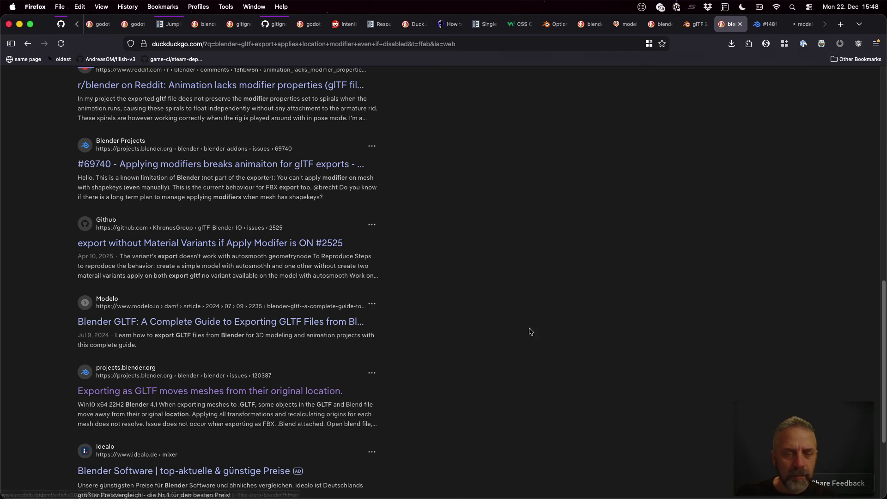
Read through the #148123 issue page and the Modelo glTF guide.
key(ctrl+Tab)
scroll(559, 282, down, 10)
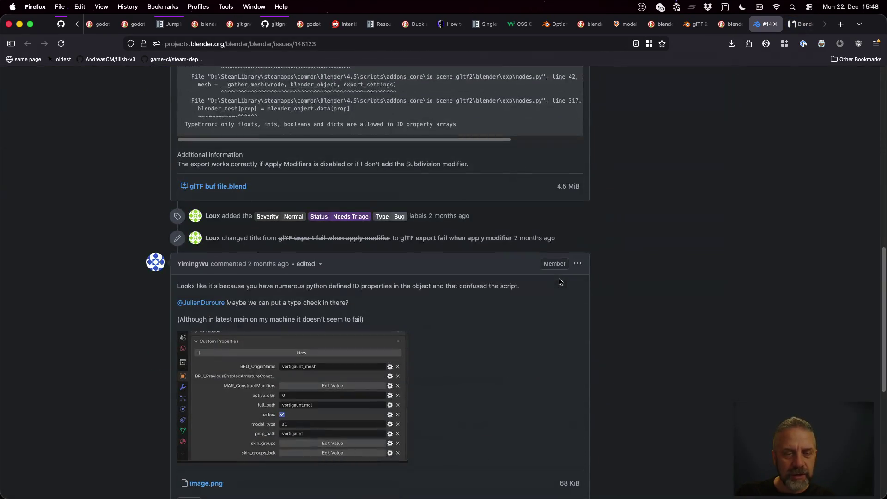
scroll(560, 282, down, 4)
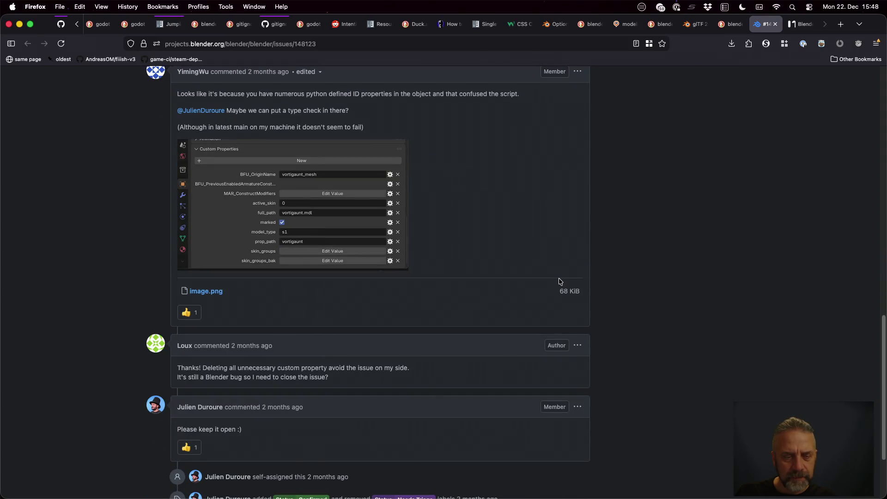
key(ctrl+Tab)
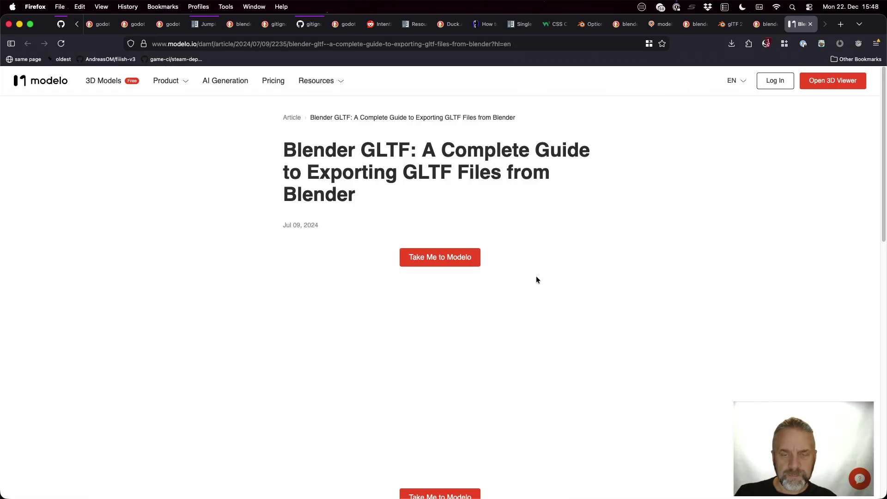
scroll(536, 277, down, 2)
scroll(565, 279, up, 5)
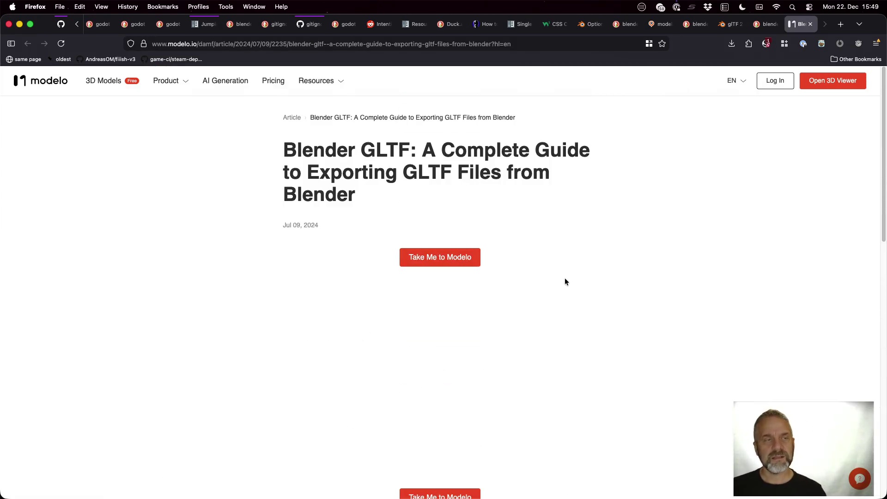
Back on DuckDuckGo, search for 'blender export gltf to godot'.
key(super+Left)
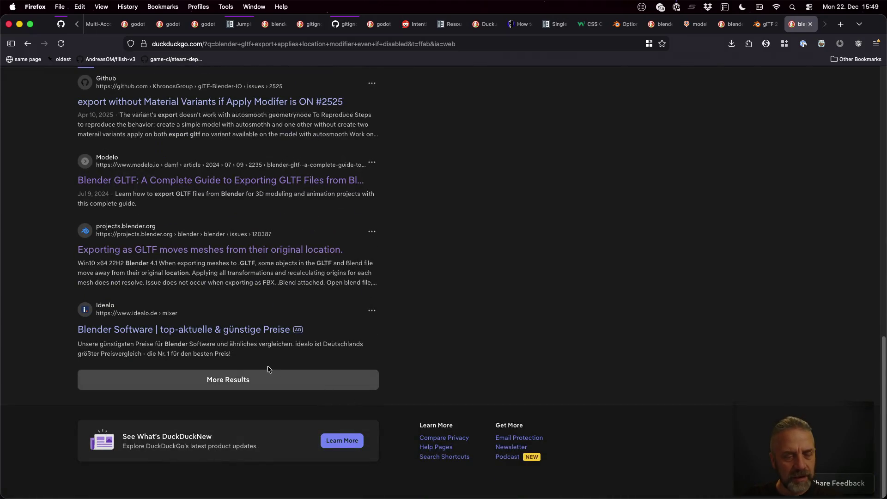
scroll(249, 268, up, 15)
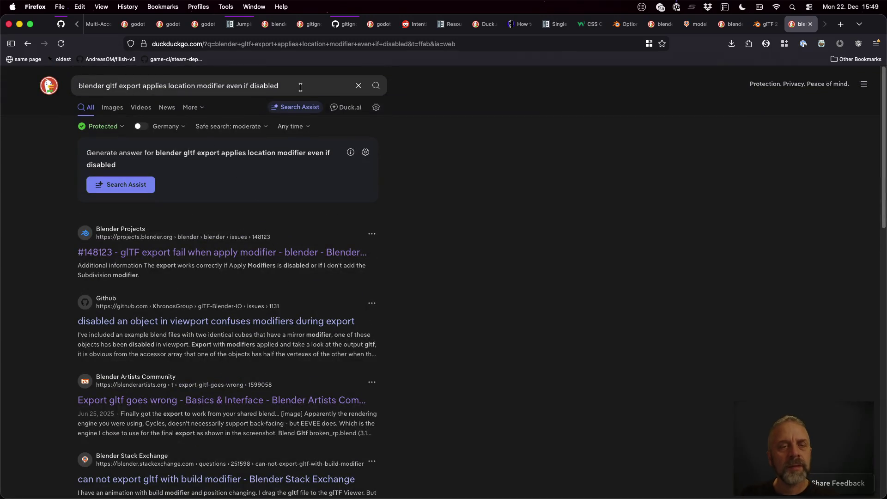
click(300, 86)
text(blend)
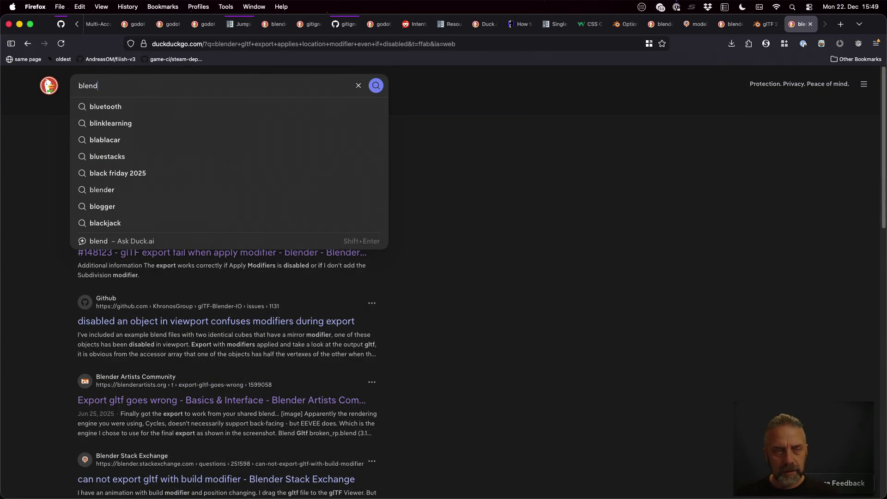
text(er export glt)
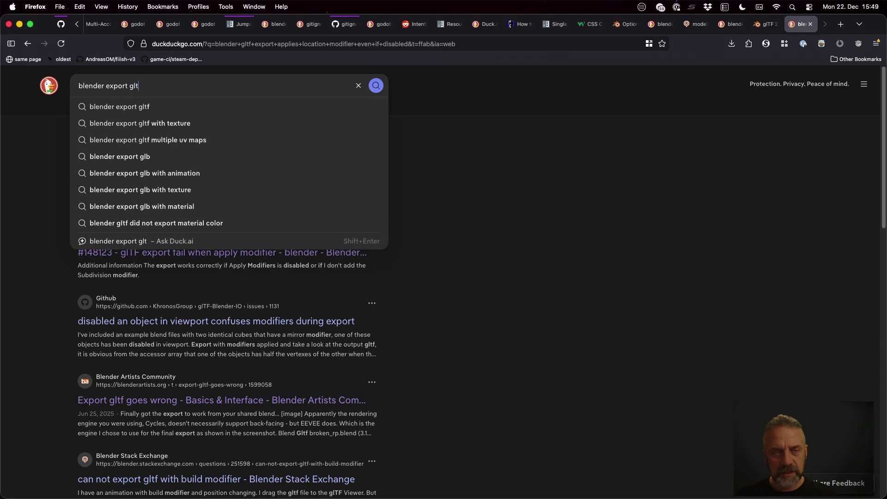
text(f to godot)
key(Return)
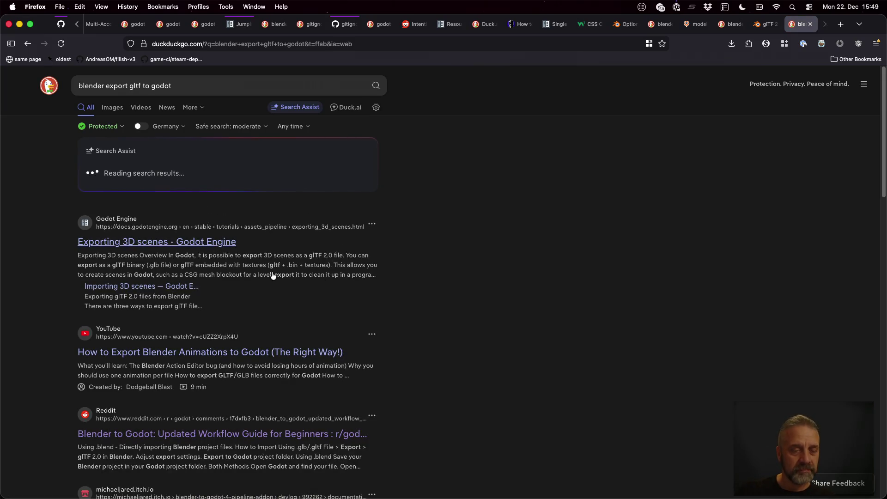
Open the Godot Exporting 3D scenes, itch.io pipeline addon and Supermatrix workflow results in new tabs.
middle_click(213, 250)
scroll(292, 216, down, 3)
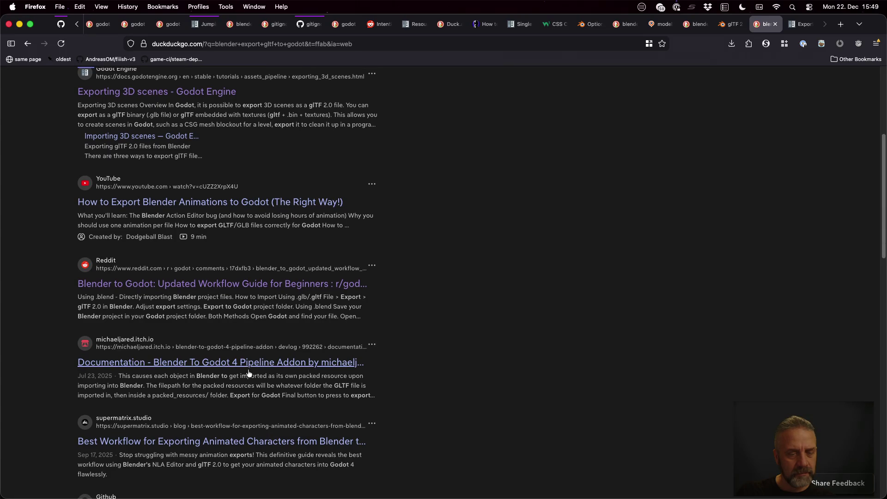
middle_click(239, 369)
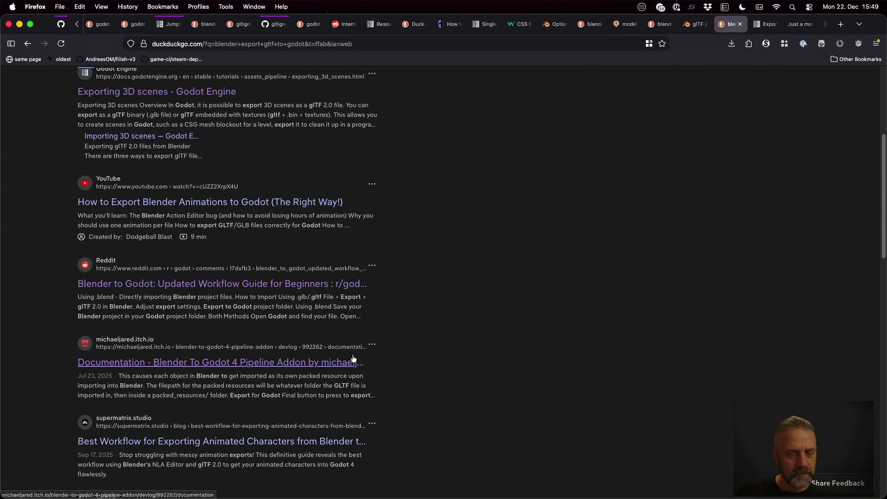
scroll(296, 347, down, 2)
middle_click(296, 343)
Skim the Godot Exporting 3D scenes page, then close its tab.
key(ctrl+Tab)
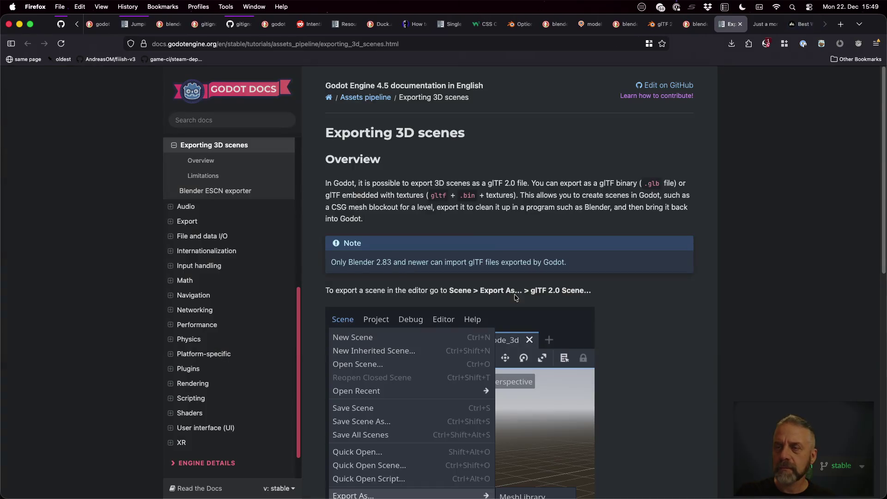
scroll(486, 286, down, 6)
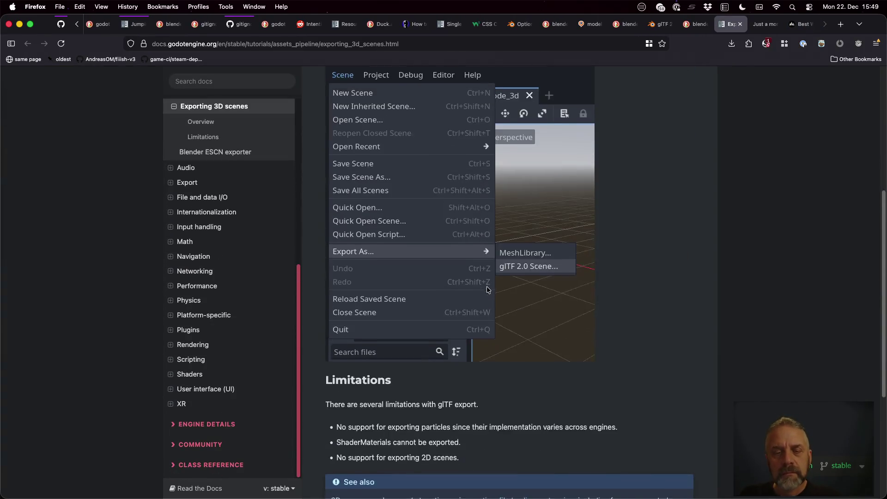
scroll(487, 286, down, 3)
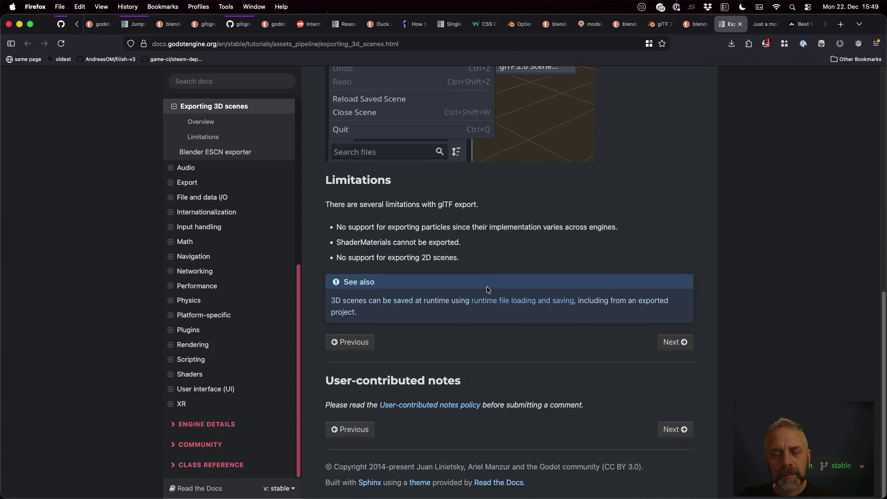
key(ctrl+w)
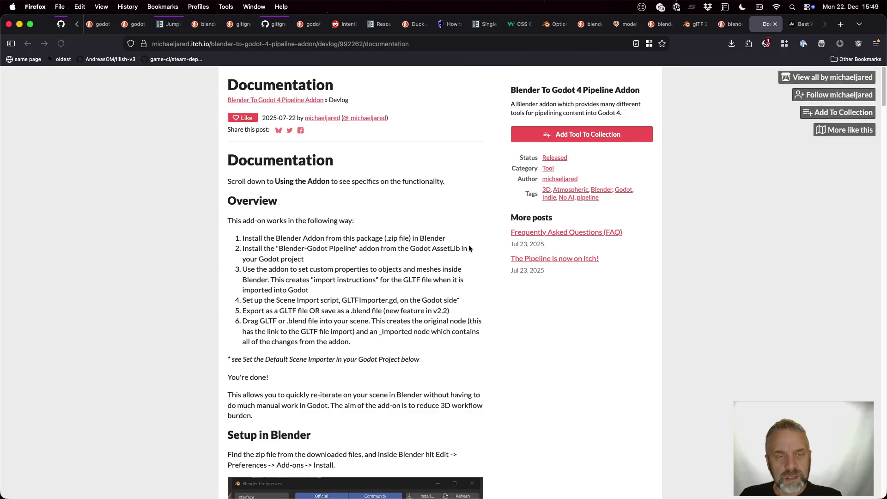
Skim the Blender To Godot 4 Pipeline Addon documentation on itch.io, then close the tab.
scroll(456, 247, down, 3)
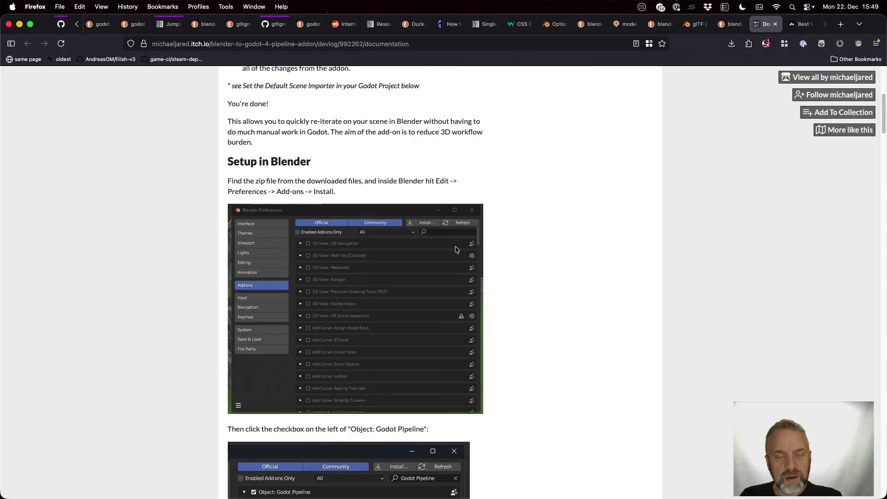
scroll(456, 249, down, 5)
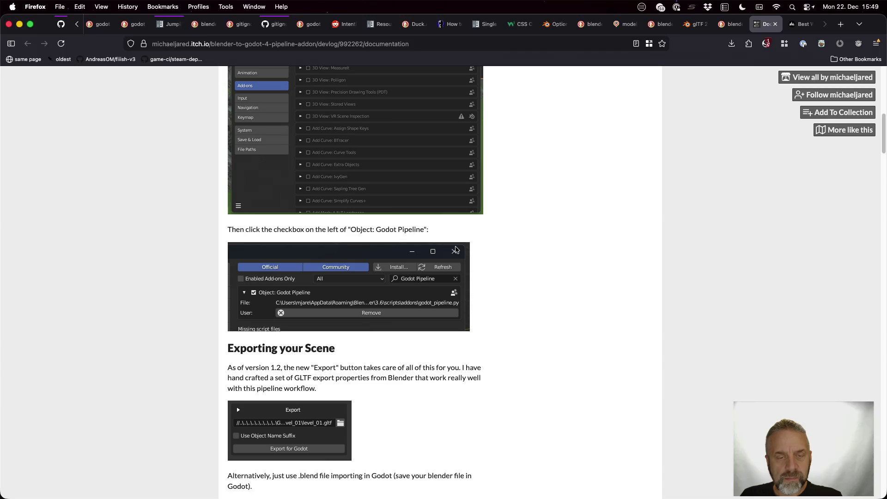
scroll(456, 250, down, 5)
scroll(456, 250, down, 6)
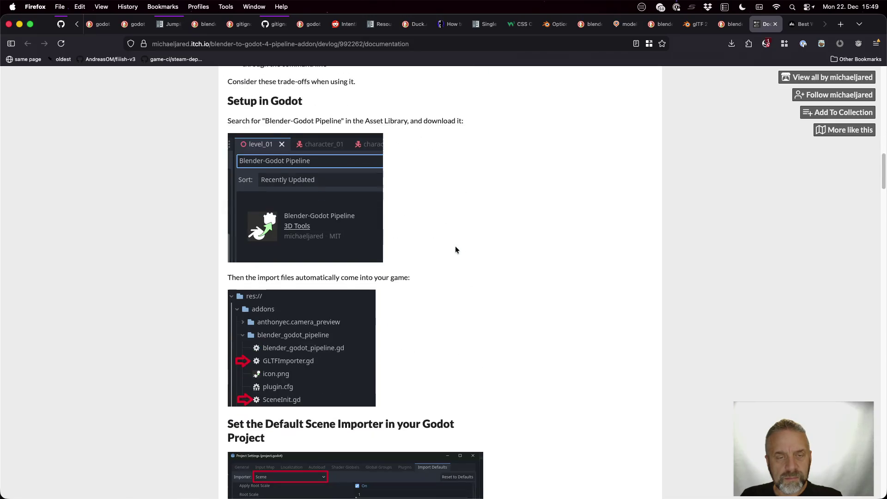
scroll(456, 250, down, 7)
scroll(456, 250, down, 20)
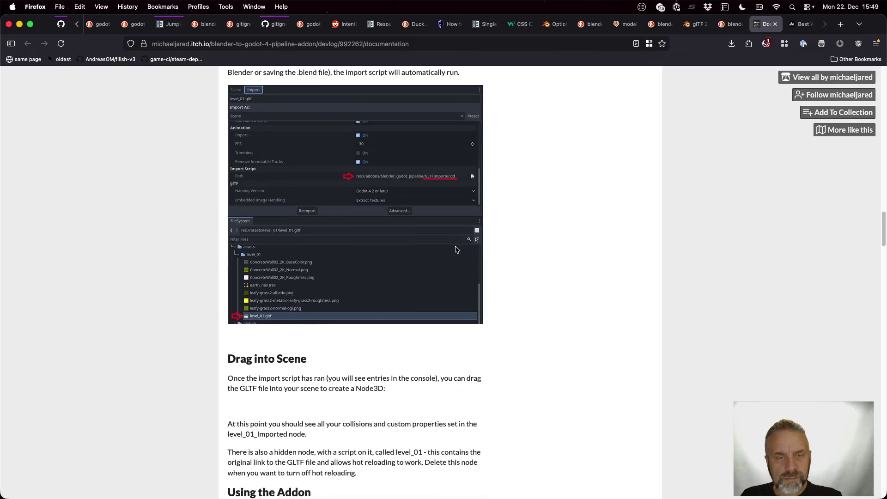
scroll(456, 250, up, 8)
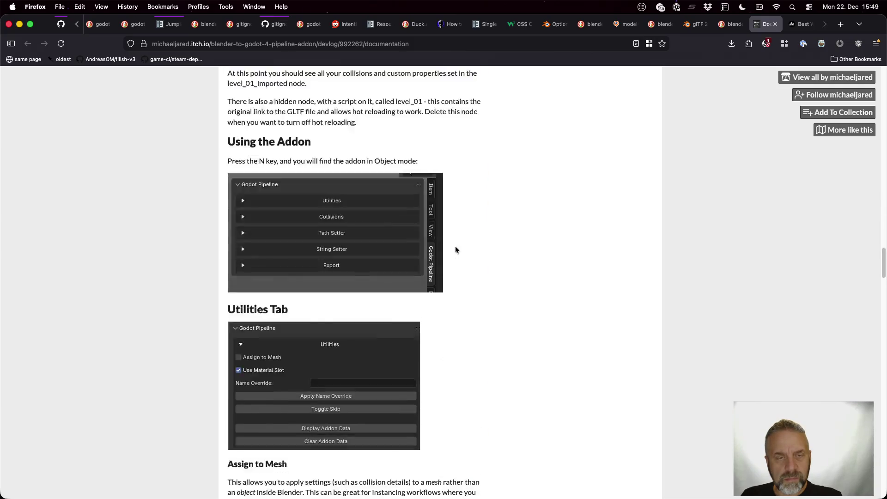
scroll(455, 250, down, 5)
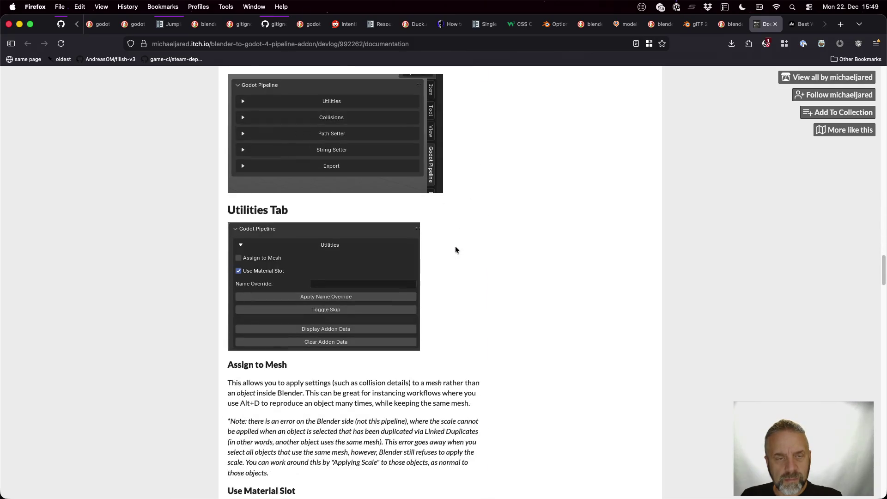
scroll(455, 250, down, 6)
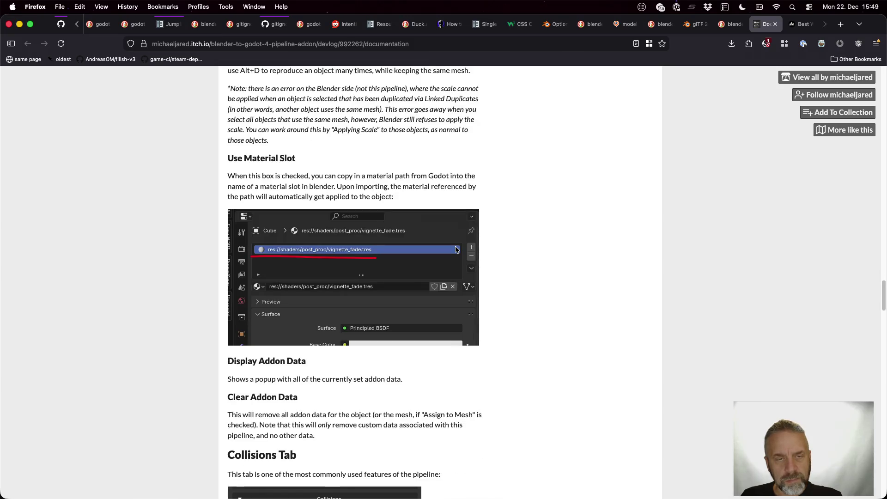
scroll(456, 250, down, 6)
scroll(456, 250, down, 6)
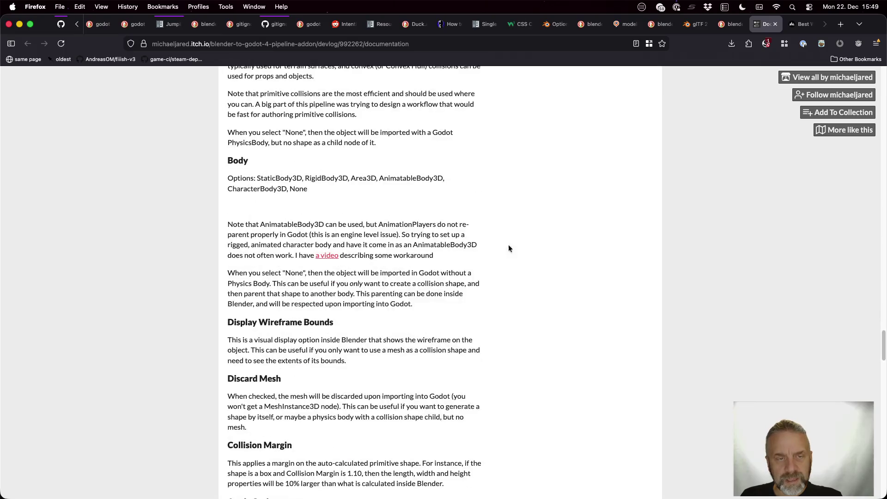
key(super+w)
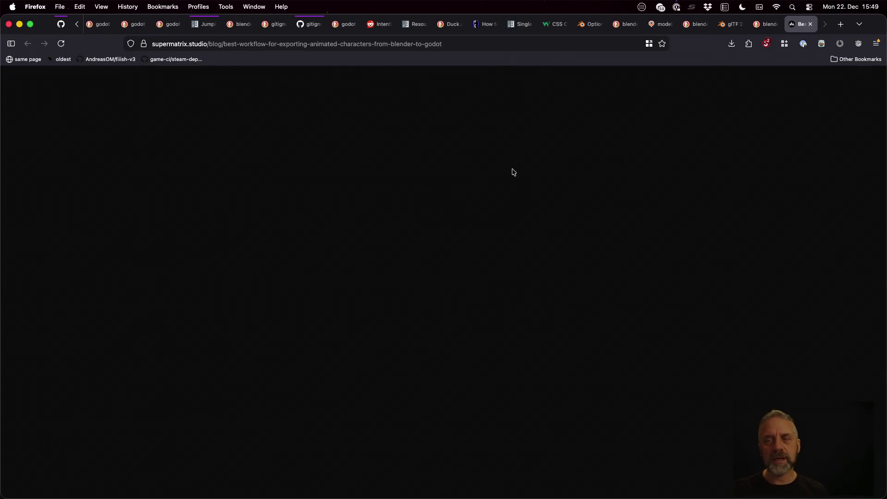
Temporarily allow the Supermatrix blog's scripts in NoScript and start reading the article.
click(767, 43)
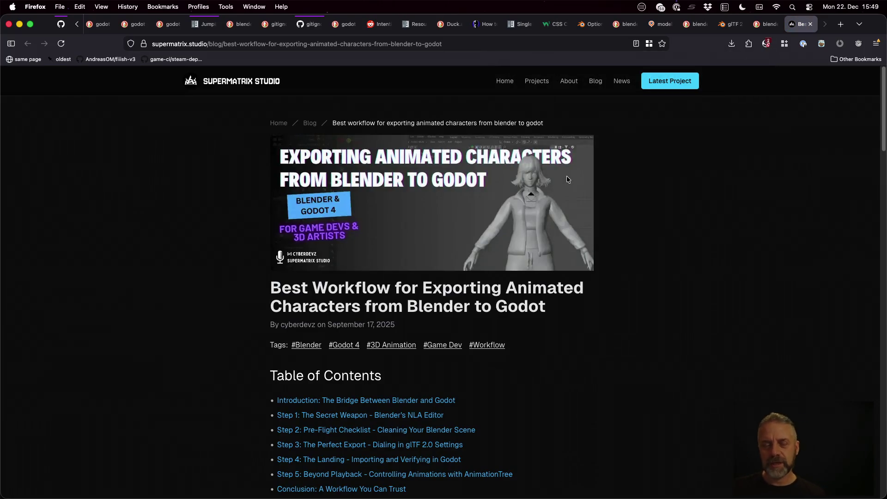
scroll(208, 199, down, 7)
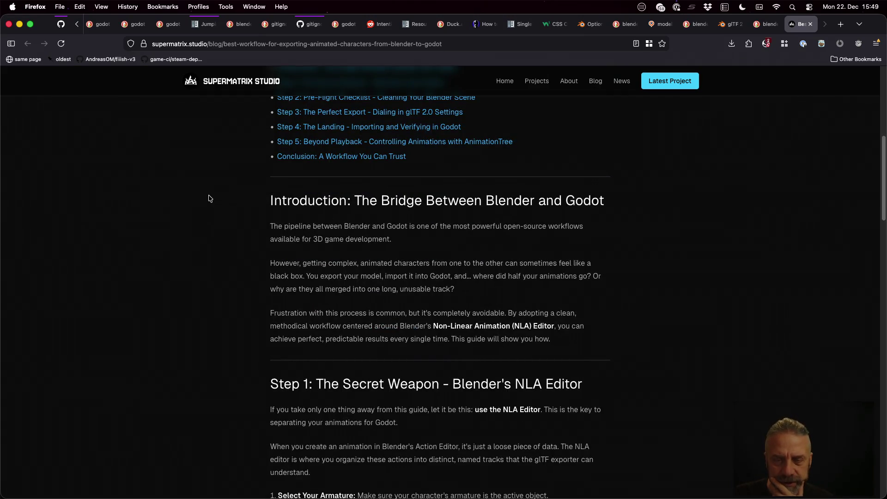
scroll(208, 199, down, 5)
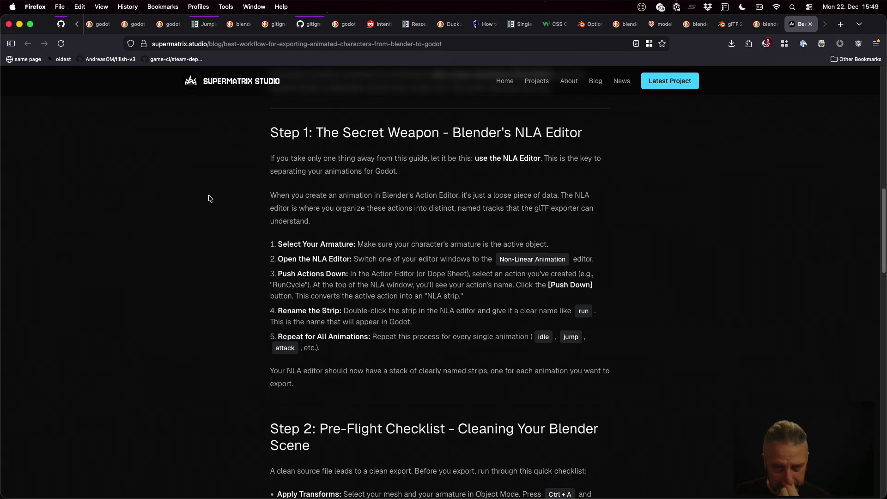
scroll(209, 199, down, 2)
scroll(209, 199, down, 3)
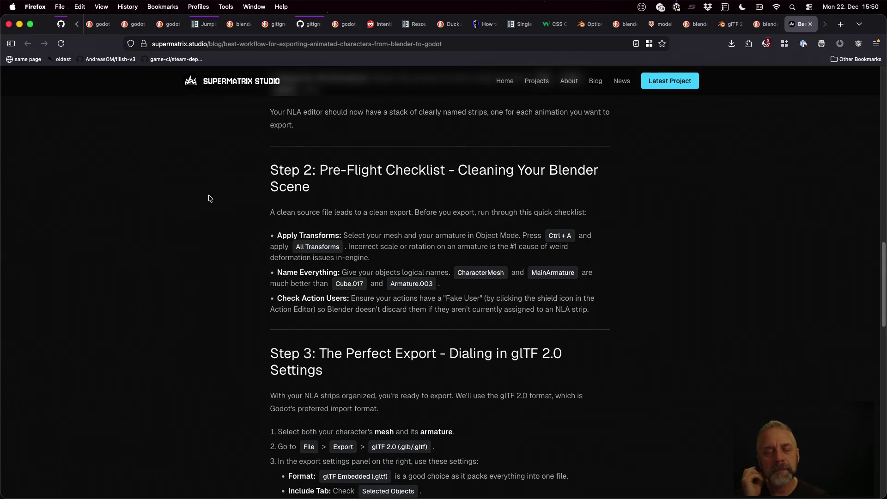
Read the animated-character export article to its Conclusion, then switch back to Blender.
scroll(208, 199, down, 2)
scroll(209, 199, down, 2)
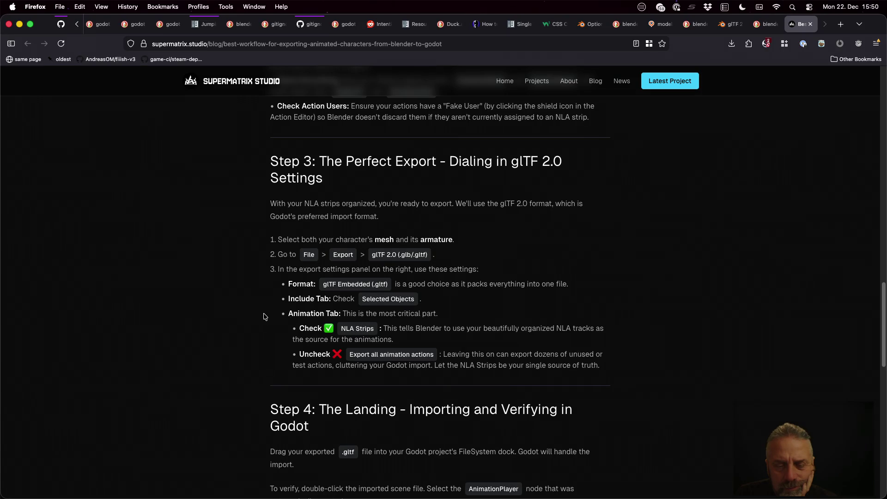
scroll(266, 317, down, 1)
scroll(264, 317, down, 5)
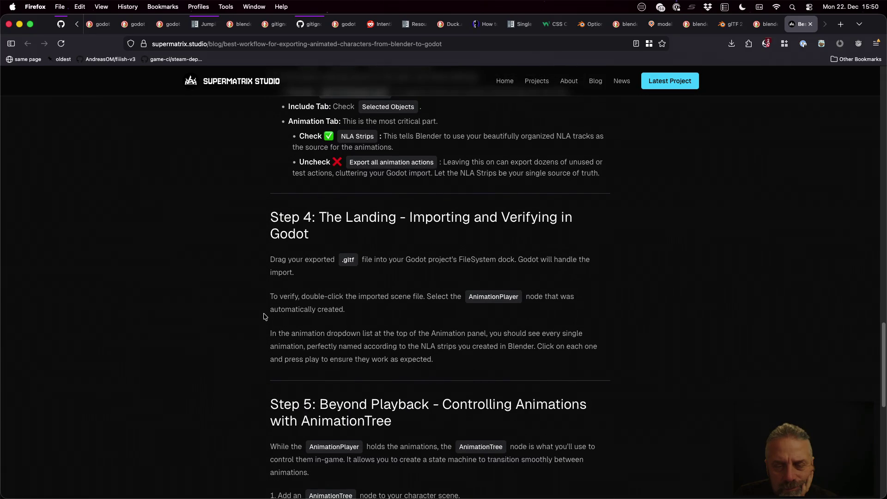
scroll(264, 314, down, 6)
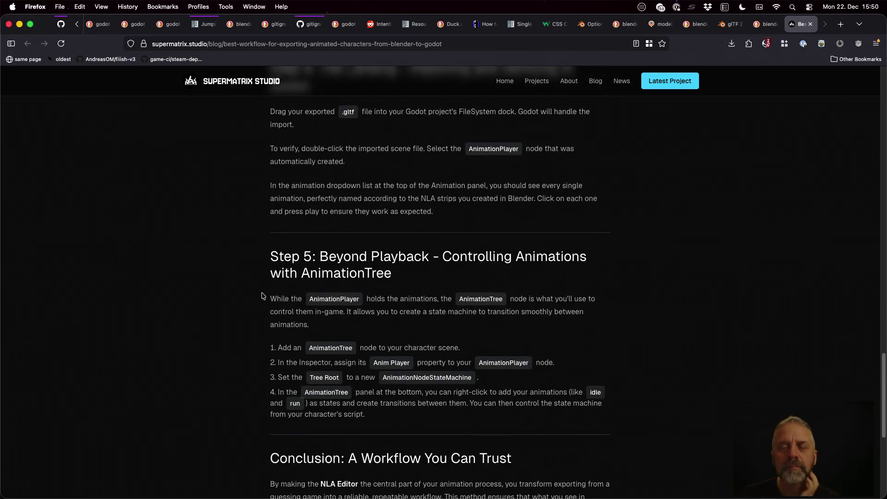
scroll(252, 281, down, 5)
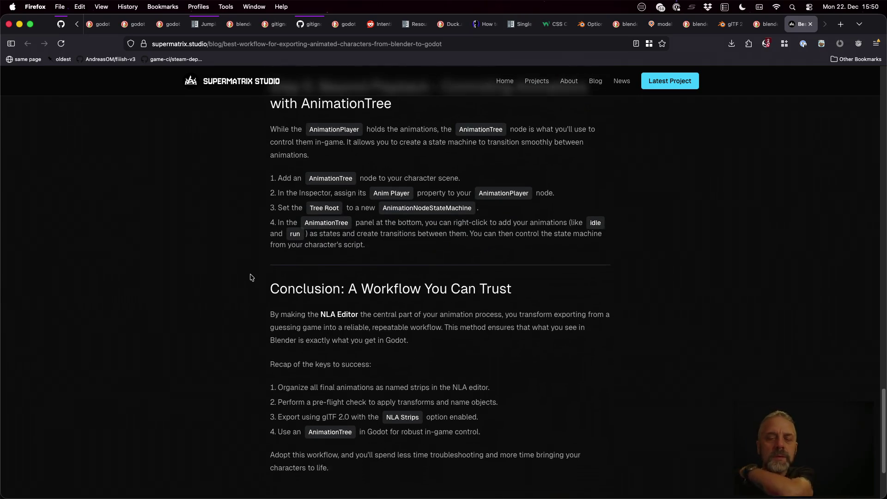
scroll(251, 277, down, 2)
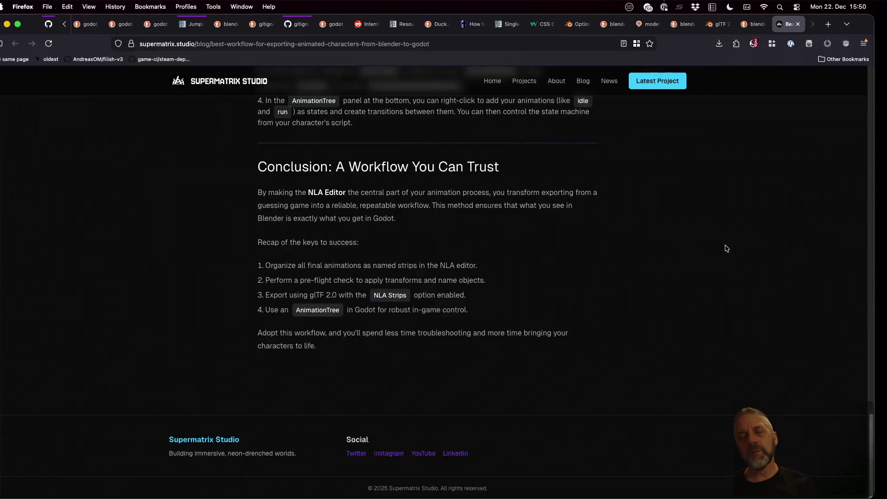
key(super+Tab)
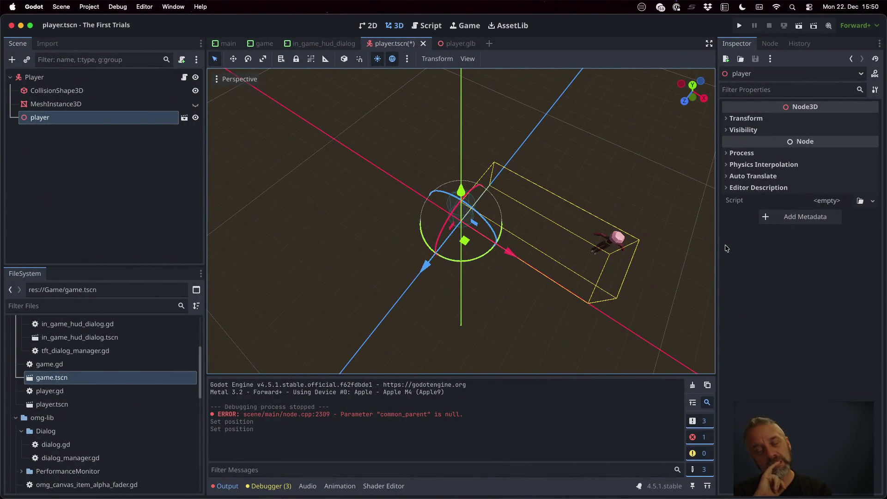
key(ctrl+Right)
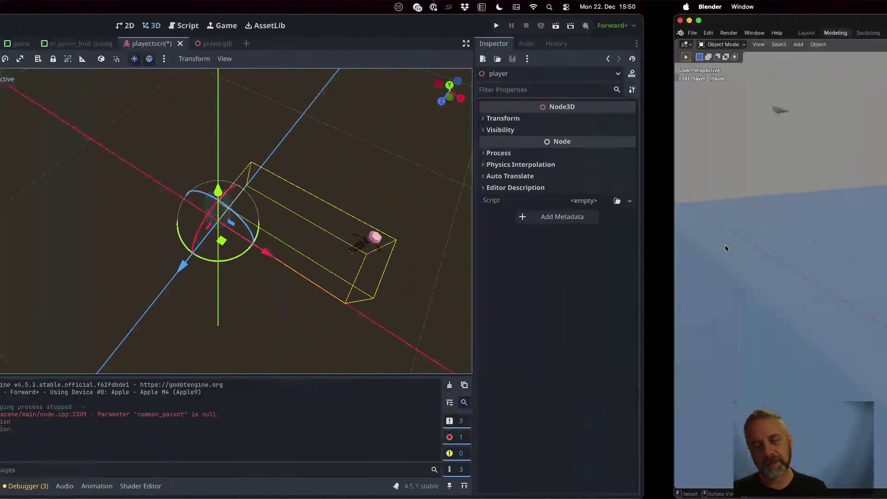
Set the Player's location X and Y to 0 m.
click(678, 94)
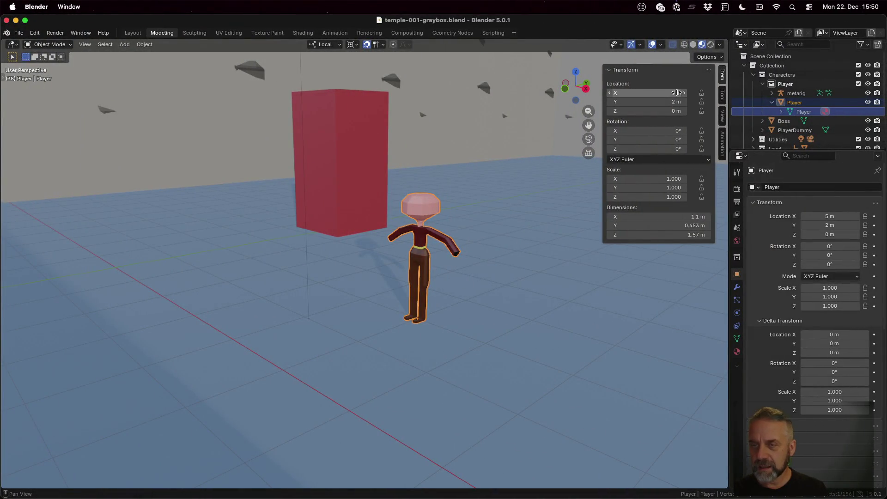
text(0)
key(Tab)
text(0)
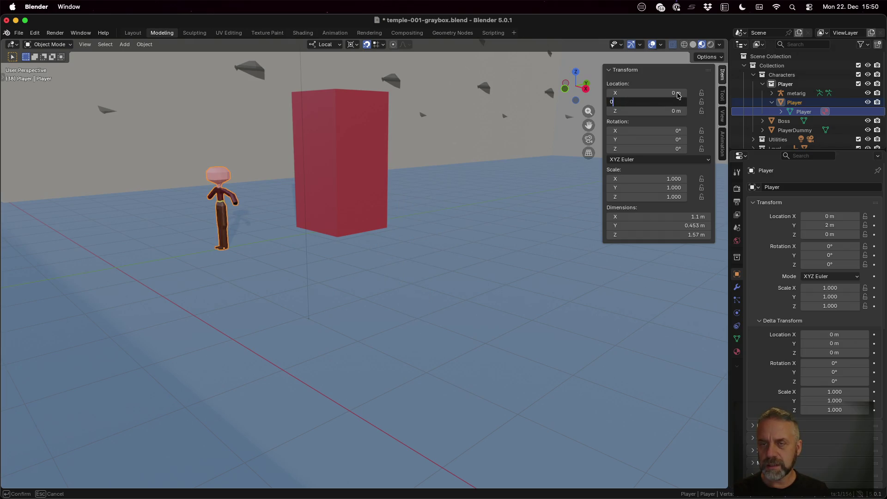
key(Return)
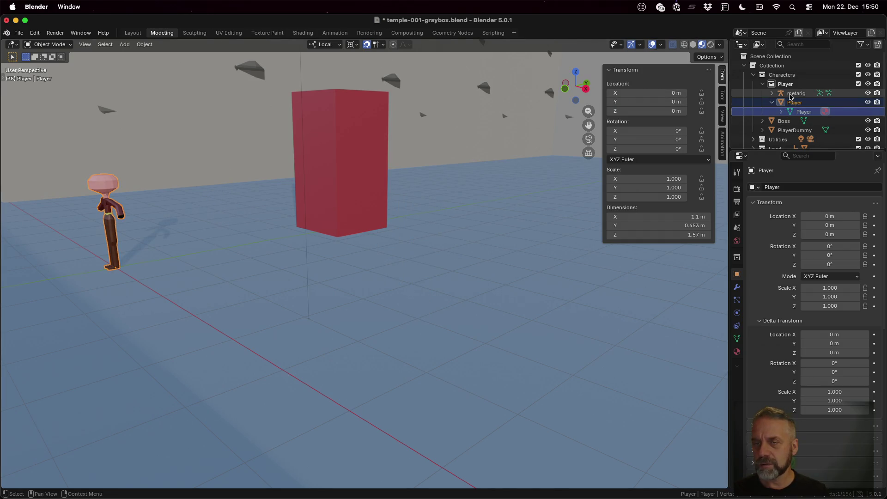
Set the metarig's location X and Y to 0 m and frame the character in the view.
click(794, 93)
click(678, 94)
text(0)
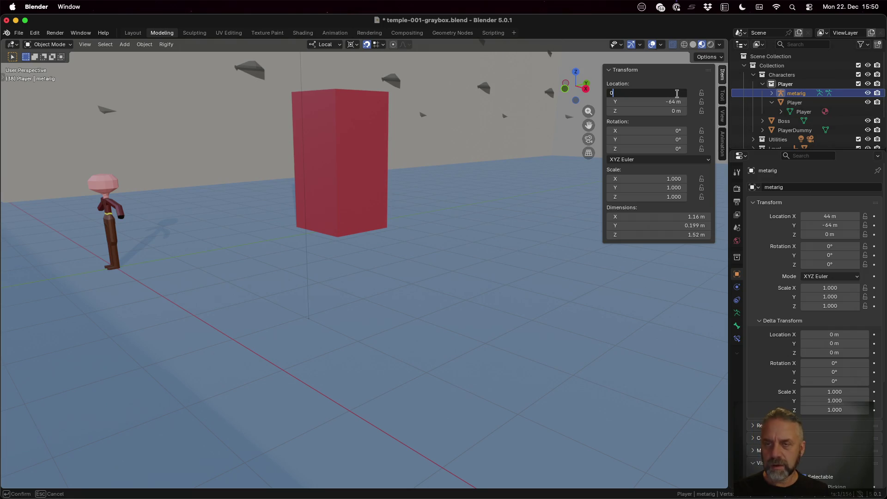
key(Tab)
text(0)
key(Return)
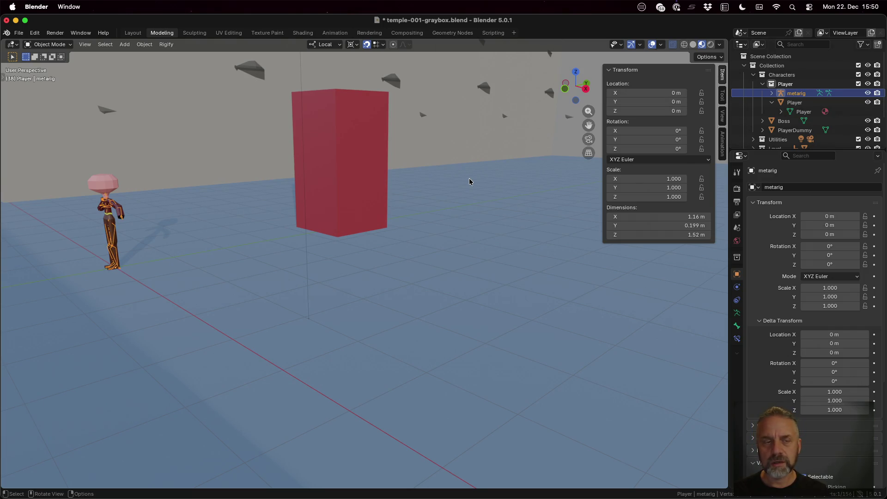
click(470, 183)
click(794, 93)
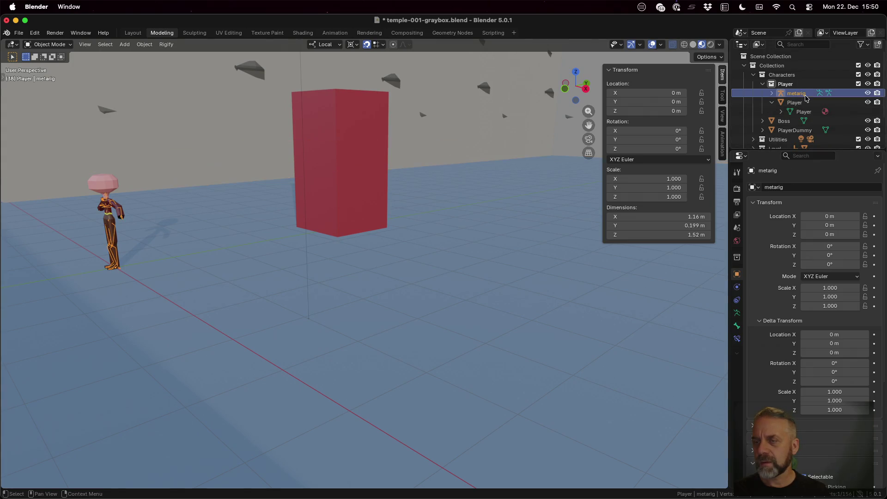
mouse_move(187, 222)
middle_down()
mouse_move(127, 209)
mouse_move(161, 205)
mouse_move(138, 234)
middle_up()
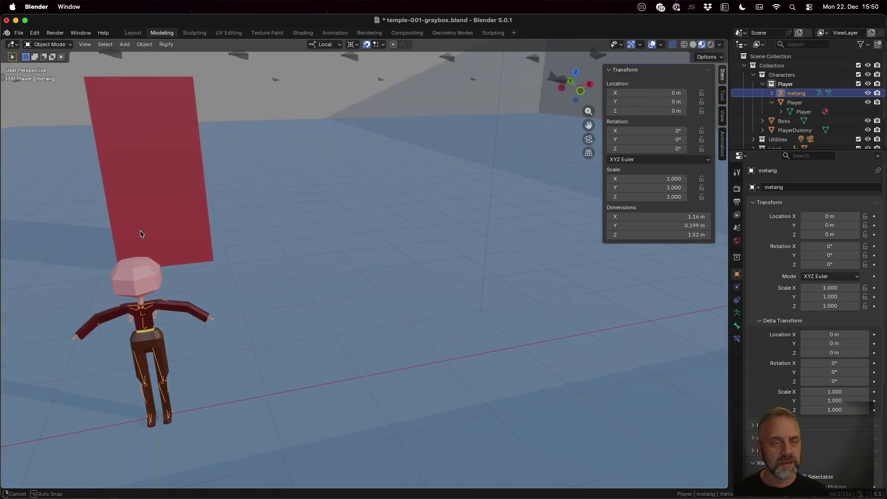
shift+middle_drag(165, 293, 287, 261)
scroll(396, 290, up, 2)
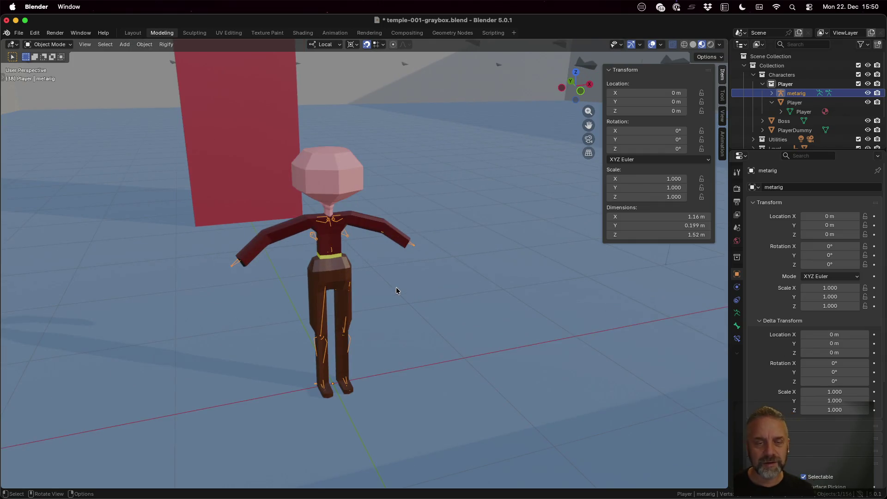
Enter Edit Mode on the metarig and browse the Bone properties panels.
key(Tab)
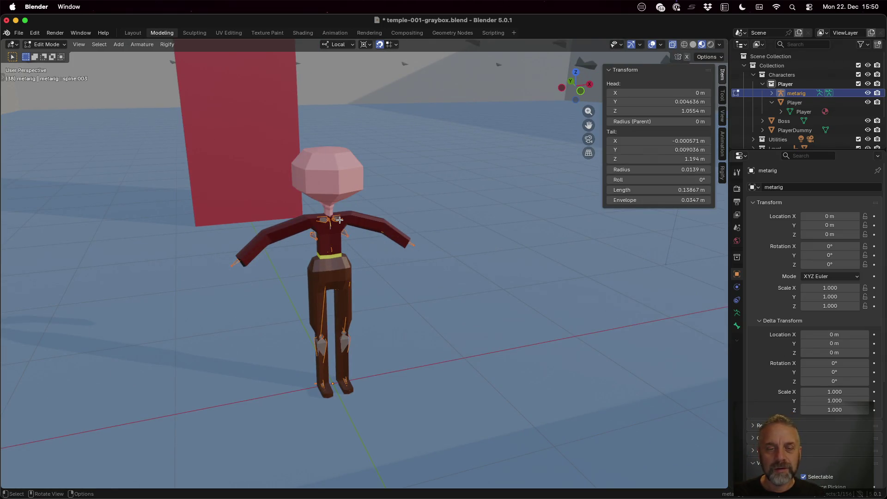
right_click(340, 220)
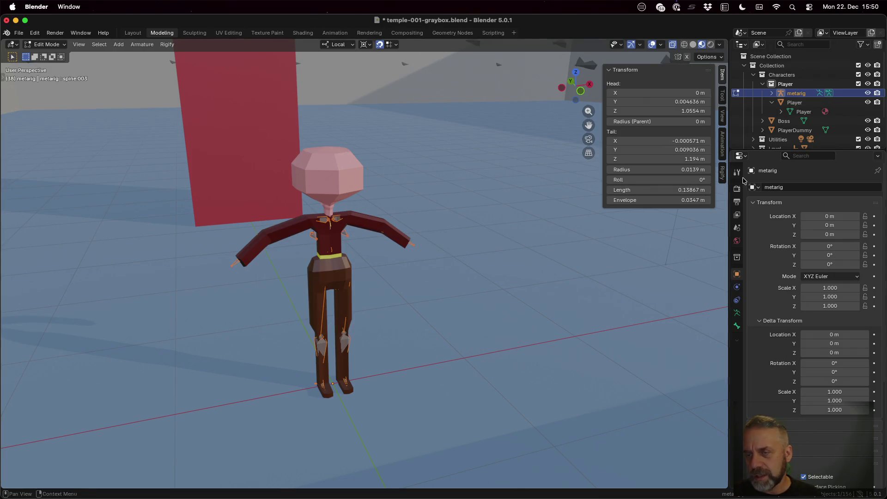
click(723, 174)
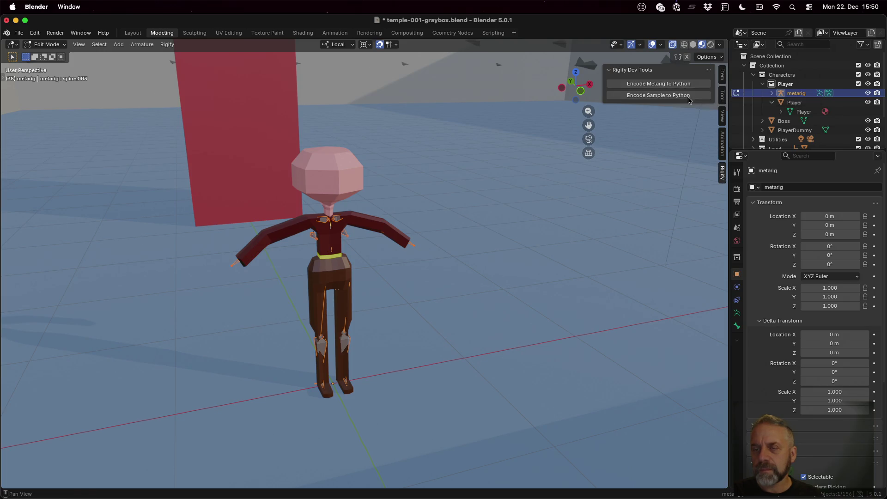
click(723, 144)
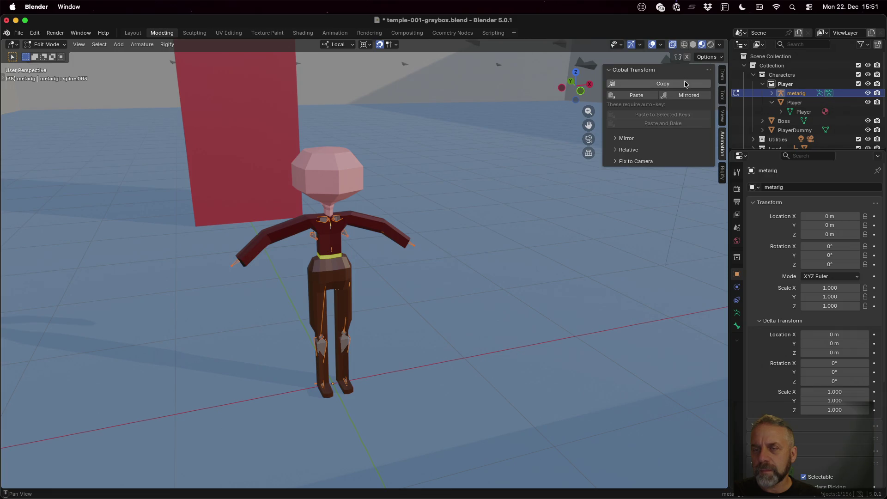
click(722, 121)
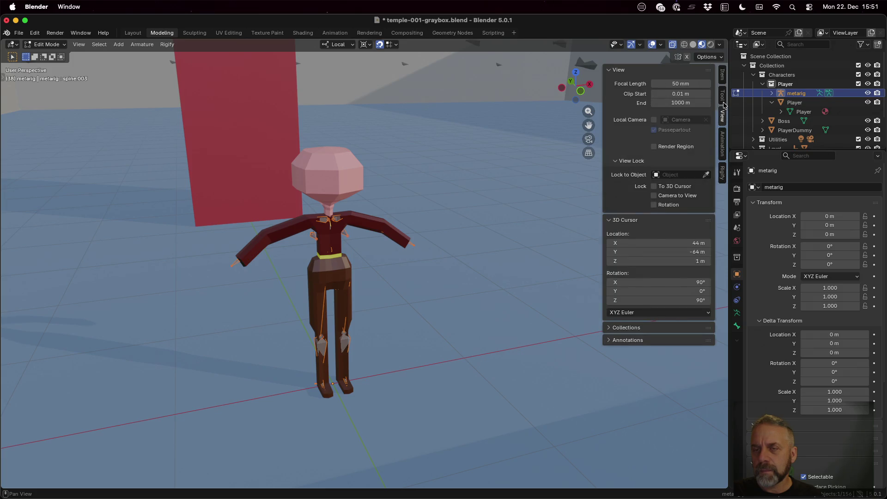
click(724, 104)
click(724, 83)
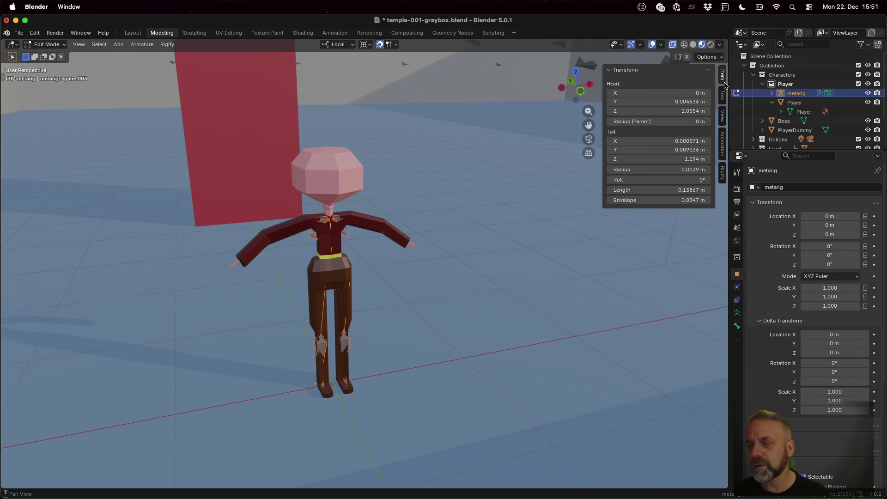
Check spine.003's bone panels, then return to the Armature data with Rigify settings.
click(739, 314)
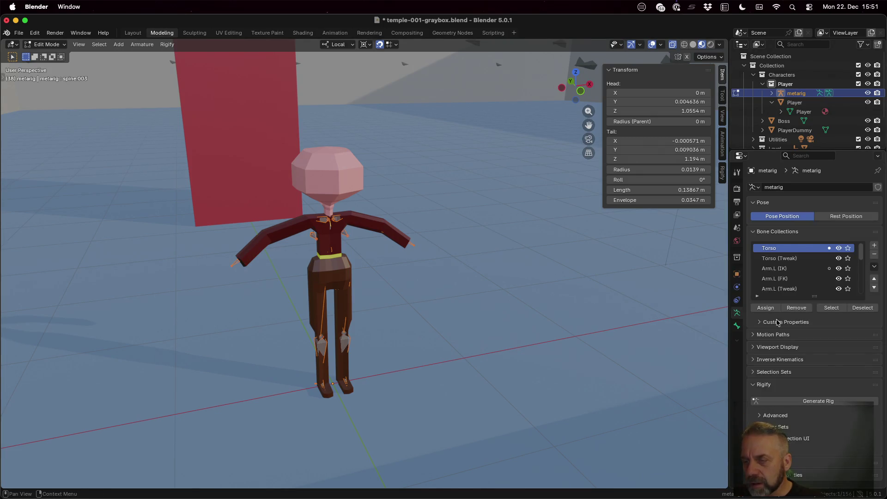
click(737, 326)
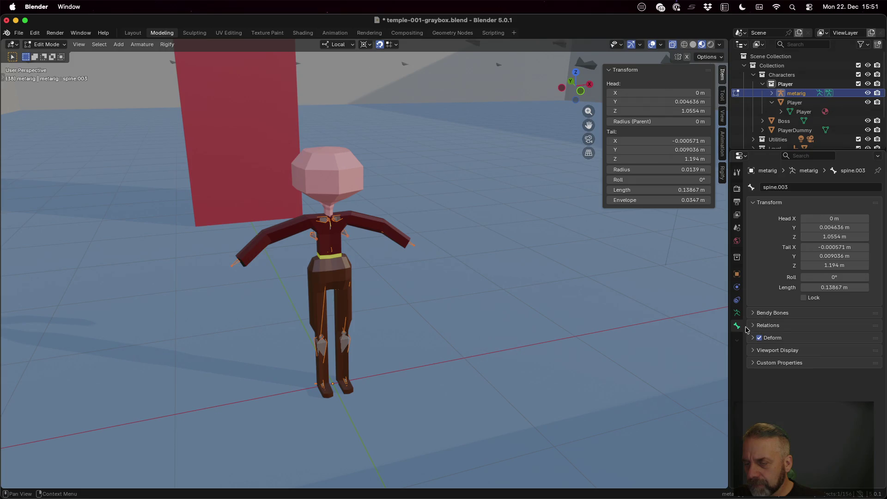
click(755, 352)
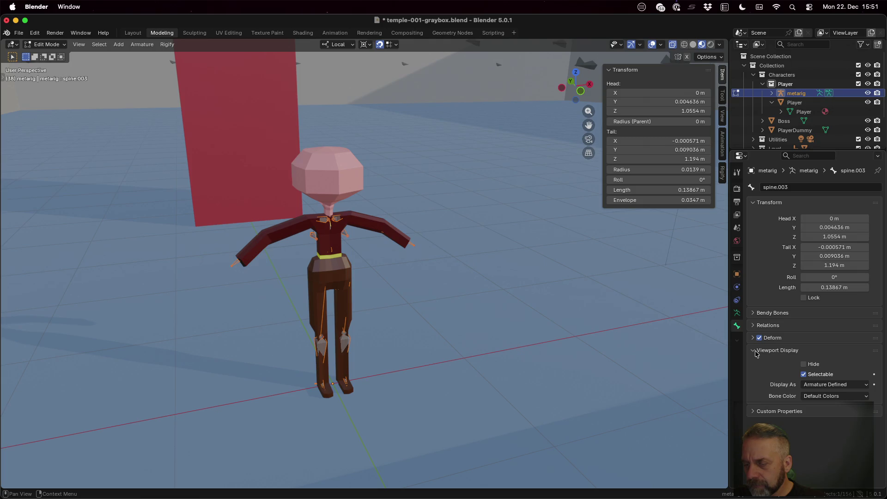
click(756, 353)
click(764, 363)
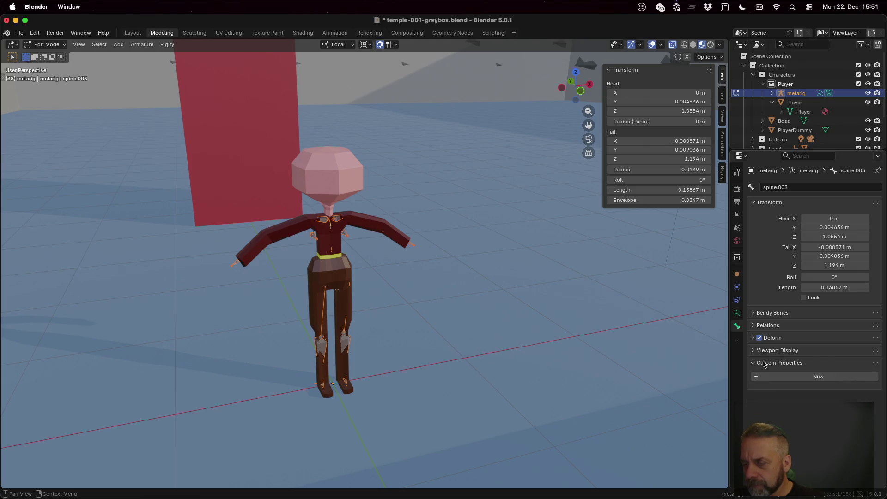
click(764, 363)
click(737, 313)
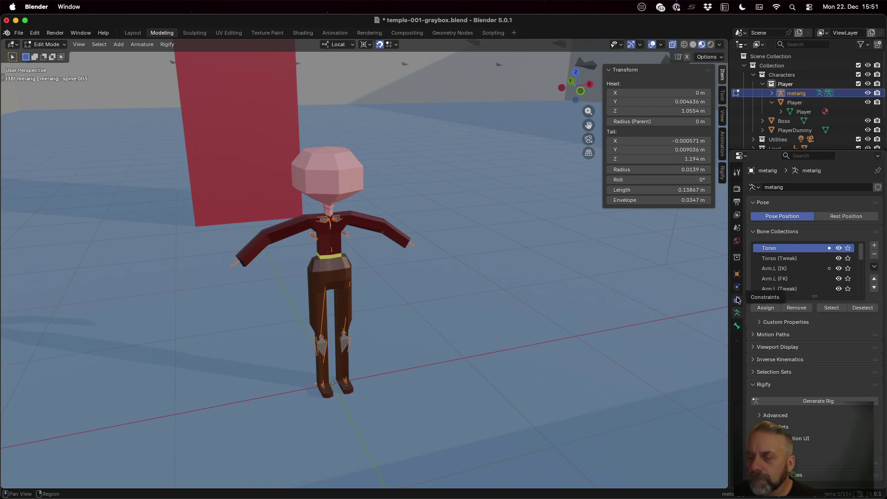
click(738, 300)
click(737, 313)
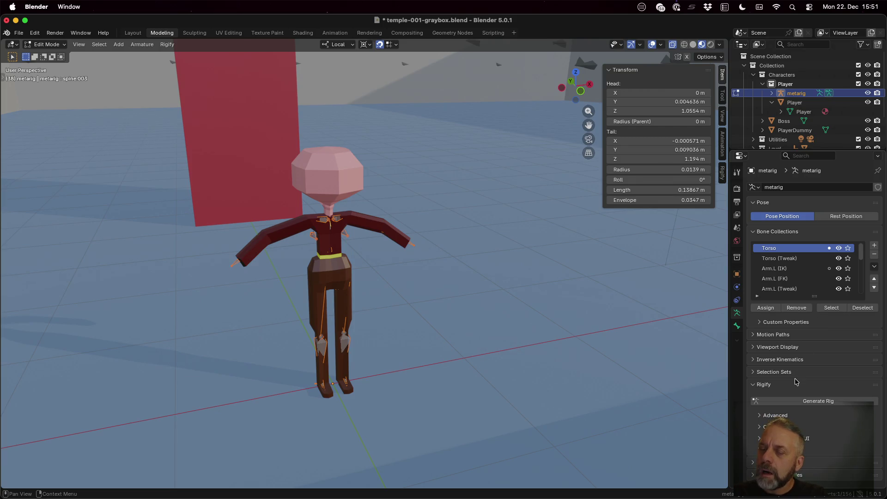
click(834, 406)
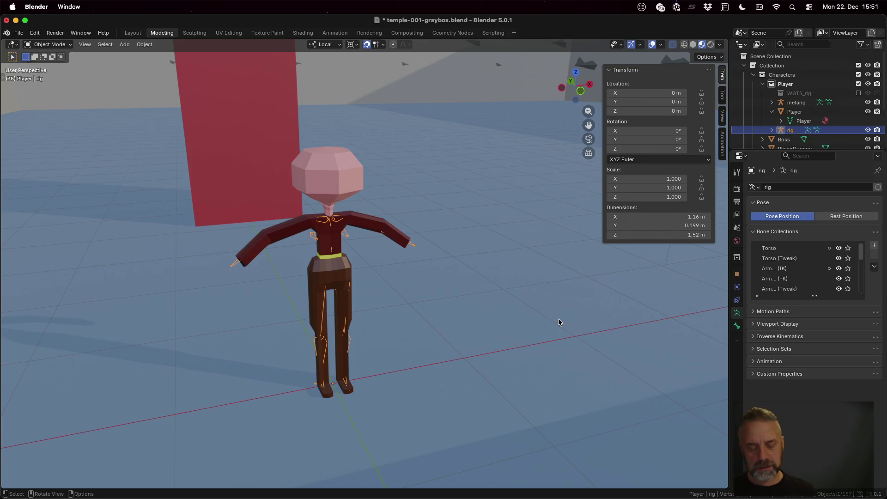
key(ctrl+z)
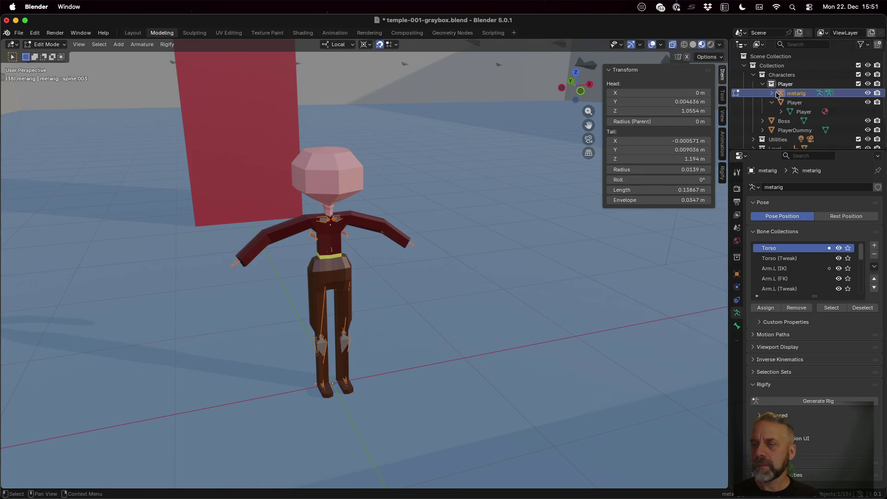
Expand metarig > spine down to spine.003 in an enlarged Outliner.
click(772, 94)
click(781, 112)
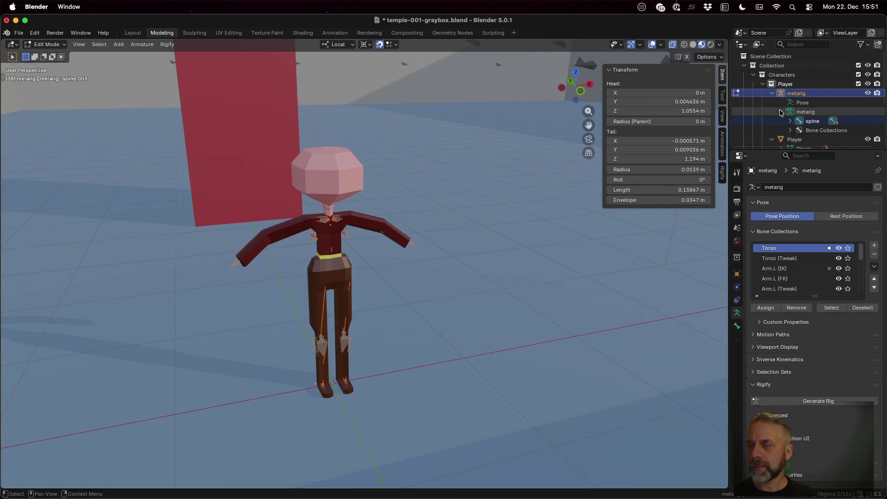
click(790, 121)
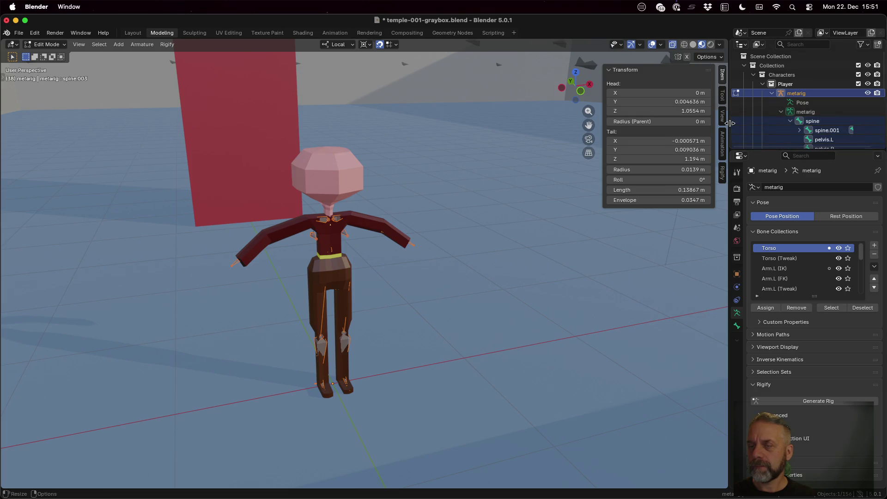
drag(729, 121, 665, 121)
drag(748, 150, 747, 238)
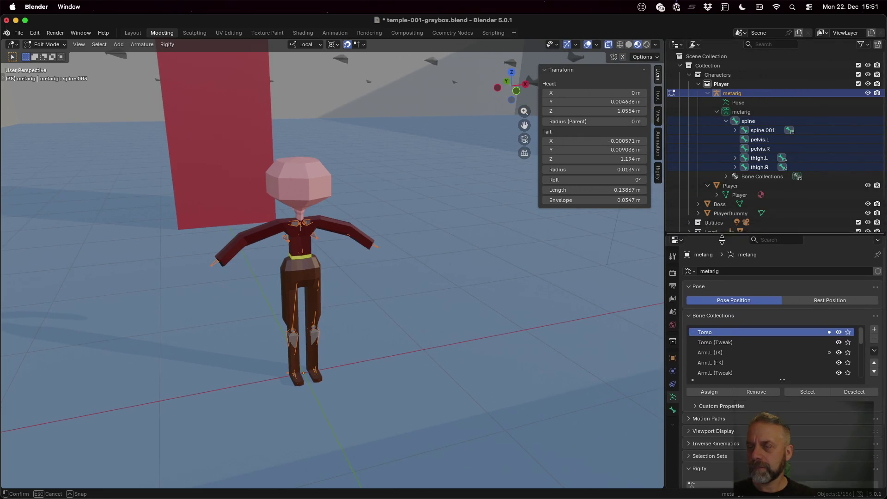
click(735, 131)
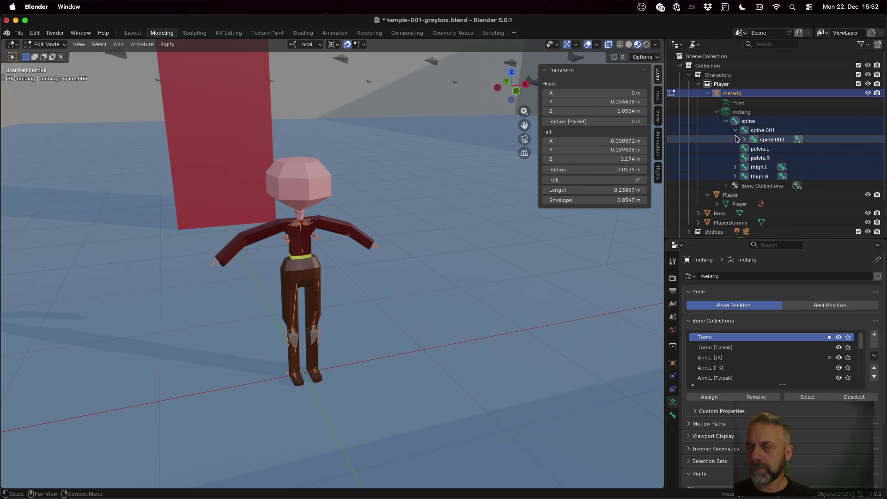
click(740, 139)
click(745, 140)
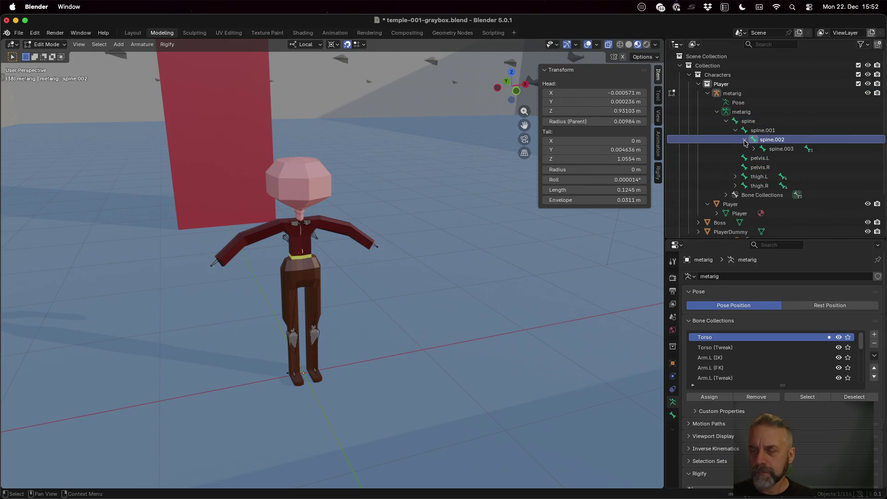
Hide the Player mesh, expand down to spine.005, and select spine.004.
click(868, 204)
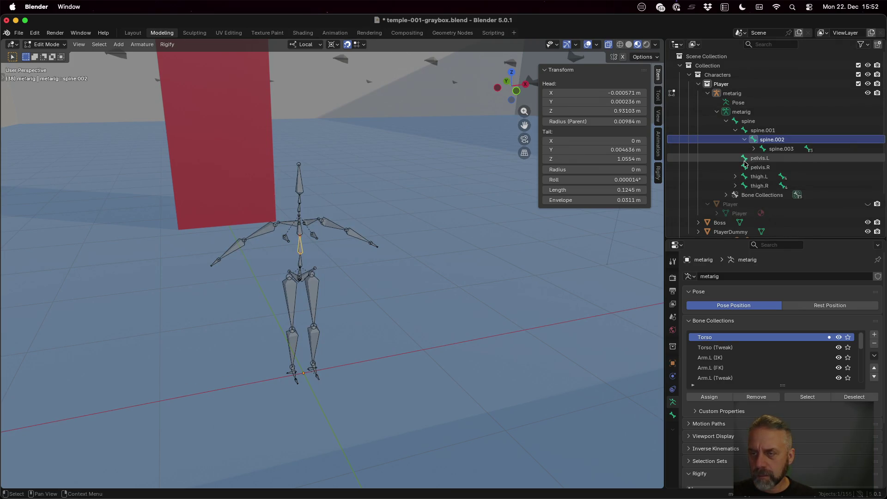
click(754, 148)
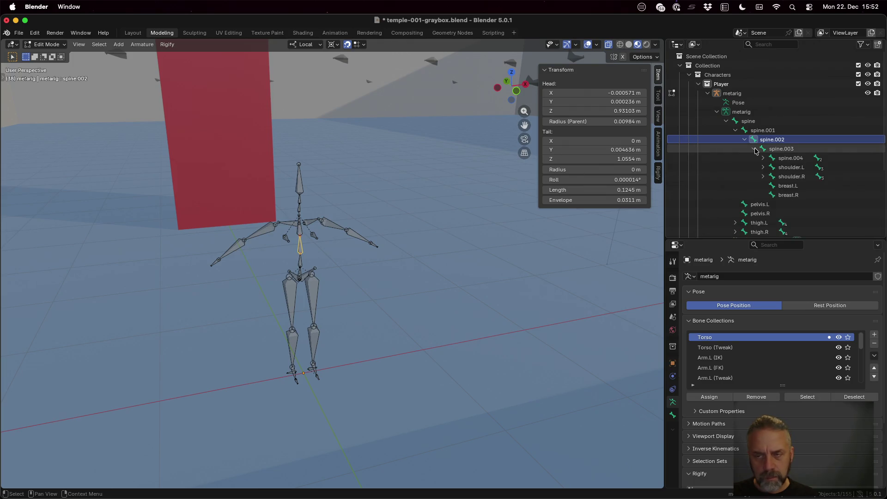
click(763, 158)
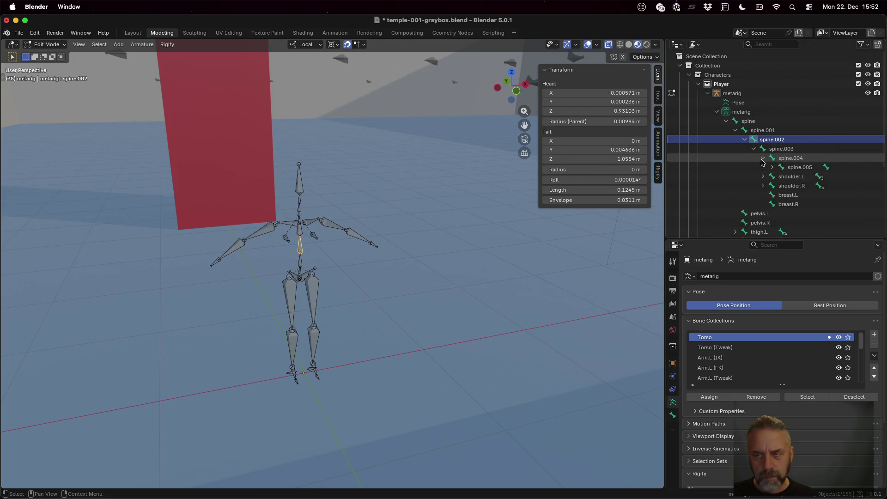
click(794, 159)
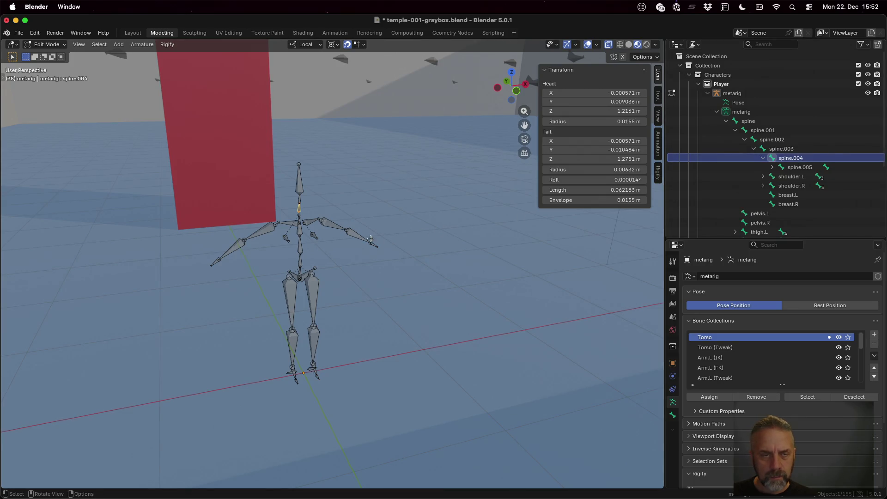
scroll(353, 234, up, 5)
scroll(302, 208, down, 3)
shift+middle_drag(302, 209, 295, 166)
shift+middle_drag(276, 130, 275, 146)
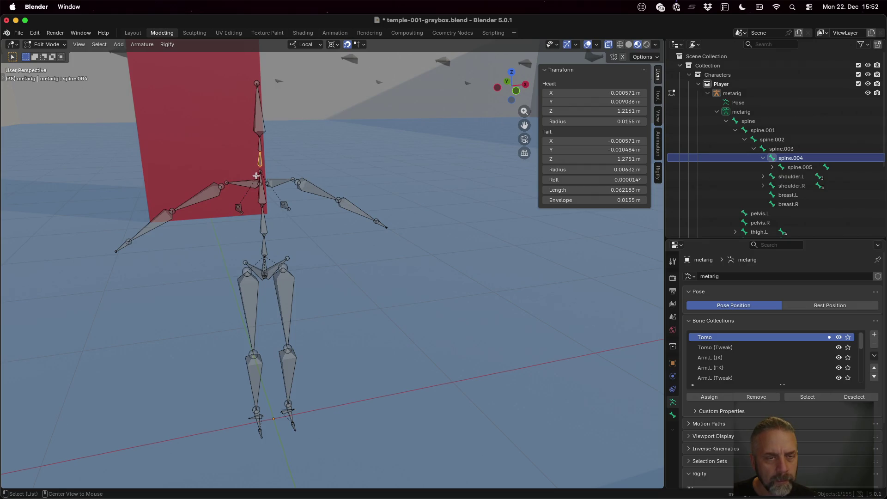
Orbit to a frontal view of the armature and select the spine.003 bone.
alt+middle_click(259, 178)
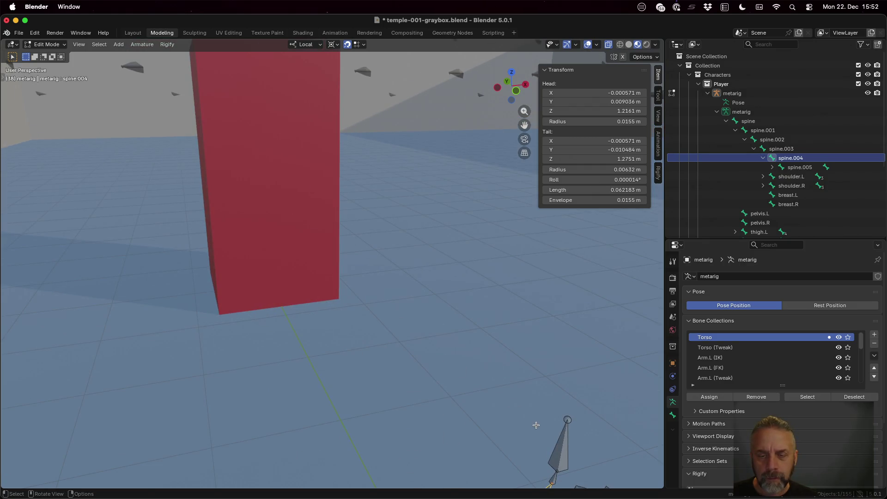
mouse_move(536, 425)
middle_down()
mouse_move(484, 394)
mouse_move(527, 406)
mouse_move(444, 300)
middle_up()
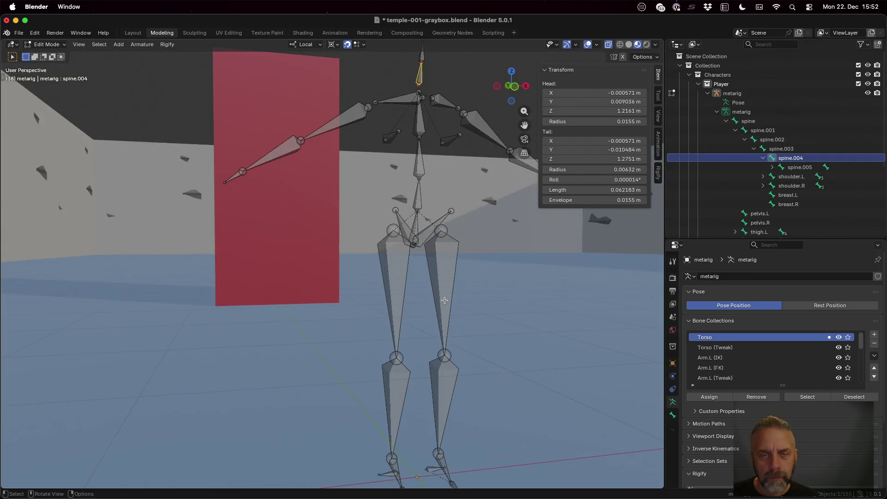
scroll(444, 301, down, 5)
scroll(445, 301, up, 5)
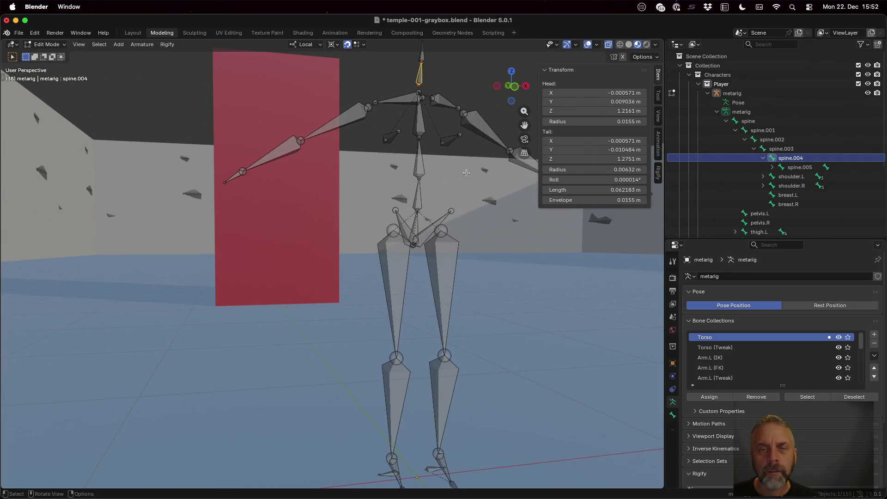
middle_drag(466, 173, 462, 176)
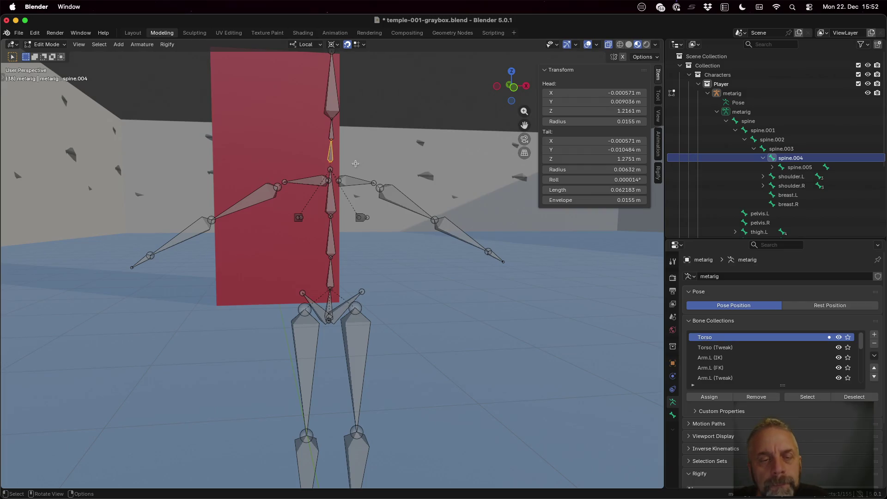
click(332, 170)
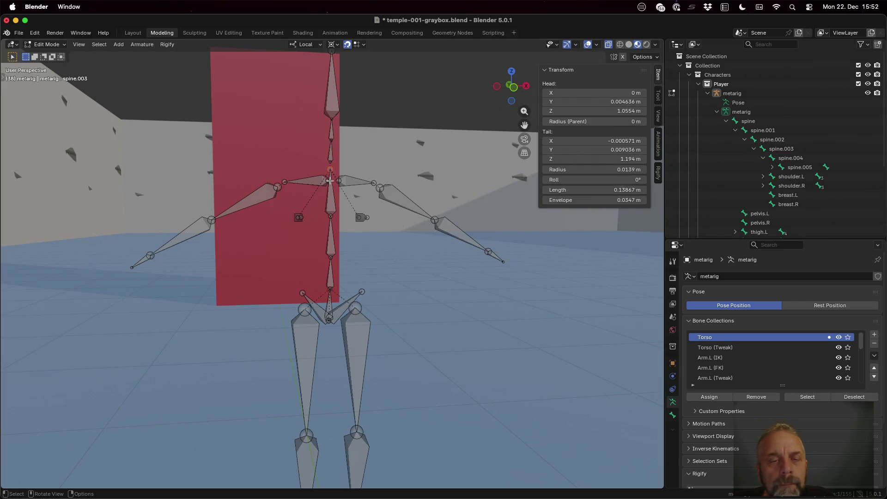
click(330, 153)
click(329, 194)
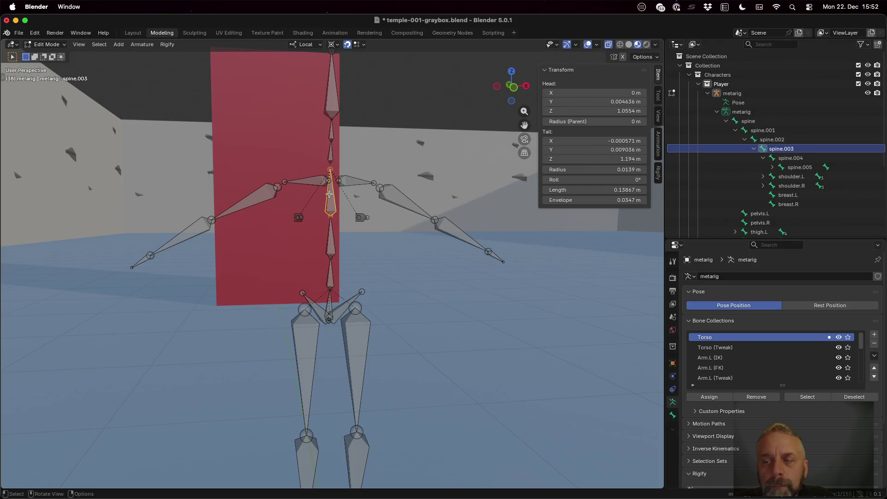
Zoom in on the upper spine, select spine.004 and start moving it upward.
scroll(345, 165, up, 3)
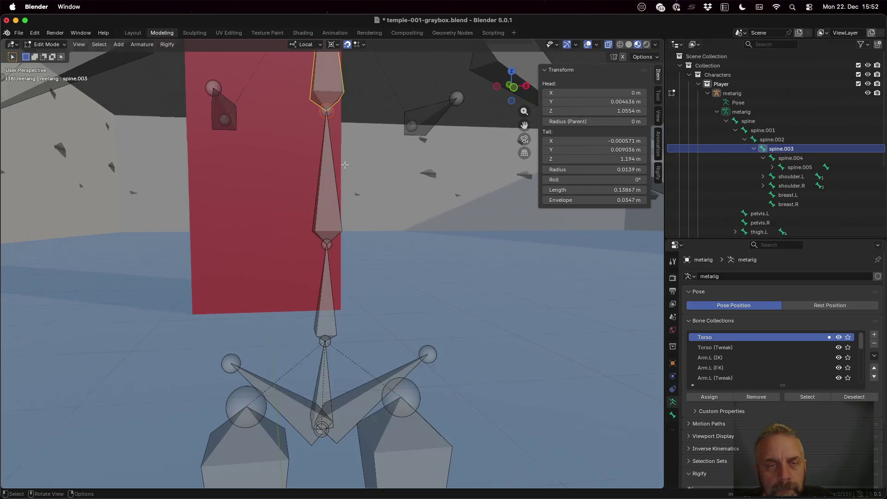
scroll(345, 165, down, 3)
middle_drag(345, 165, 341, 188)
key(shift)
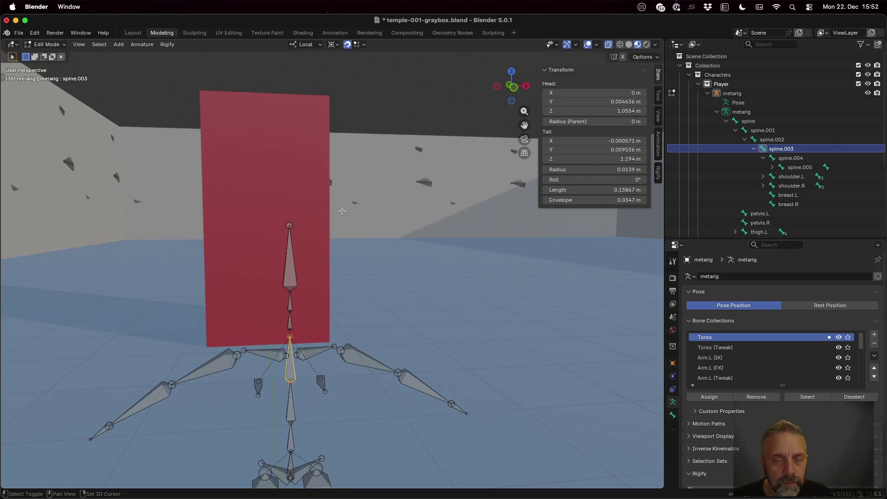
key(ctrl)
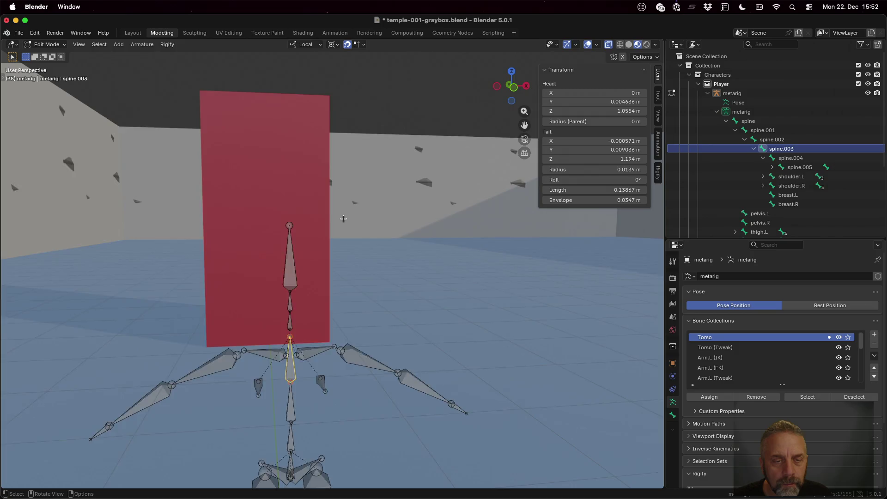
scroll(344, 218, up, 5)
mouse_move(287, 331)
ctrl+middle_down()
mouse_move(317, 276)
mouse_move(298, 273)
ctrl+middle_up()
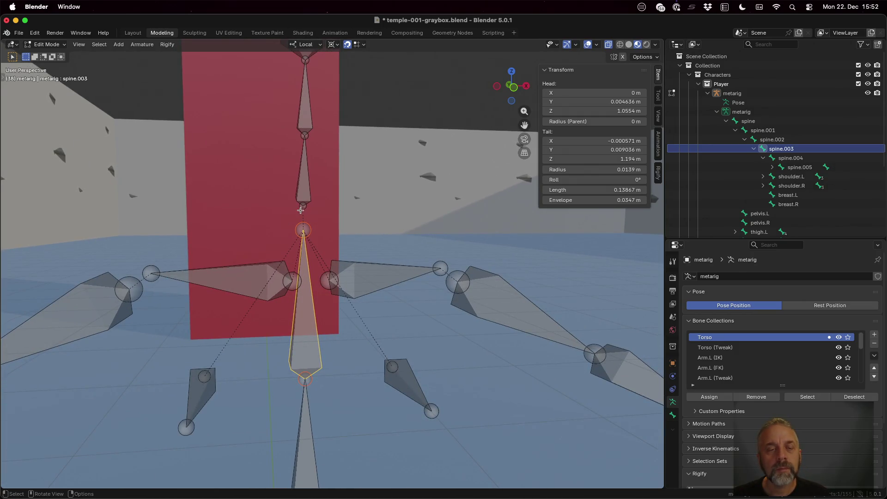
click(305, 192)
key(g)
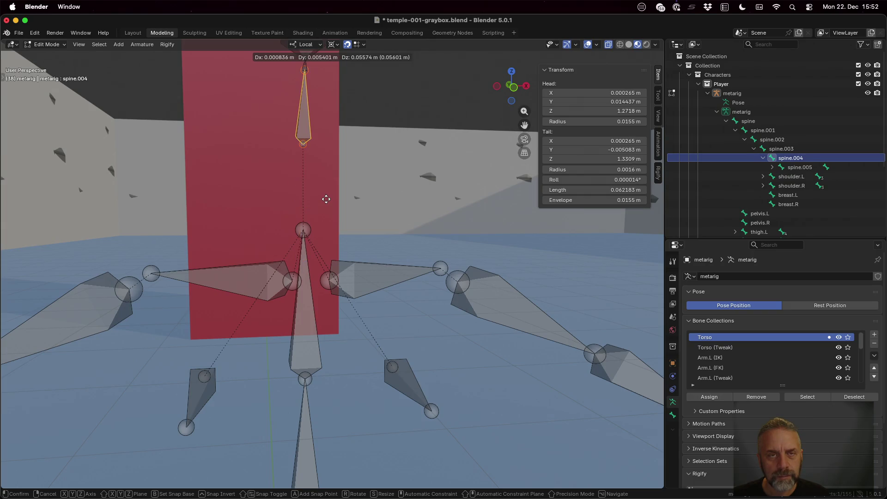
Try moving spine.004 along Z, then cancel, leaving it in place.
right_click(327, 199)
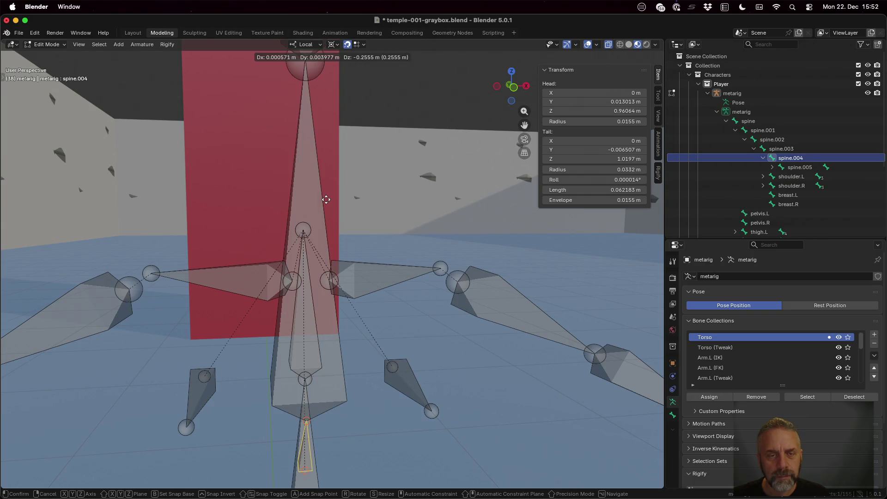
click(362, 45)
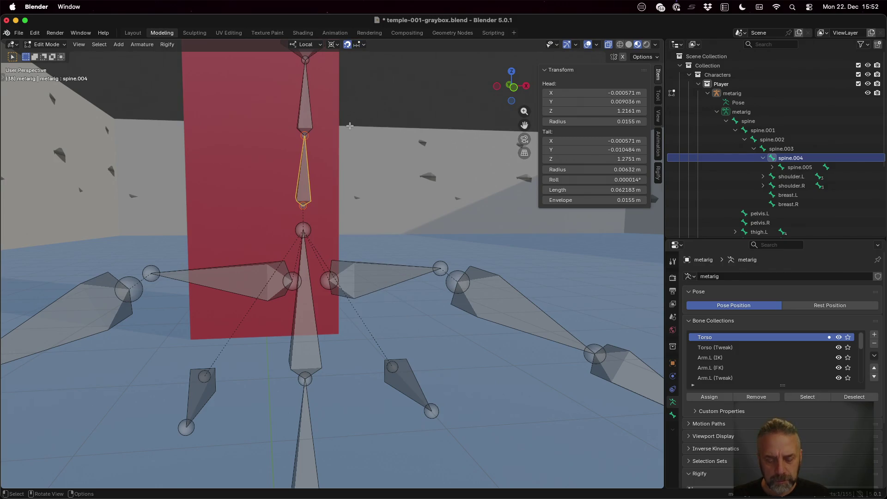
key(g)
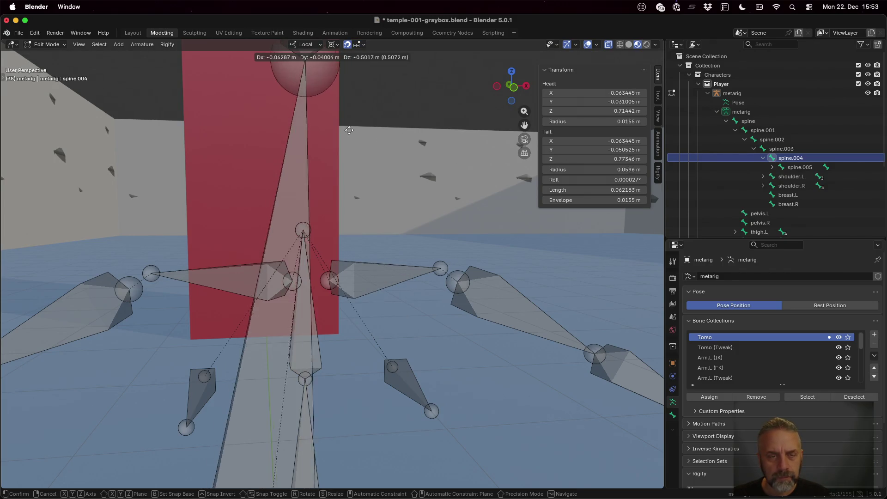
key(Escape)
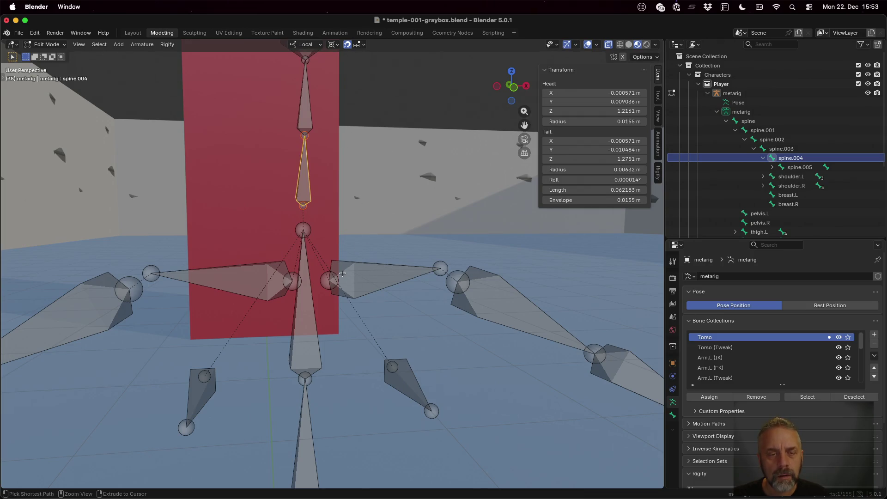
key(g)
key(z)
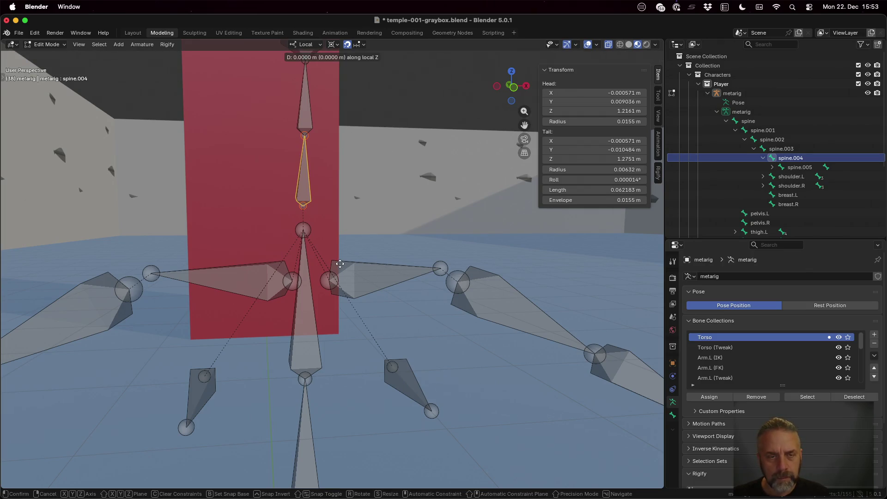
key(ctrl)
key(ctrl)
key(Escape)
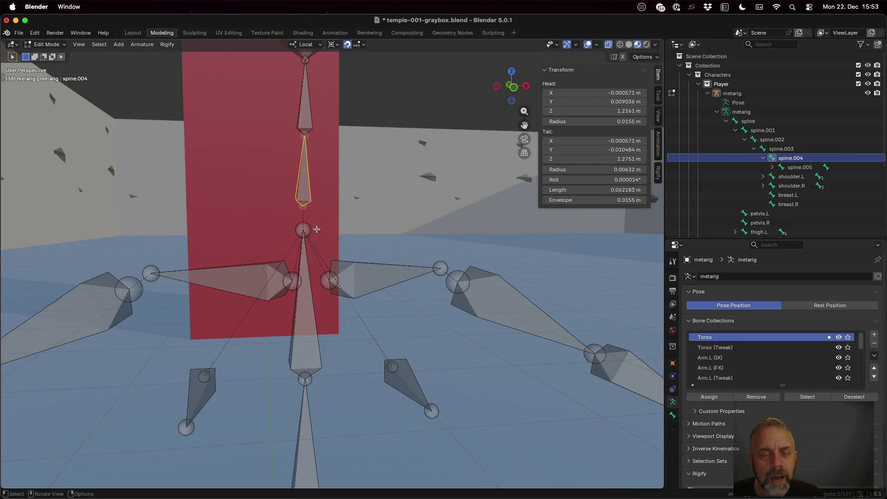
Select the spine.003 joint and scale it along its local Z axis.
click(306, 229)
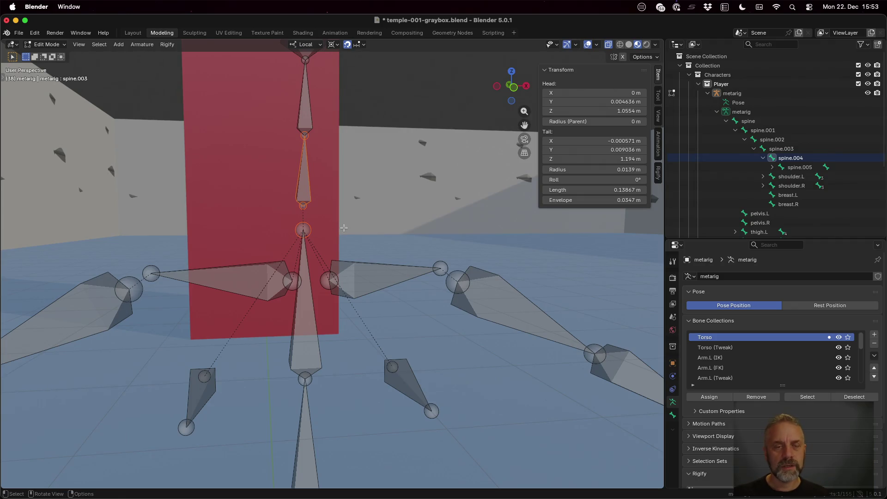
click(304, 205)
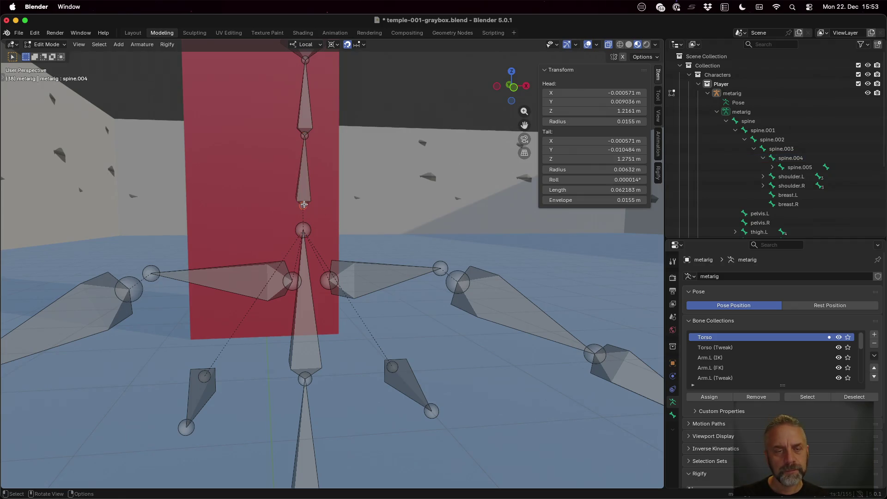
shift+click(305, 229)
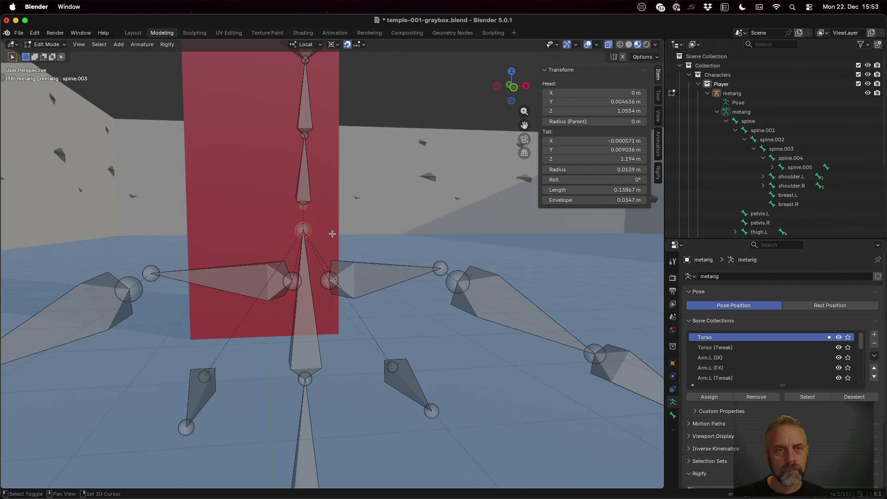
key(g)
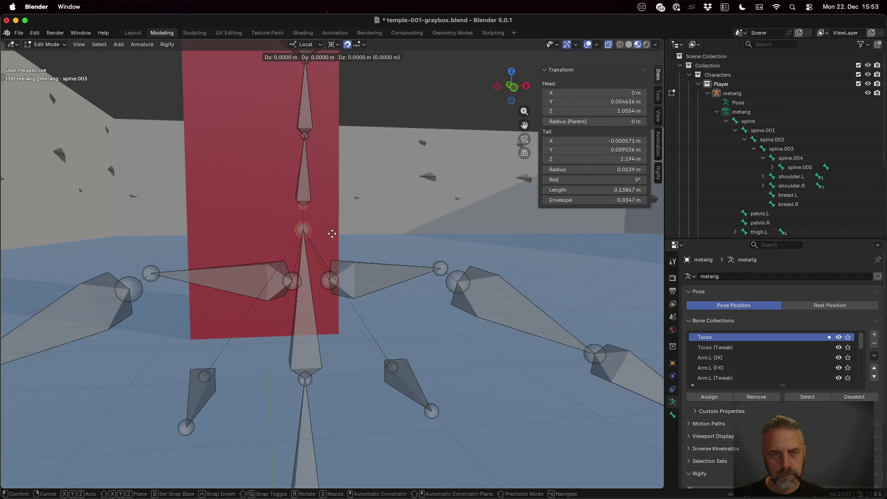
key(z)
key(z)
key(2)
key(Escape)
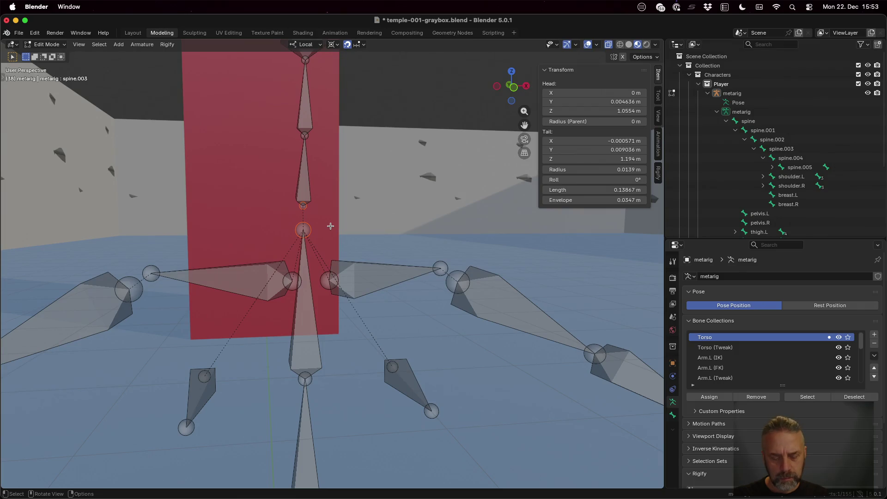
key(s)
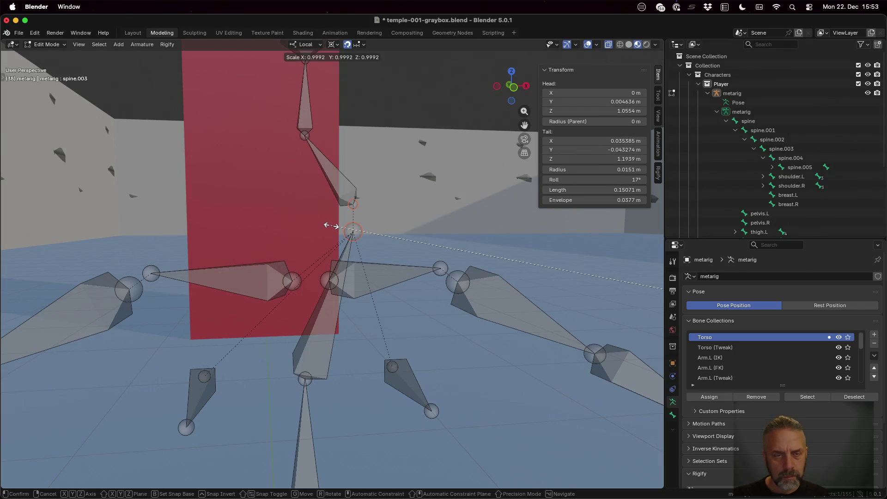
key(z)
key(z)
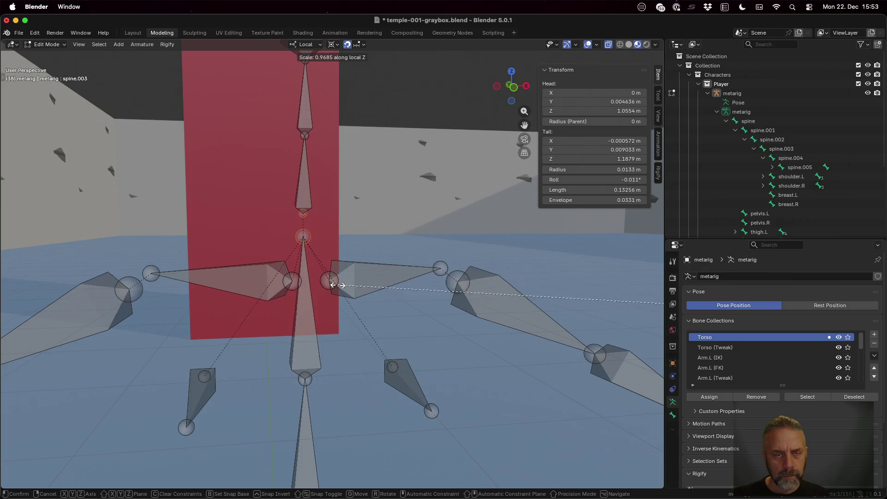
click(331, 249)
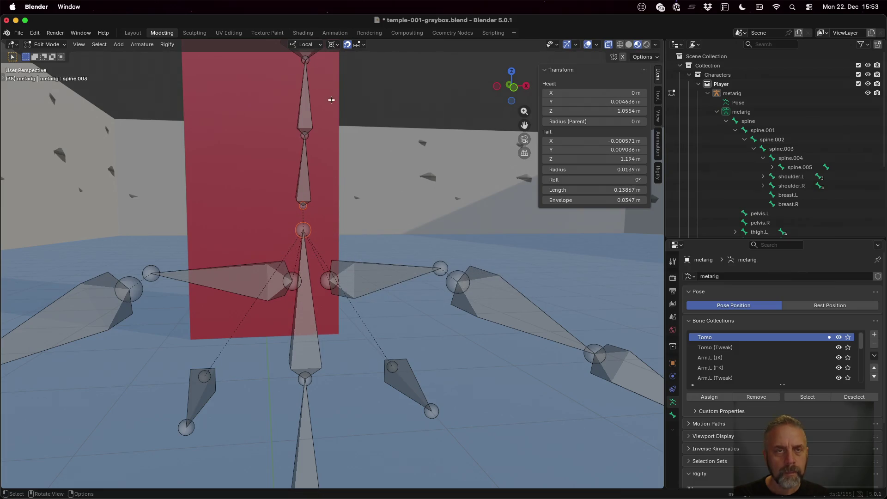
With Global orientation and Median Point pivot, scale the spine.003 joint to 0 on Z.
click(316, 46)
click(314, 73)
click(341, 44)
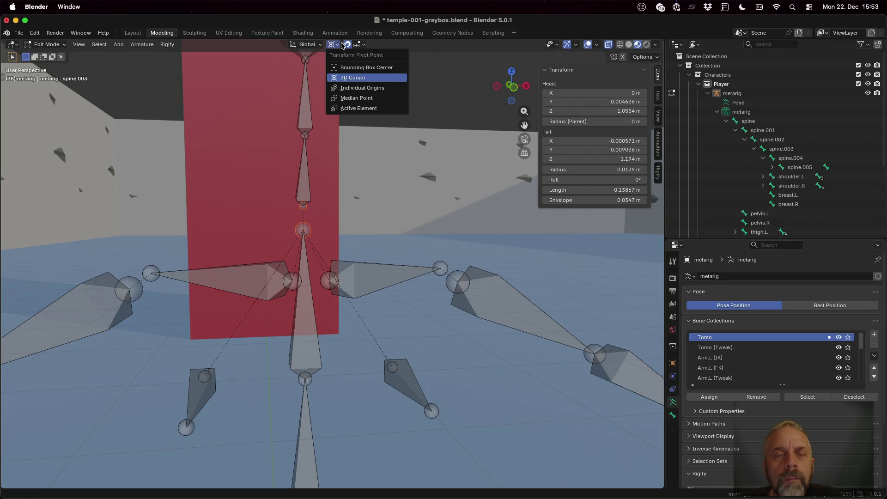
click(351, 98)
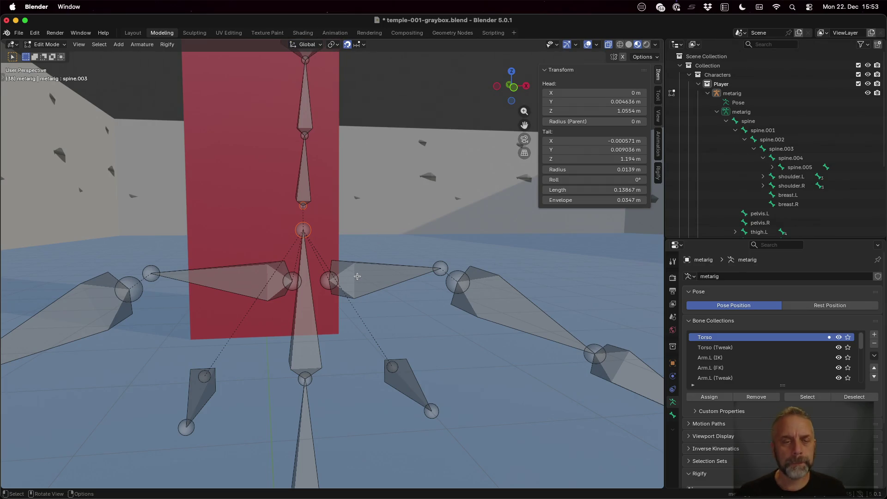
key(s)
key(z)
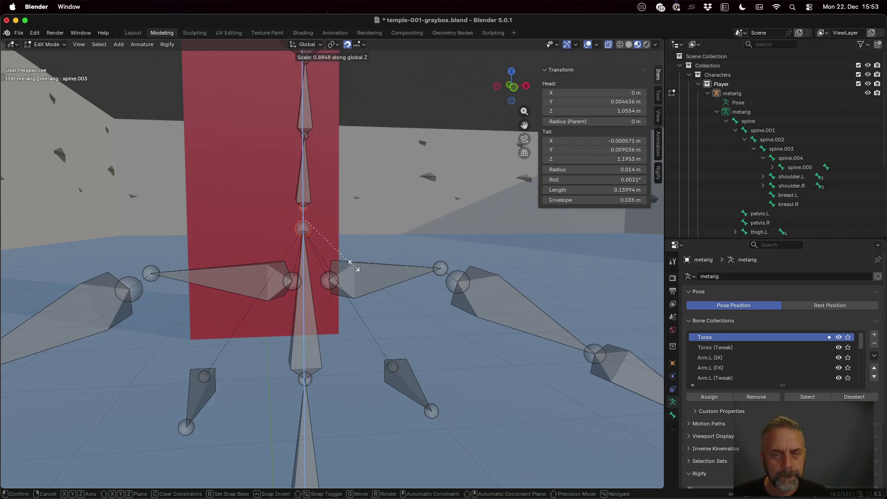
click(329, 261)
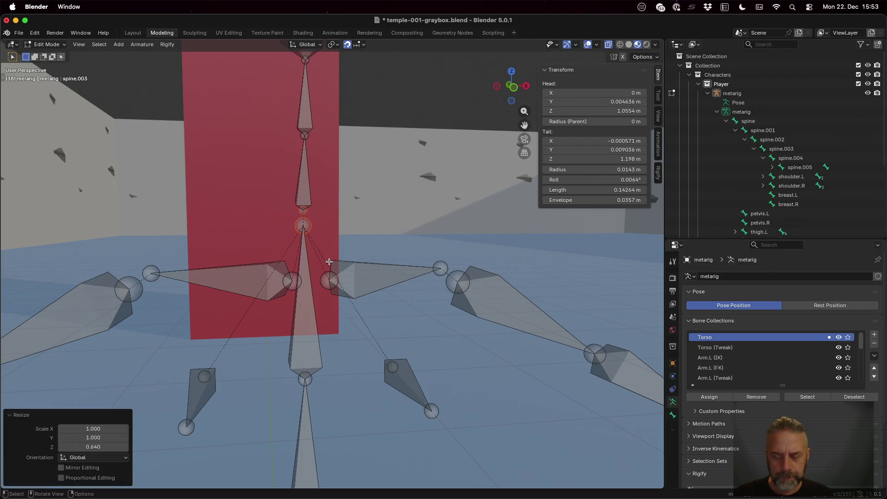
key(s)
key(z)
key(0)
key(Return)
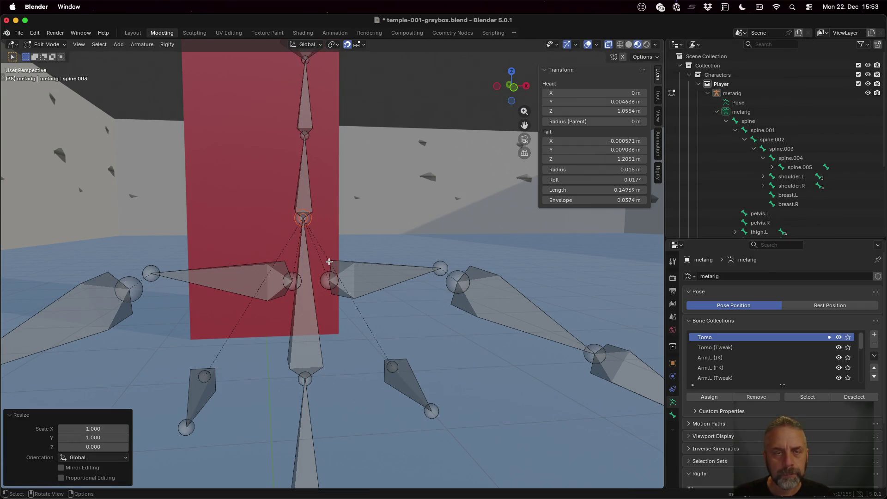
Return the metarig to Object Mode.
key(Tab)
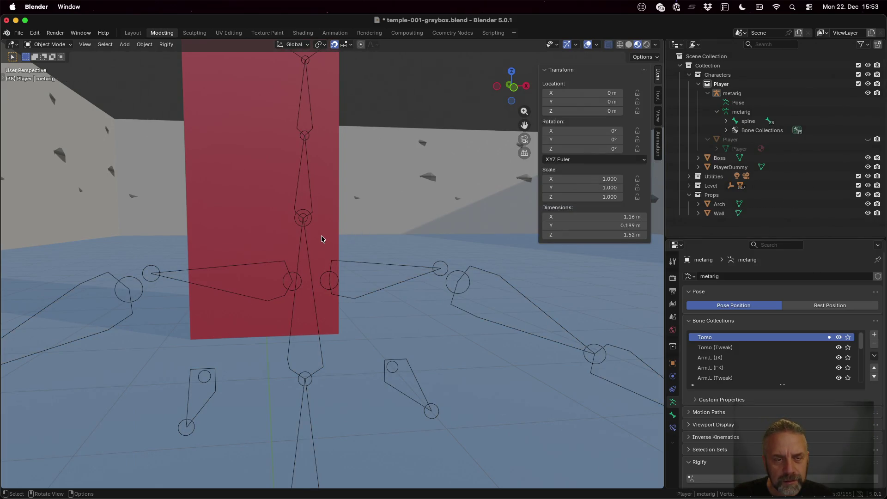
scroll(322, 239, down, 5)
scroll(323, 239, up, 3)
scroll(722, 379, down, 5)
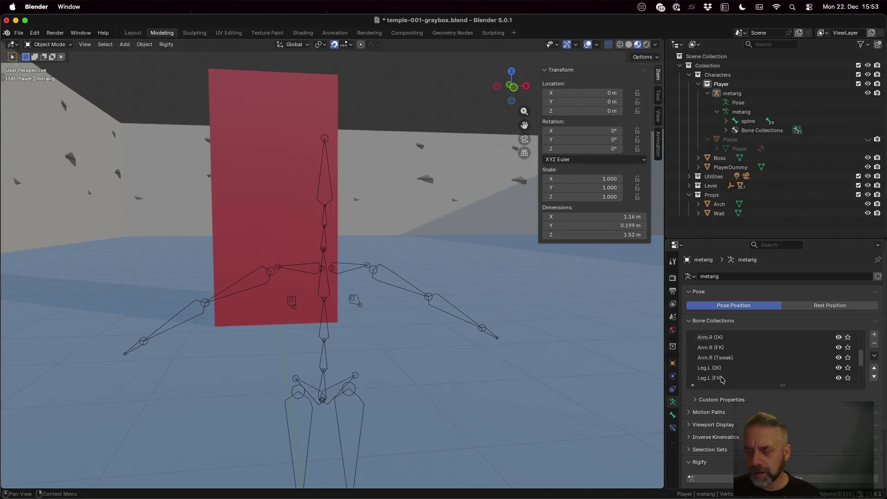
Generate the Rigify 'rig' armature from the metarig and zoom out to see it.
click(834, 479)
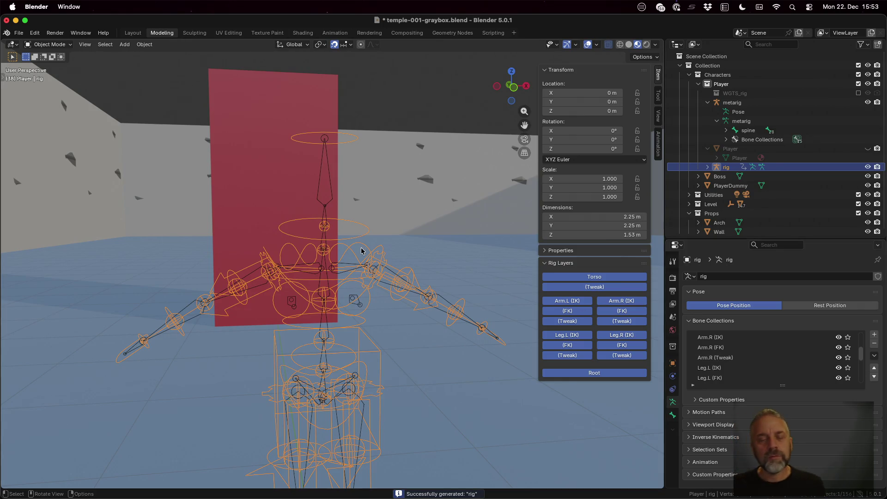
scroll(362, 251, down, 5)
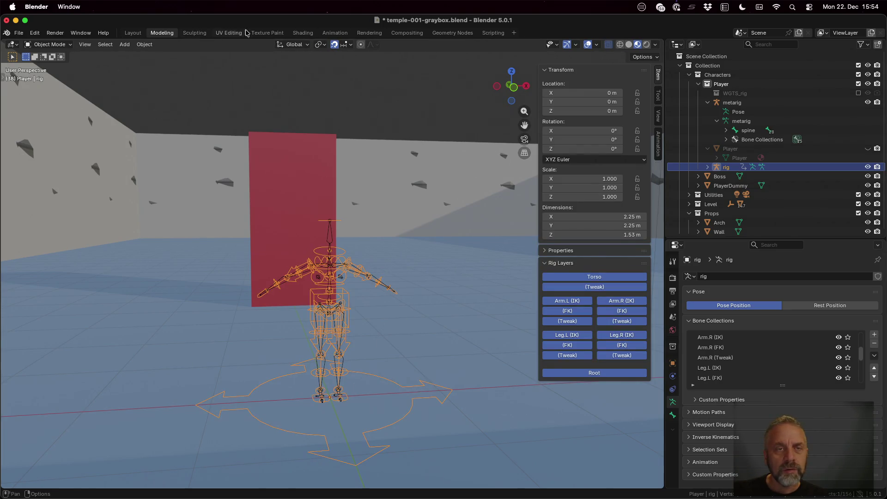
Switch the rig to Pose Mode and test-rotate the torso and chest controls, cancelling each.
click(64, 45)
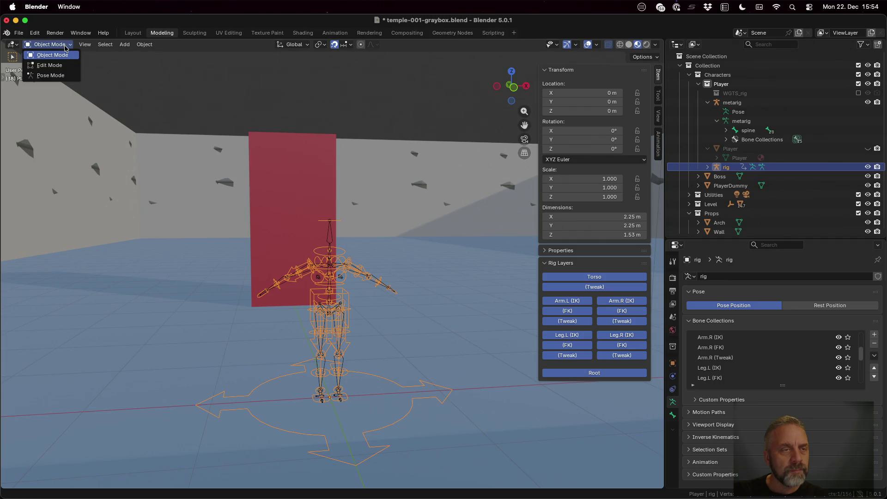
click(63, 75)
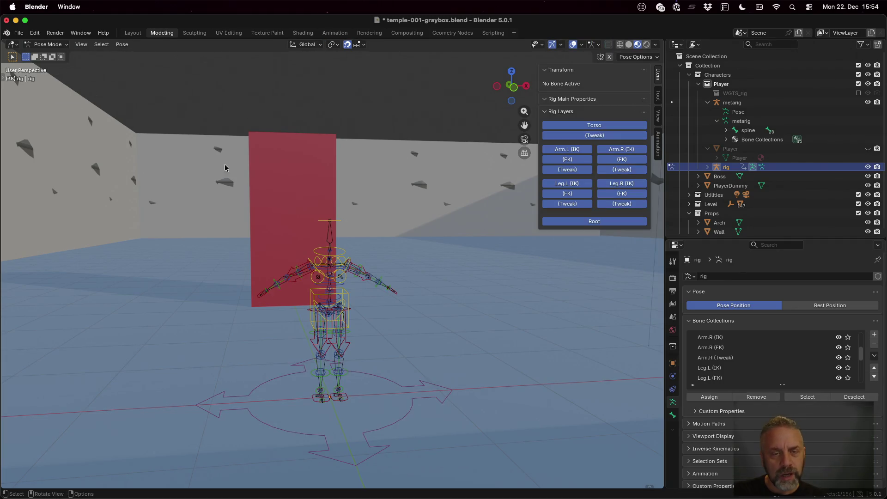
scroll(383, 349, up, 5)
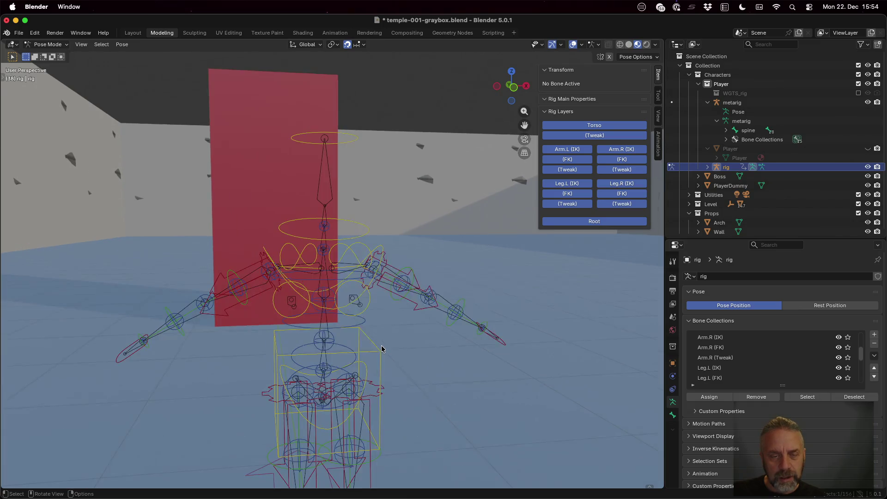
scroll(386, 353, down, 3)
click(359, 336)
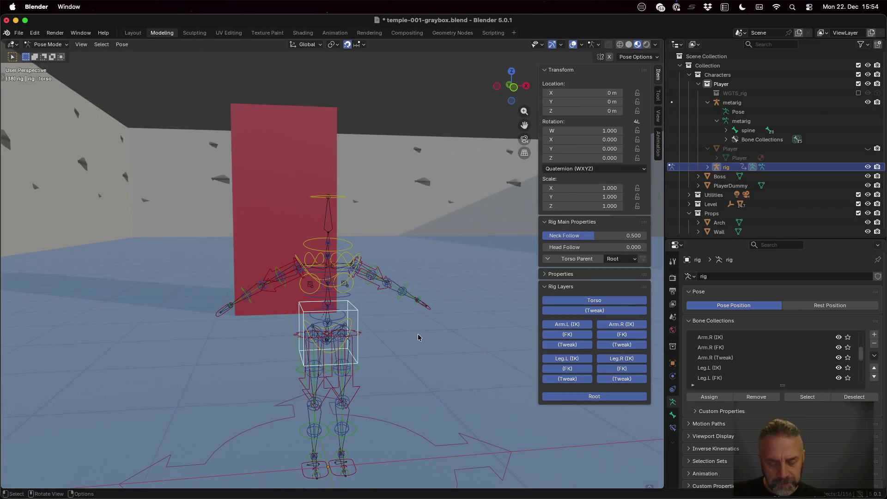
key(r)
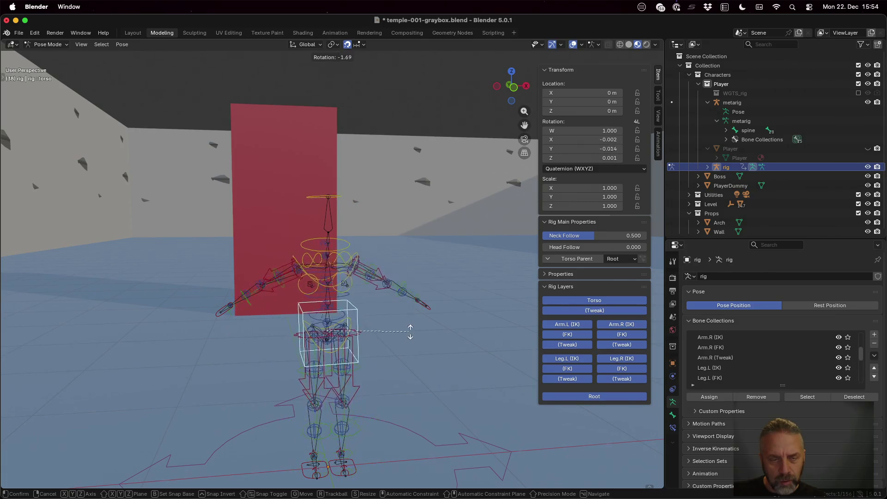
key(Escape)
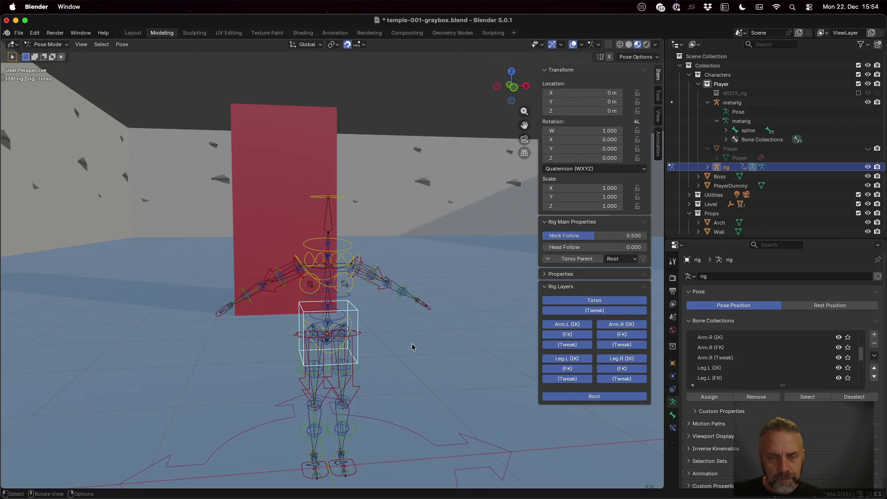
mouse_move(380, 310)
middle_down()
mouse_move(416, 315)
mouse_move(356, 293)
middle_up()
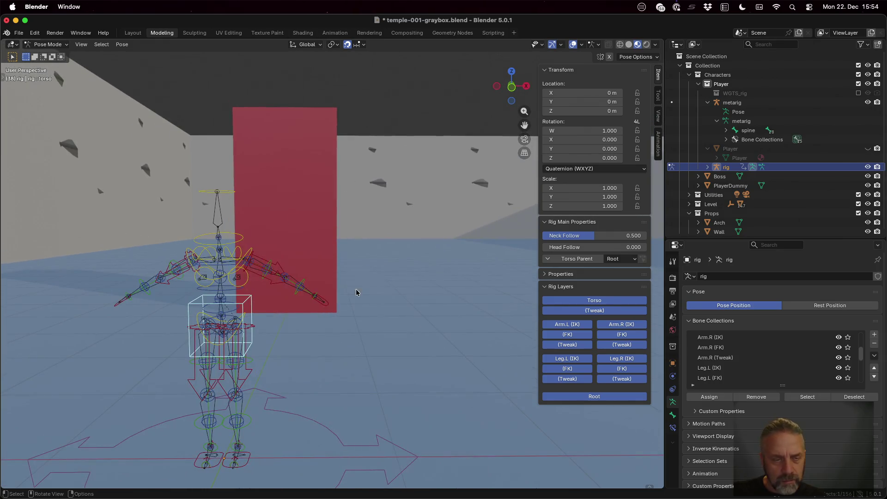
click(241, 267)
key(r)
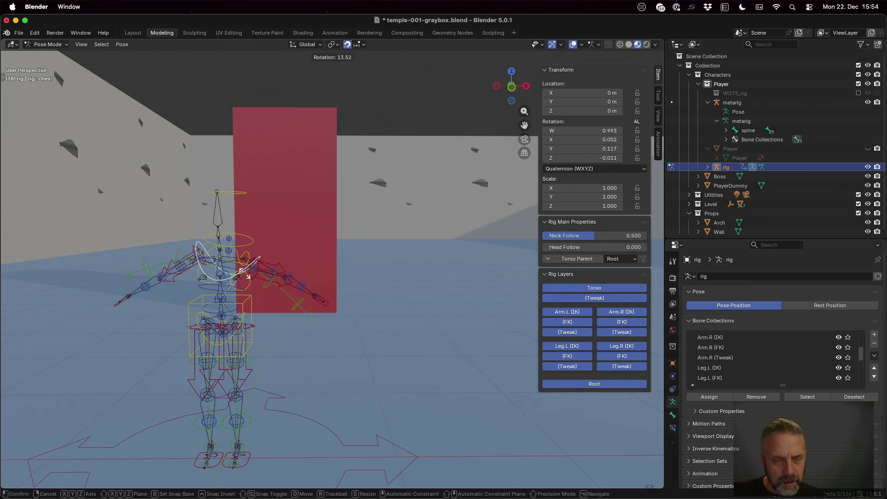
right_click(243, 265)
Orbit and zoom until the rig fills the view beside the red box.
mouse_move(310, 394)
middle_down()
mouse_move(178, 313)
mouse_move(180, 290)
mouse_move(334, 304)
mouse_move(343, 319)
middle_up()
scroll(343, 319, up, 8)
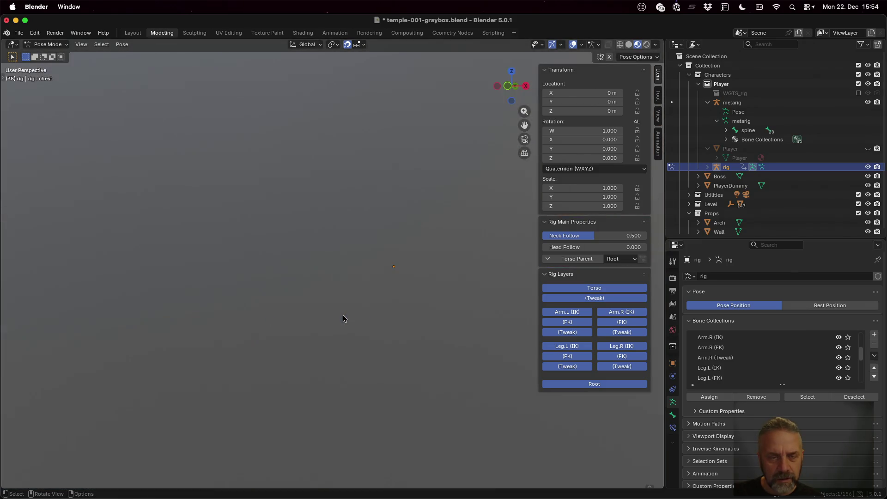
scroll(343, 318, down, 8)
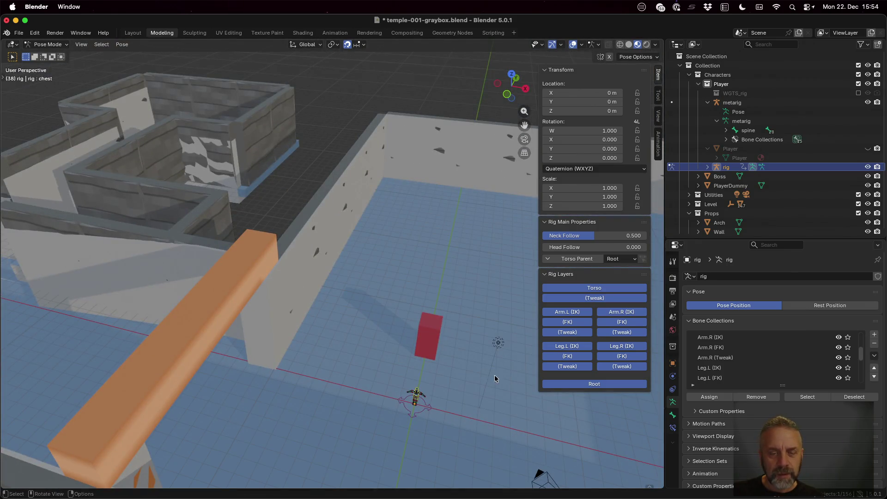
middle_drag(495, 375, 472, 370)
scroll(334, 400, up, 10)
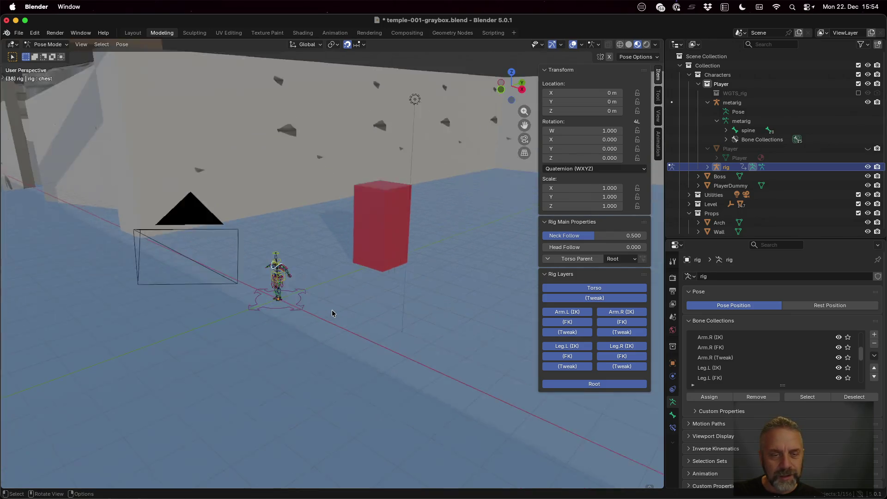
middle_drag(333, 311, 254, 327)
scroll(263, 327, up, 5)
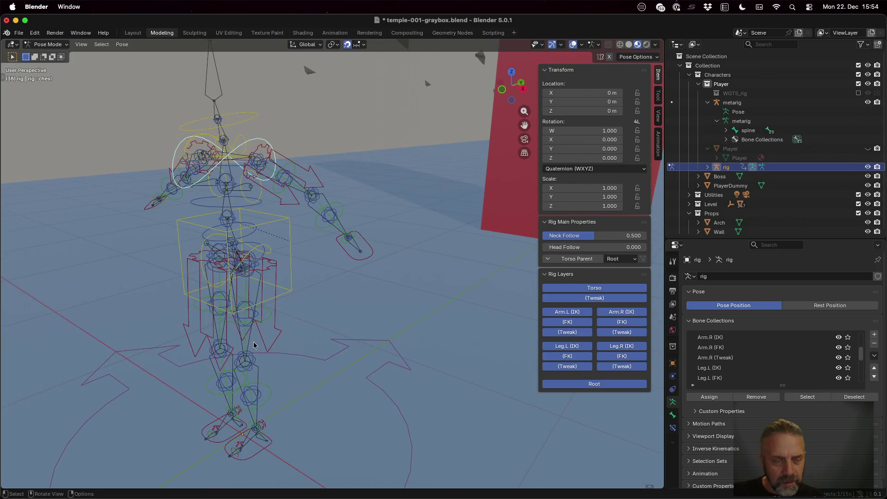
click(246, 363)
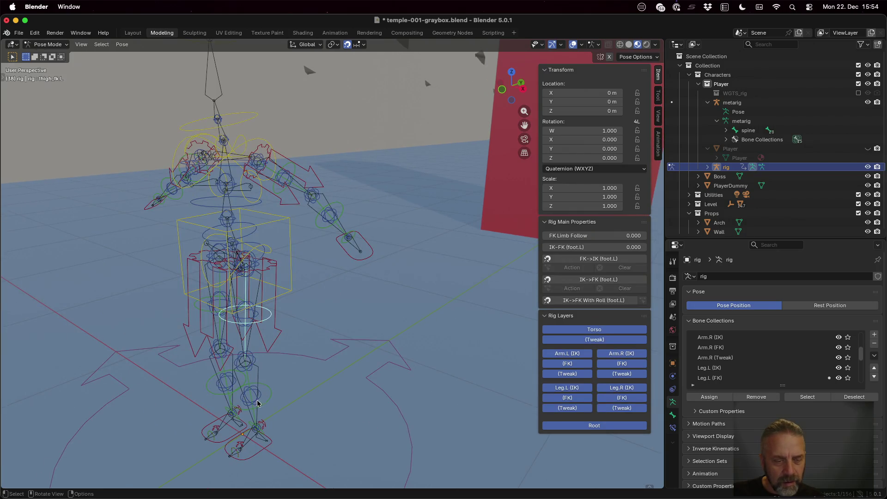
click(234, 457)
key(g)
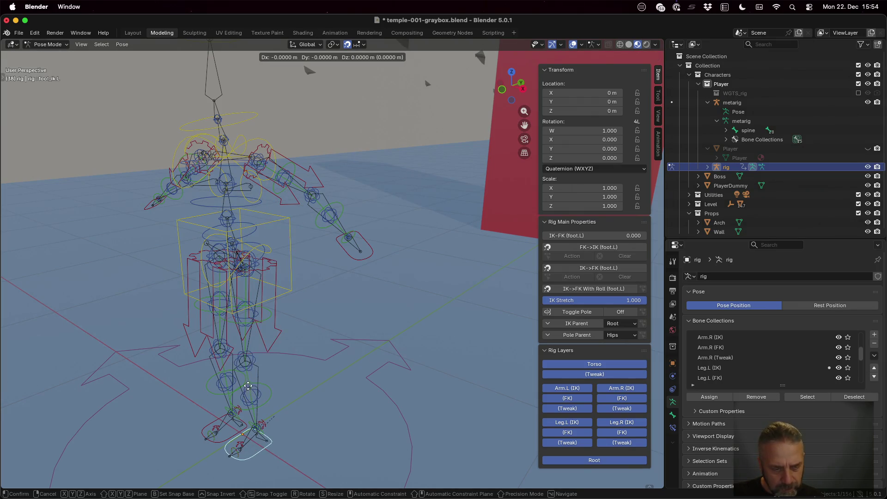
key(Escape)
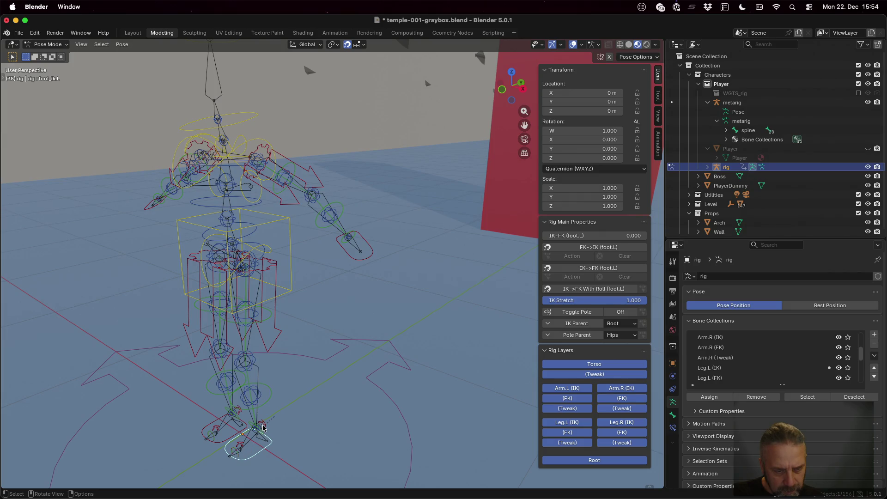
click(261, 426)
key(r)
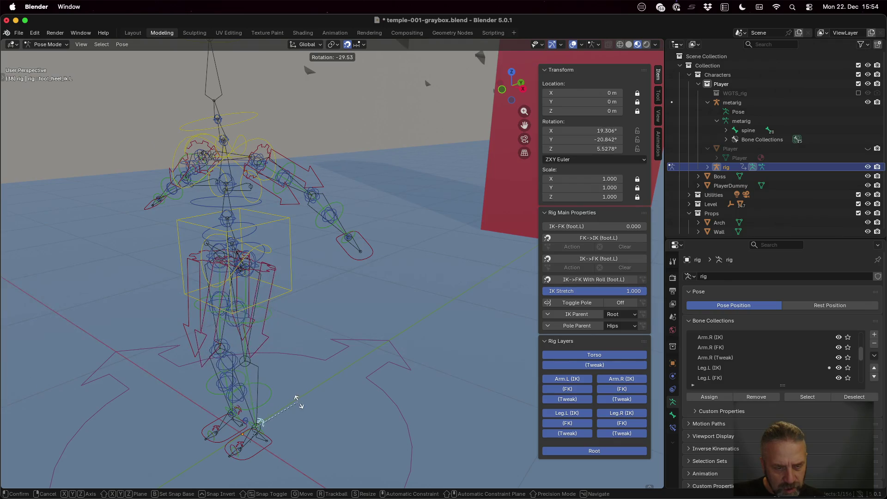
key(Escape)
mouse_move(267, 448)
middle_down()
mouse_move(259, 460)
mouse_move(260, 440)
mouse_move(265, 444)
mouse_move(252, 396)
middle_up()
middle_drag(221, 322, 221, 321)
click(284, 278)
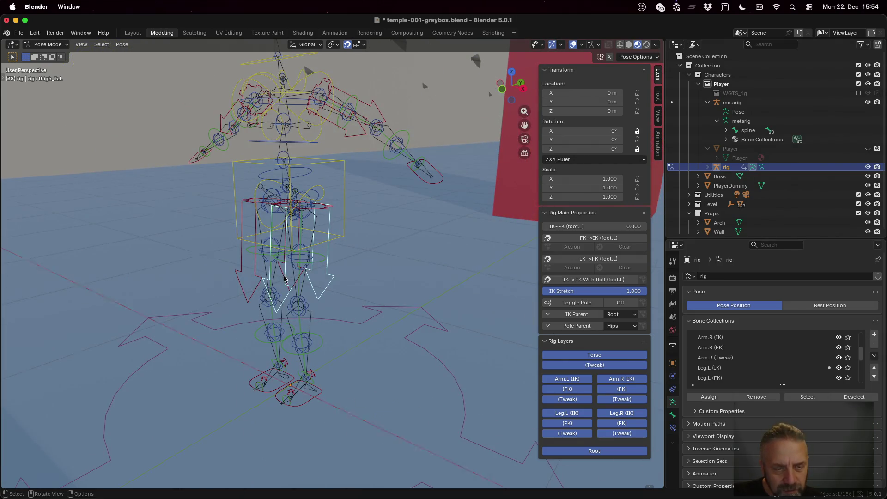
key(g)
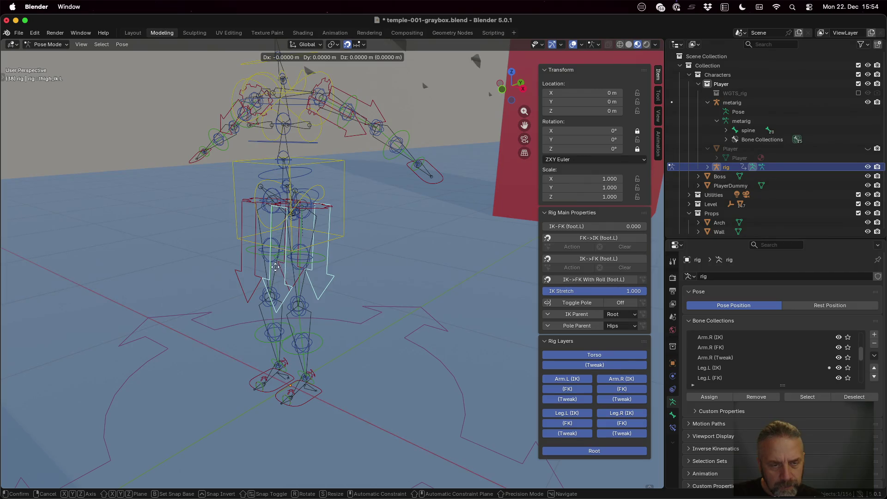
key(r)
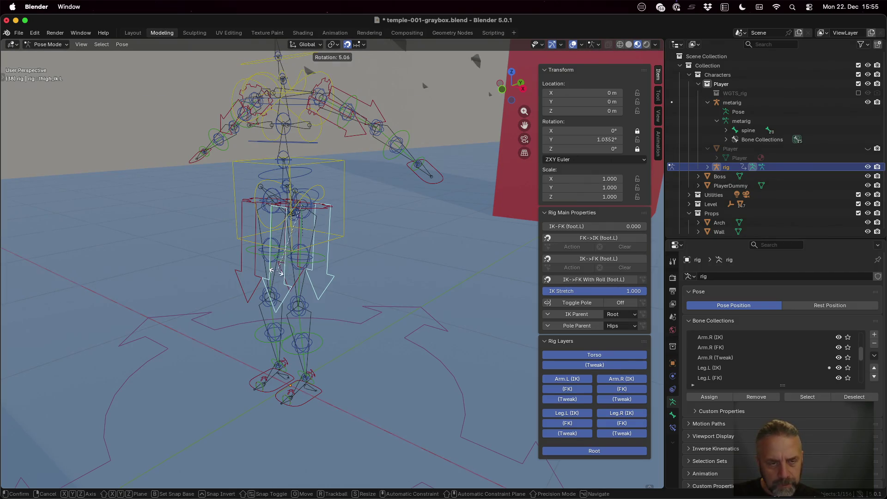
key(Escape)
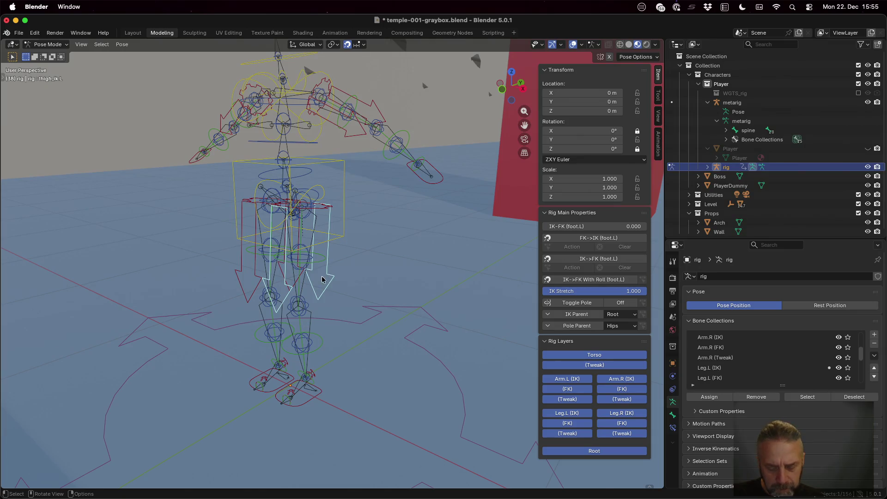
key(r)
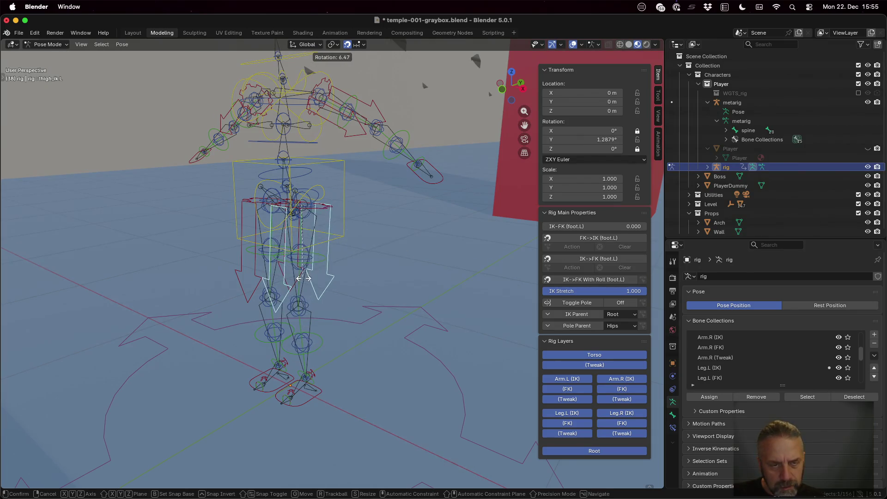
key(Escape)
key(s)
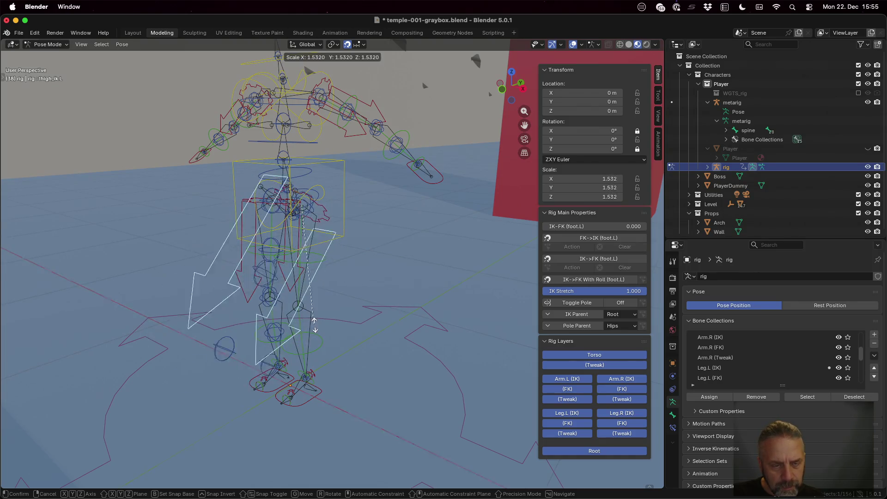
key(Escape)
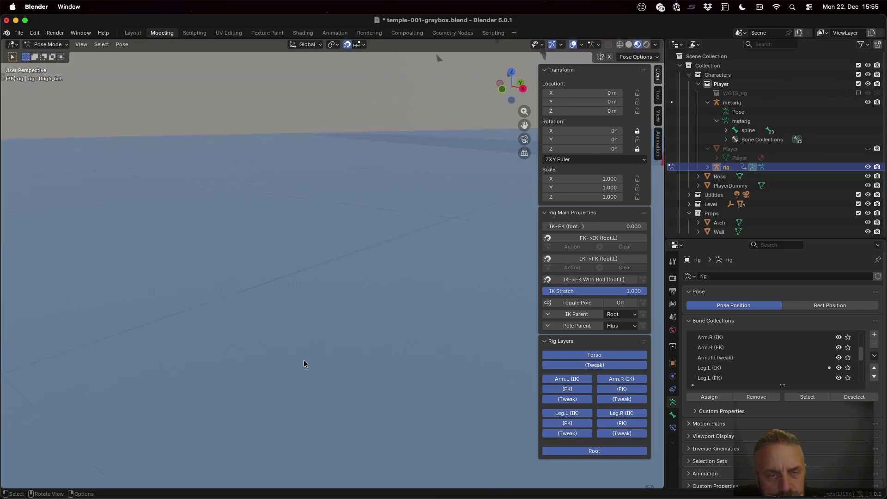
scroll(313, 320, left, 10)
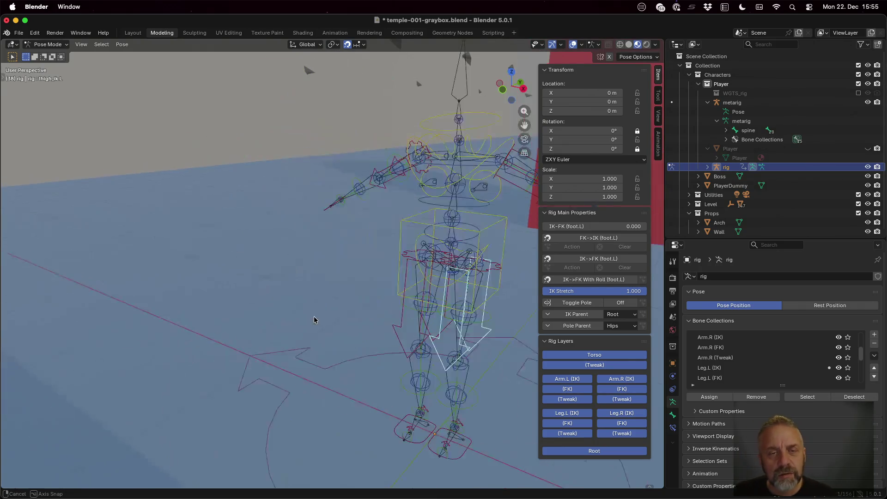
Put the generated rig into Edit Mode, then switch over to Firefox.
key(Tab)
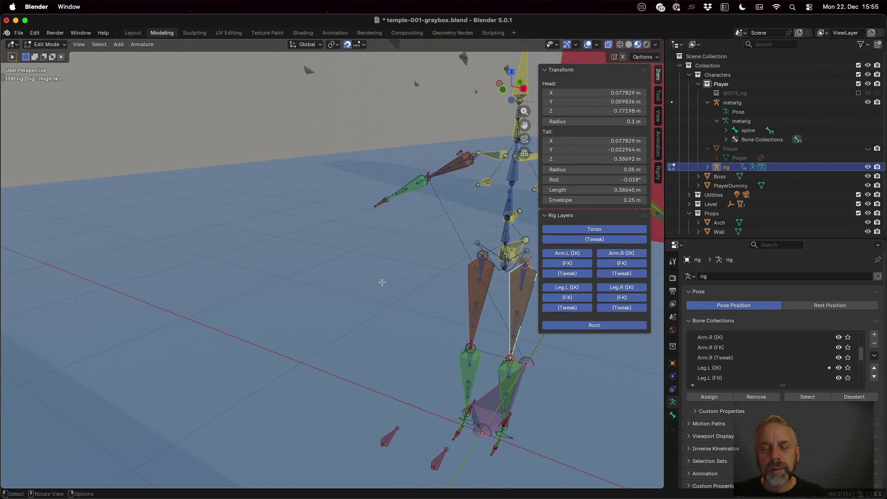
scroll(408, 284, down, 8)
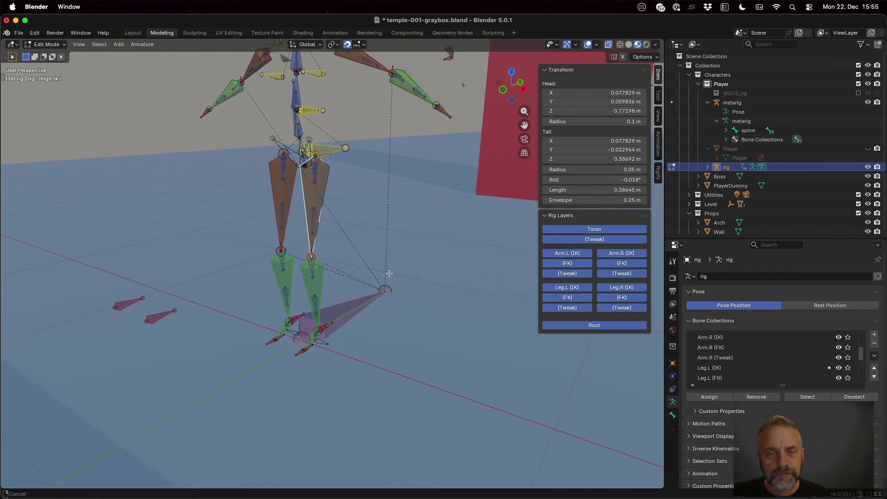
scroll(389, 274, up, 8)
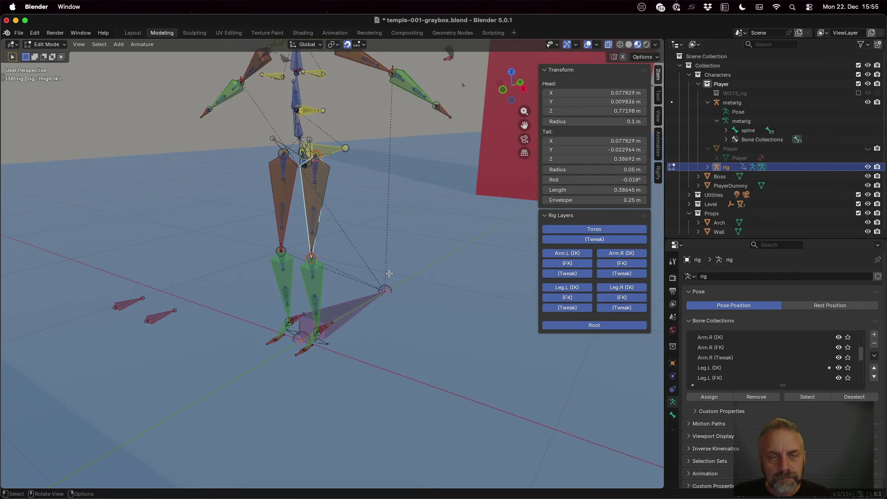
scroll(390, 273, down, 6)
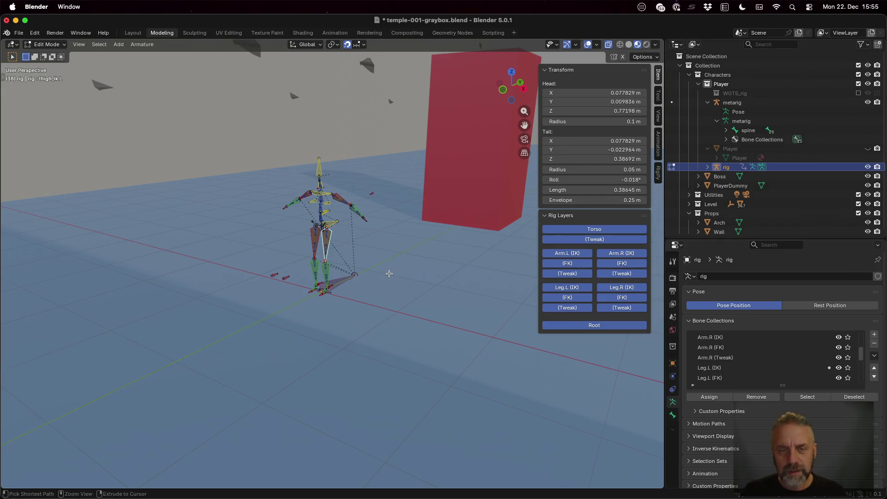
key(ctrl+Left)
key(ctrl+Left)
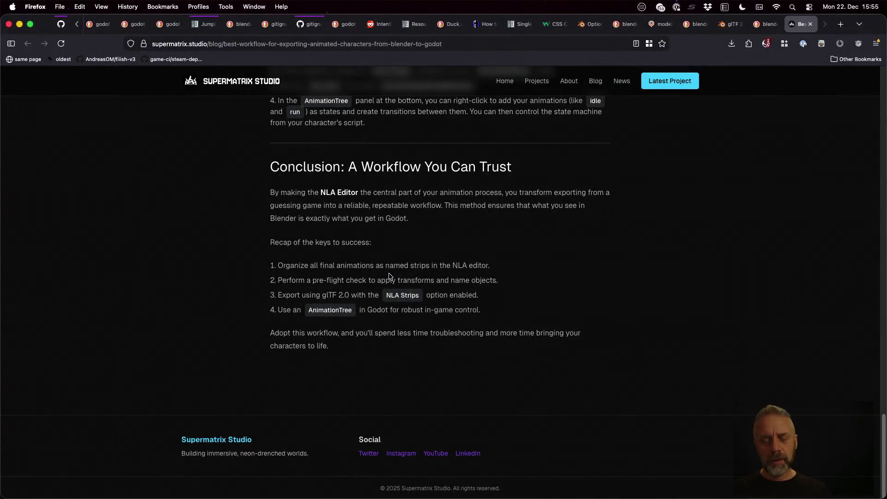
Search DuckDuckGo for 'blender rigify how to skin' from the address bar.
key(super+l)
text(blender r)
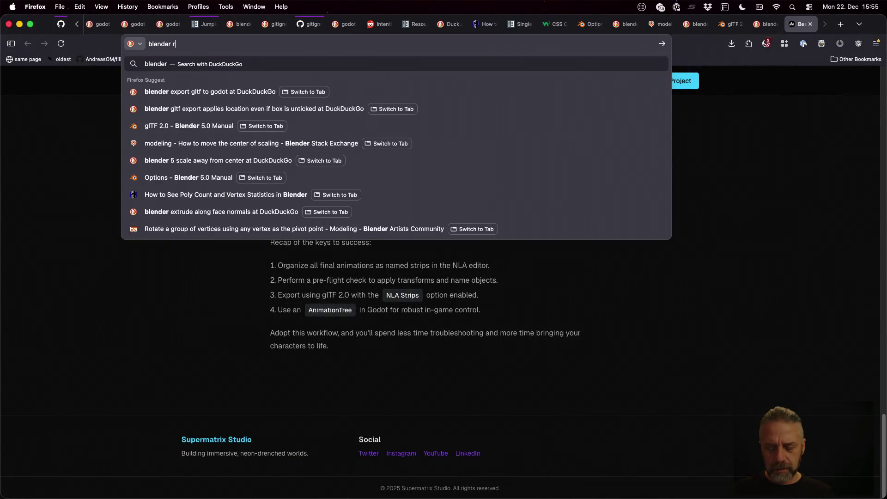
text(igify)
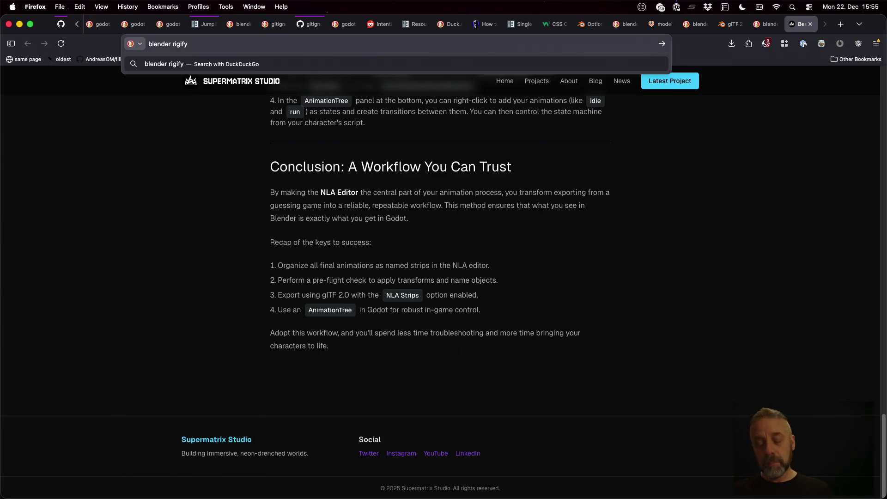
text( how to skin)
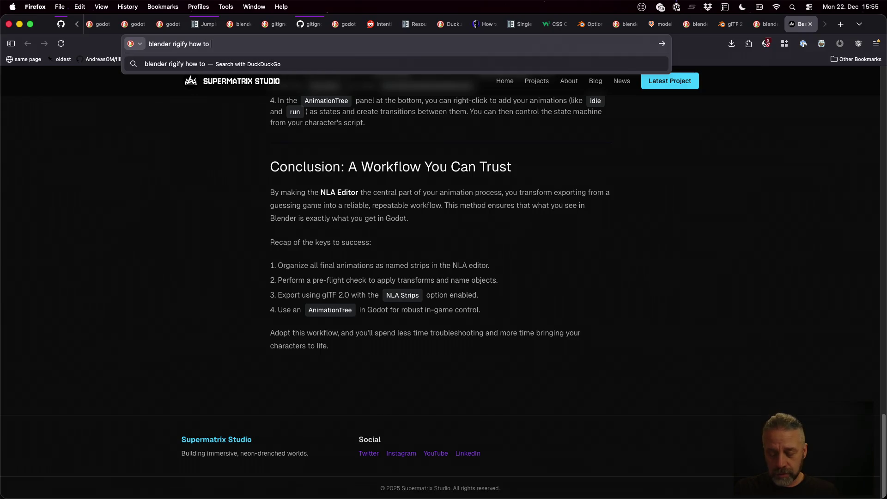
key(Return)
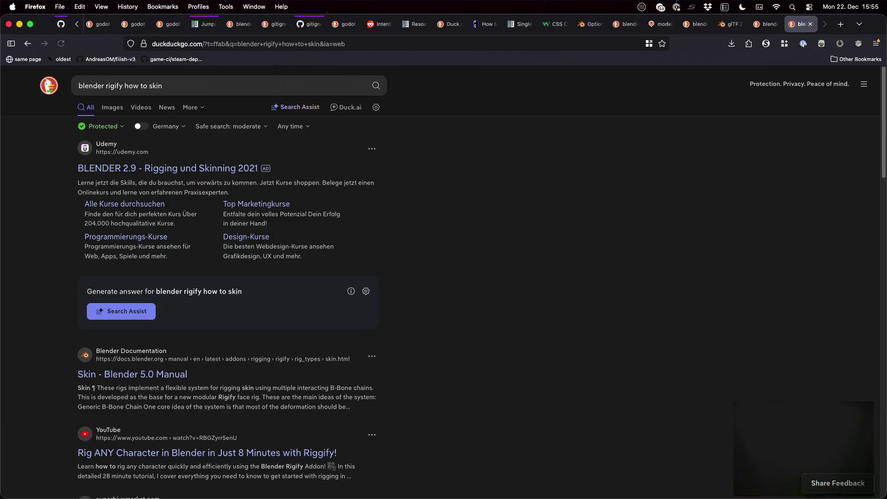
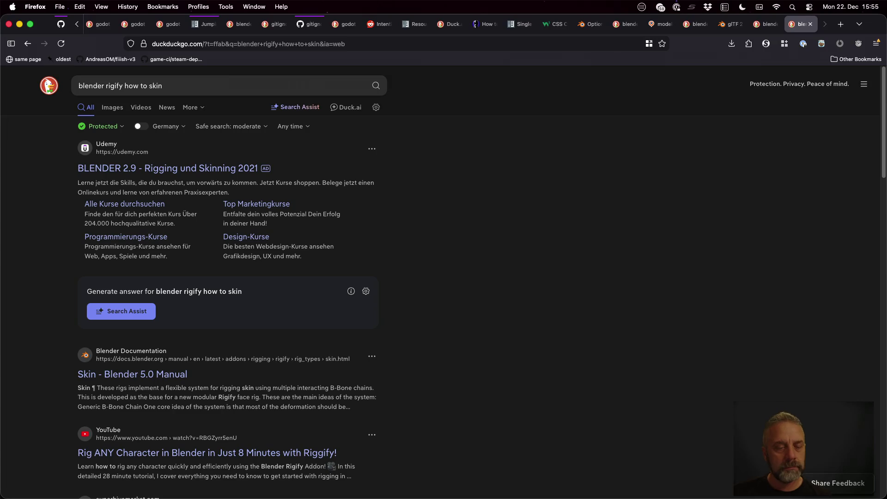
Open the manual's Skin page and the Stack Exchange rigify-skin question in background tabs, then view Skin.
middle_click(180, 381)
scroll(409, 379, down, 5)
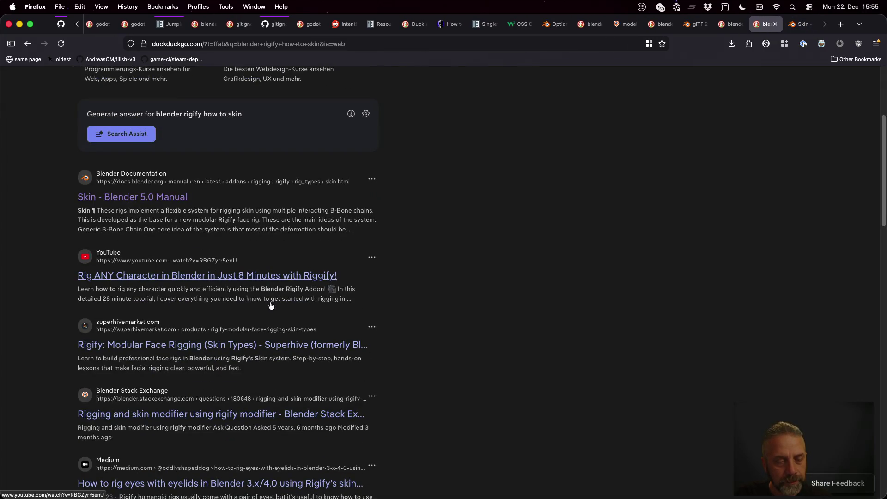
scroll(280, 349, down, 3)
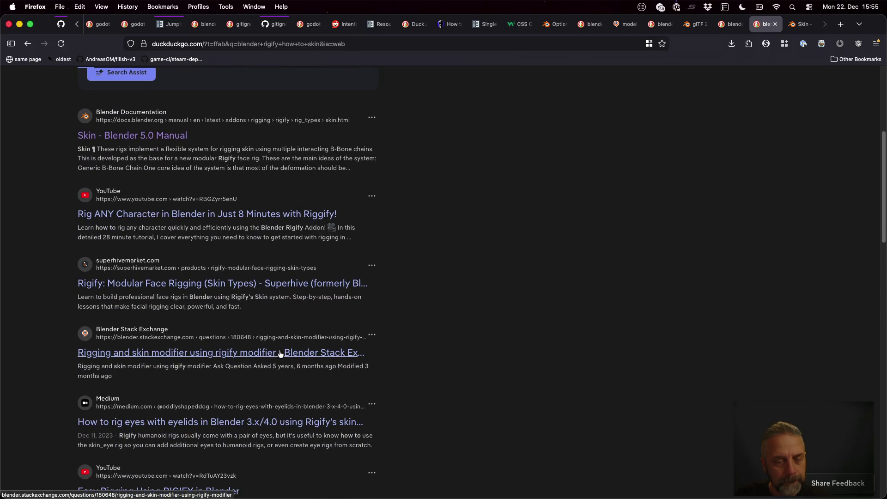
middle_click(280, 354)
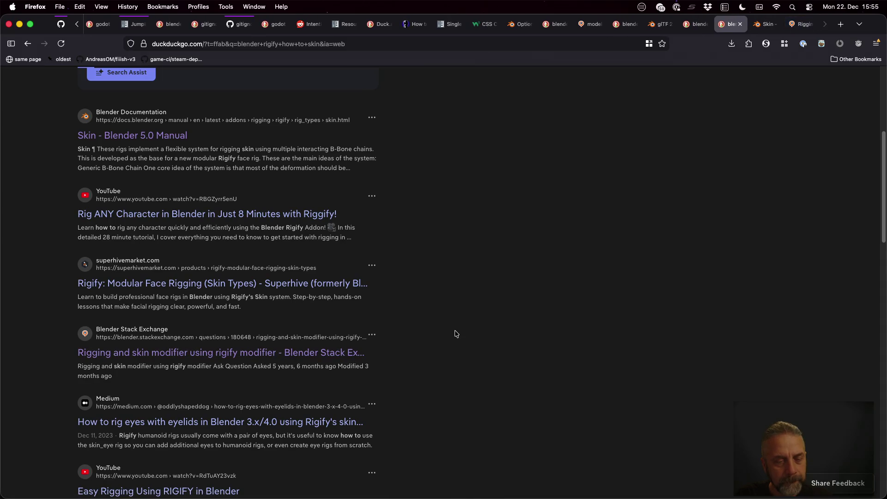
key(ctrl+Tab)
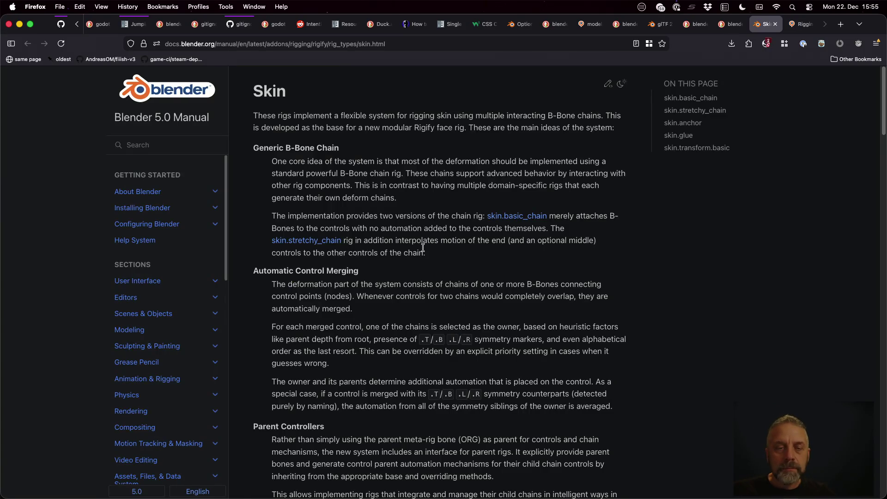
Read the Rigify Skin page, then go to the Rigify overview's Basic Rig Generation section.
scroll(423, 248, down, 10)
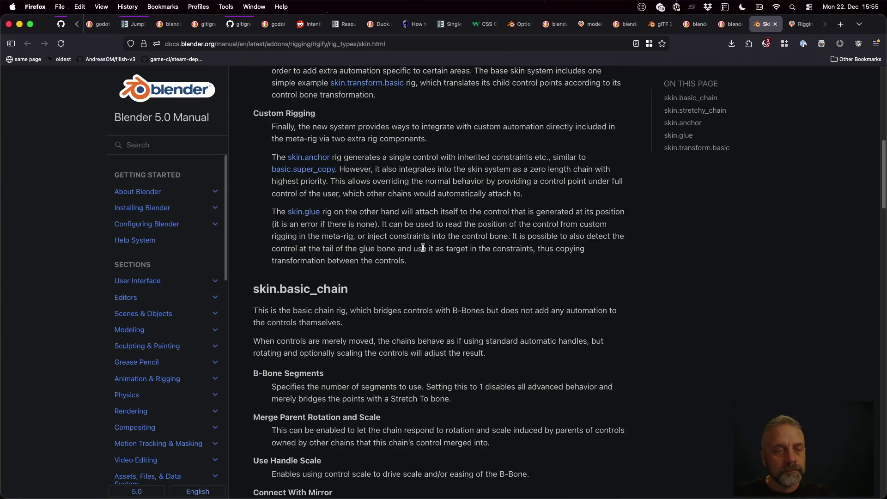
scroll(423, 247, down, 3)
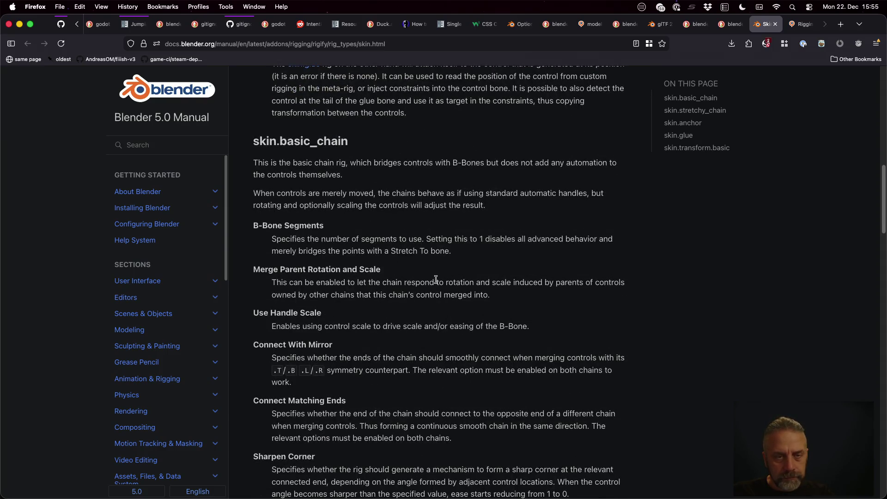
scroll(436, 280, down, 20)
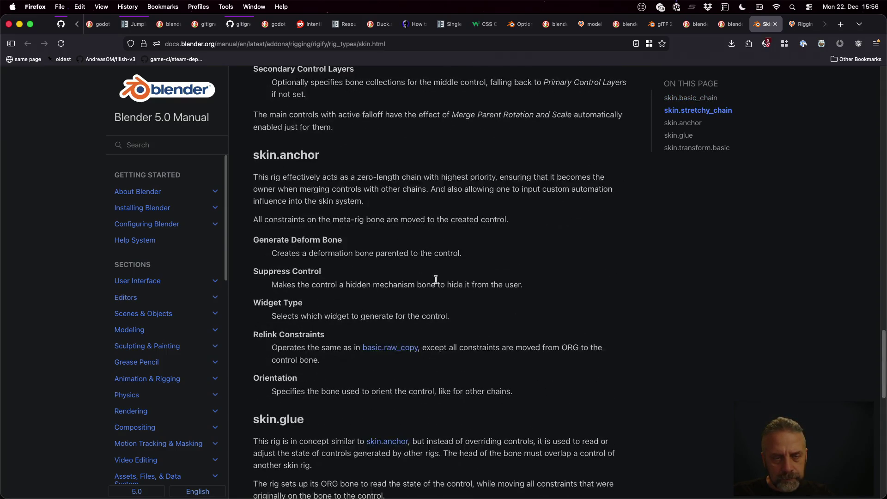
scroll(437, 282, down, 8)
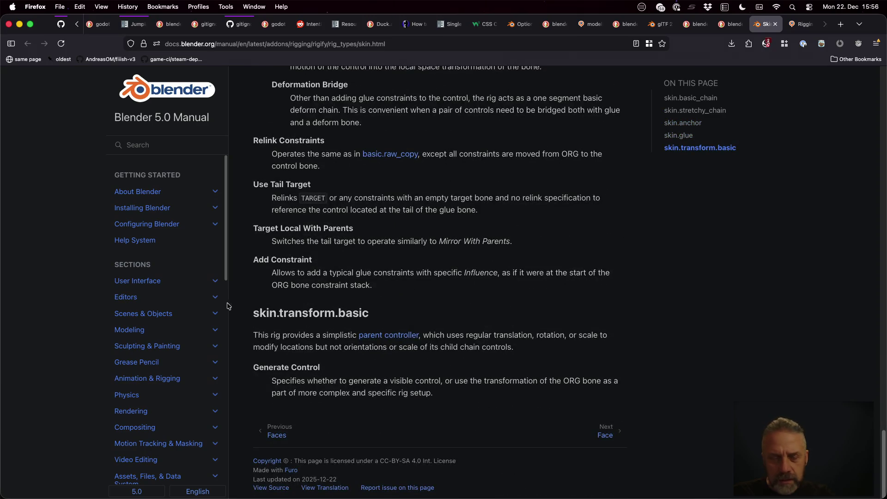
scroll(184, 307, down, 8)
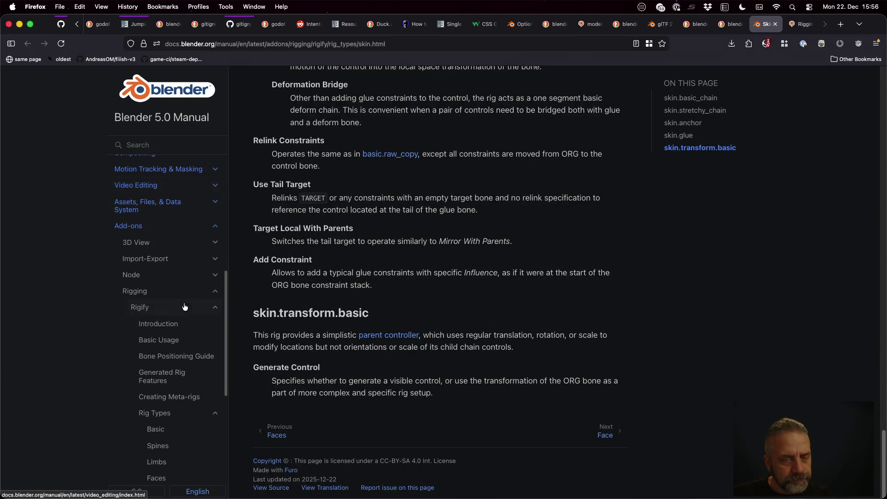
click(180, 309)
scroll(396, 261, down, 2)
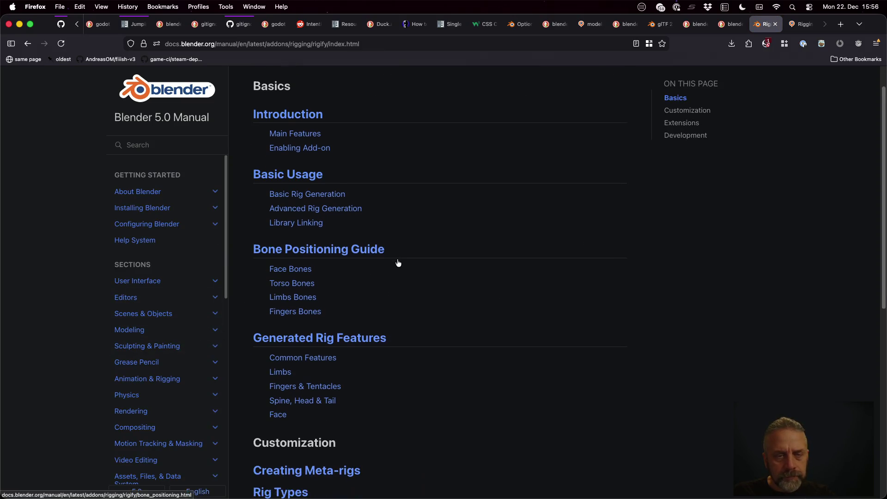
click(310, 194)
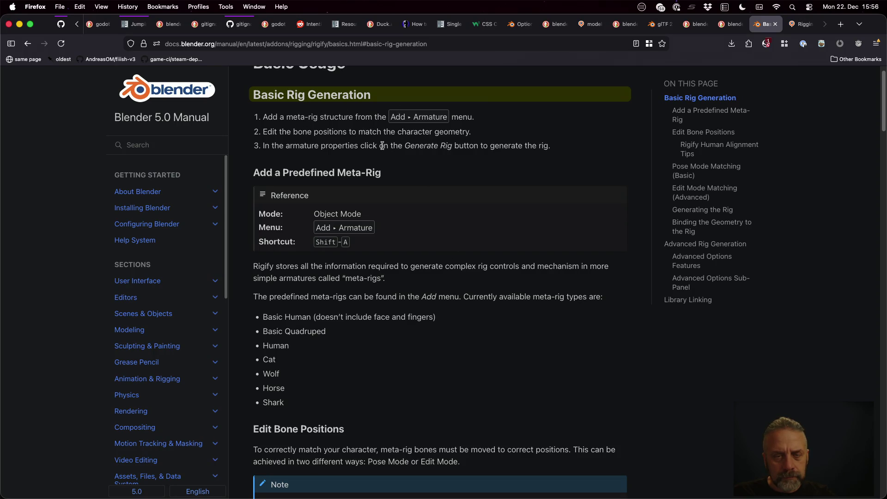
Read through Basic Rig Generation and continue to the Bone Positioning Guide page.
scroll(433, 188, down, 2)
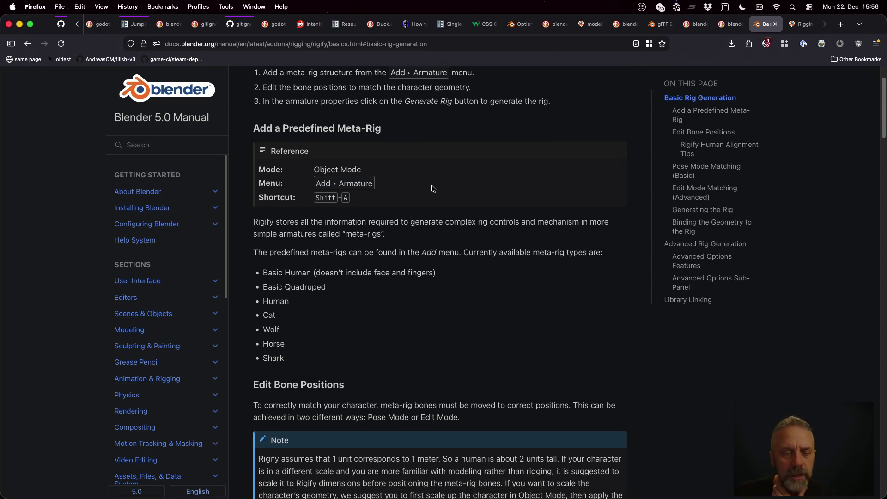
scroll(433, 189, down, 5)
scroll(433, 188, down, 4)
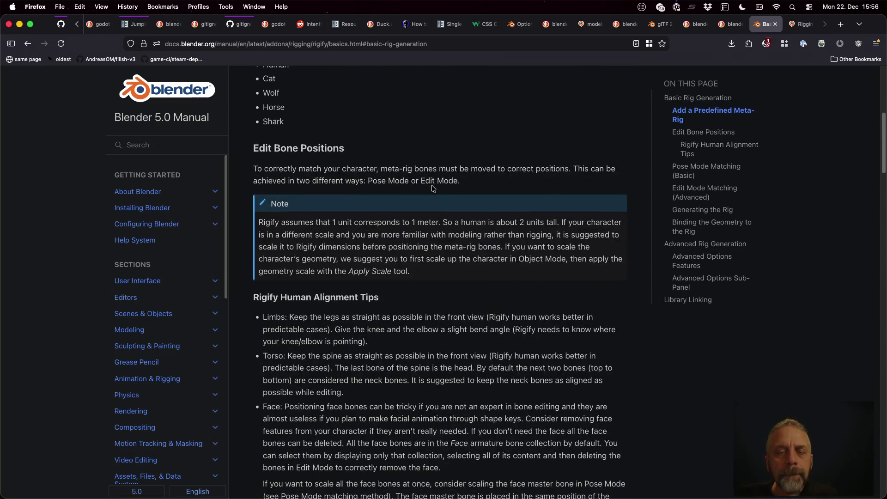
scroll(432, 188, down, 1)
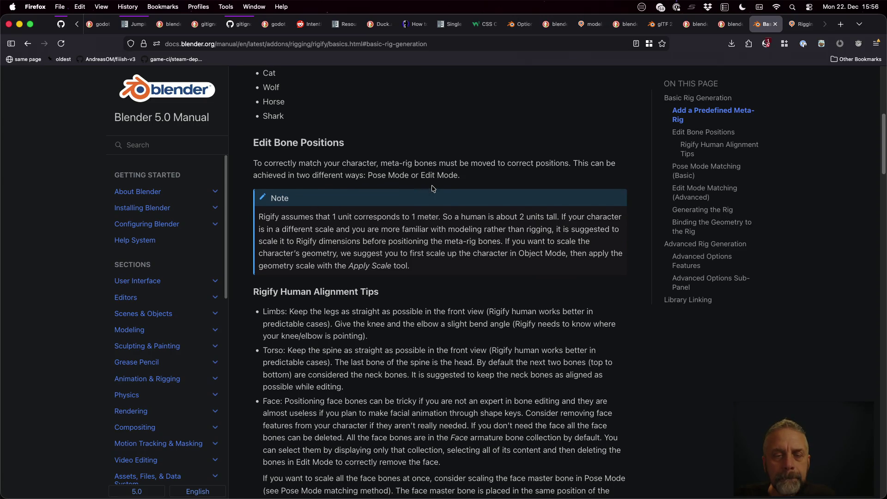
scroll(432, 185, down, 1)
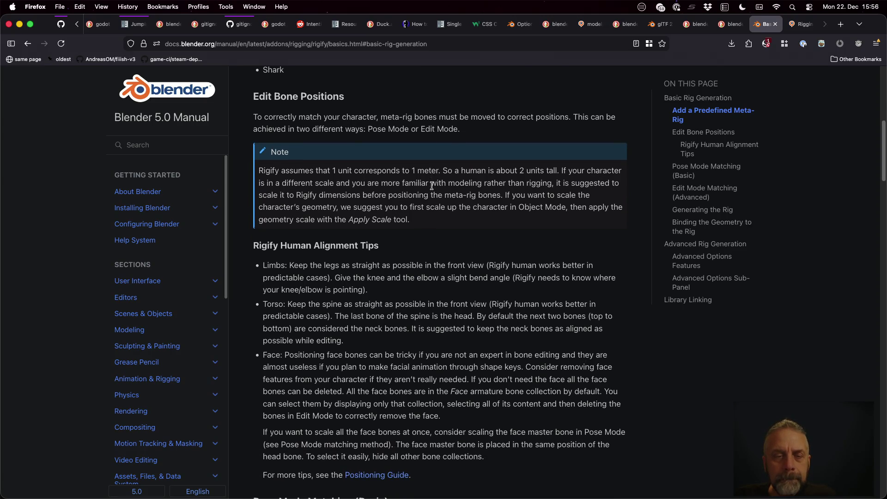
scroll(432, 186, down, 5)
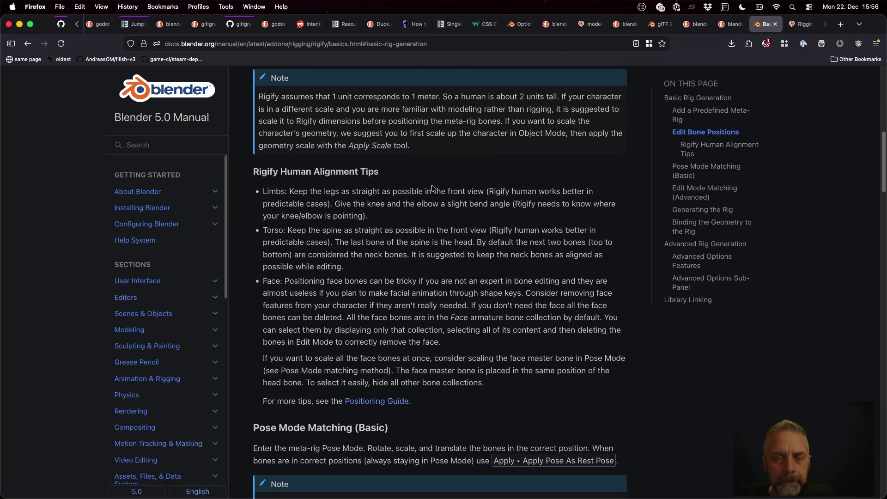
scroll(432, 186, down, 10)
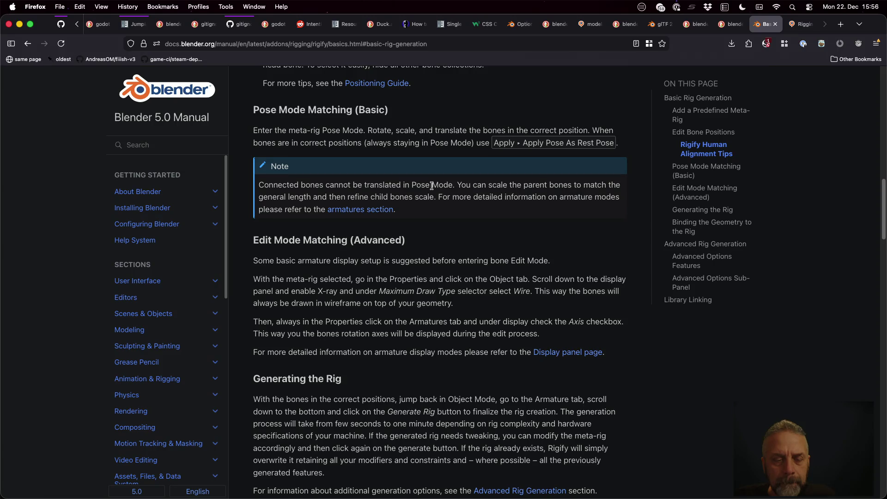
scroll(432, 186, down, 7)
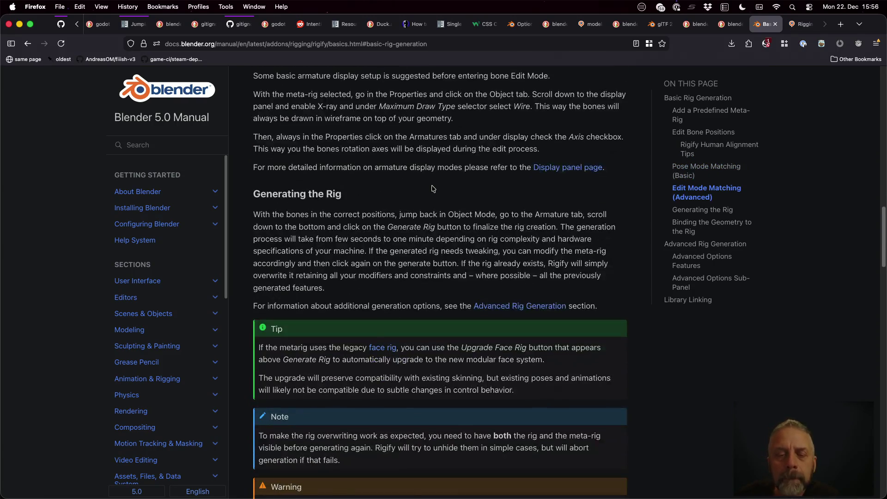
scroll(434, 189, down, 3)
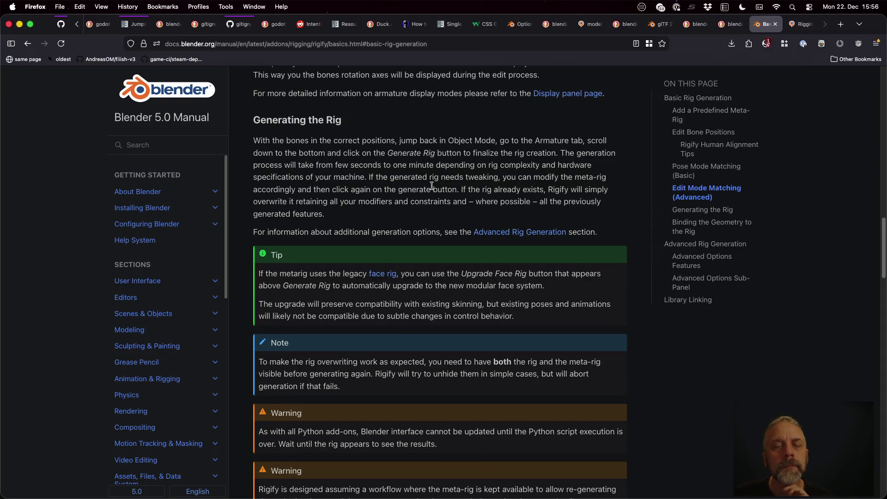
scroll(432, 186, down, 8)
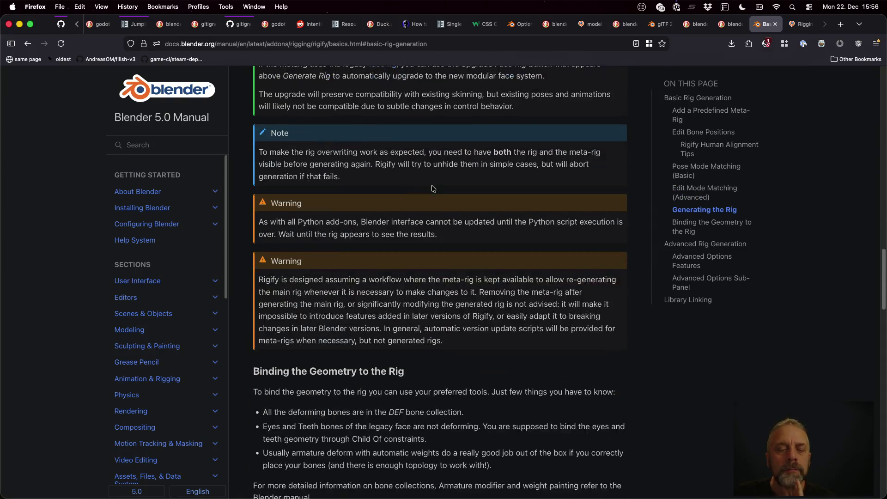
scroll(434, 189, down, 8)
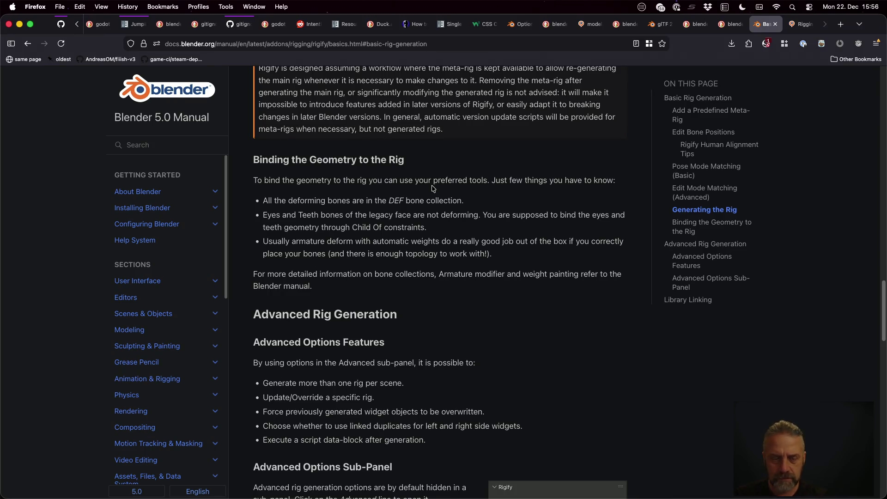
scroll(433, 188, down, 10)
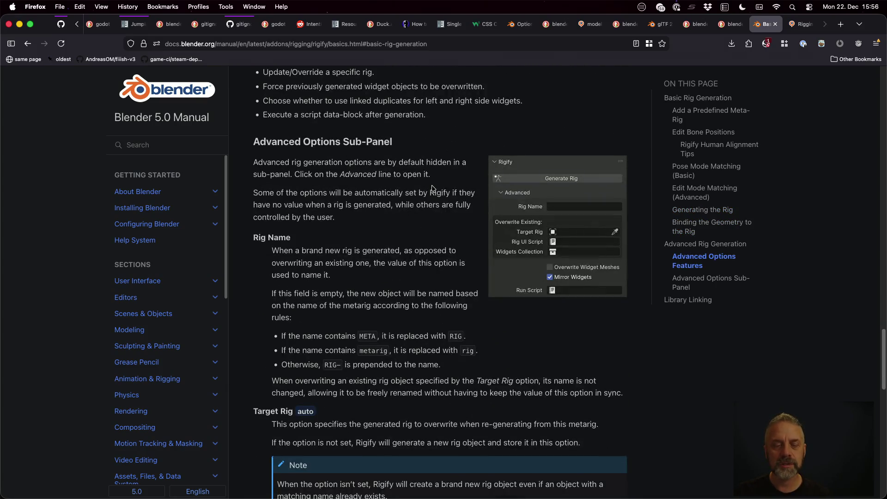
scroll(433, 189, down, 1)
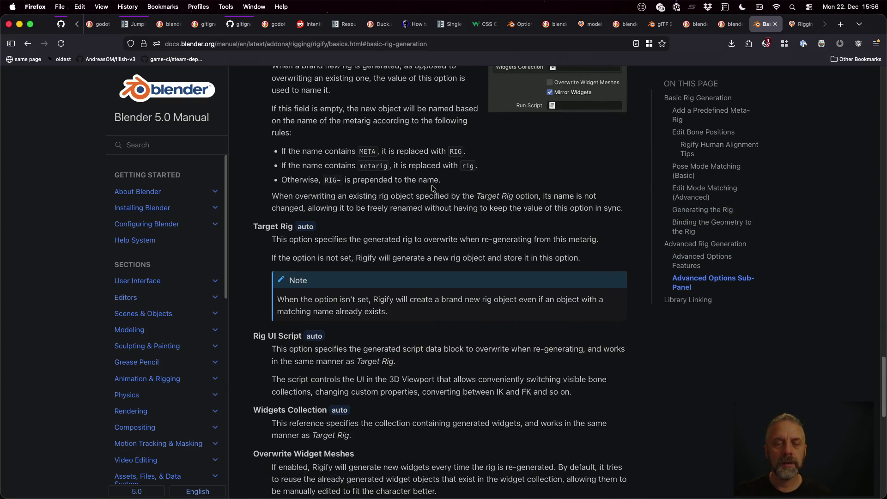
scroll(433, 189, down, 10)
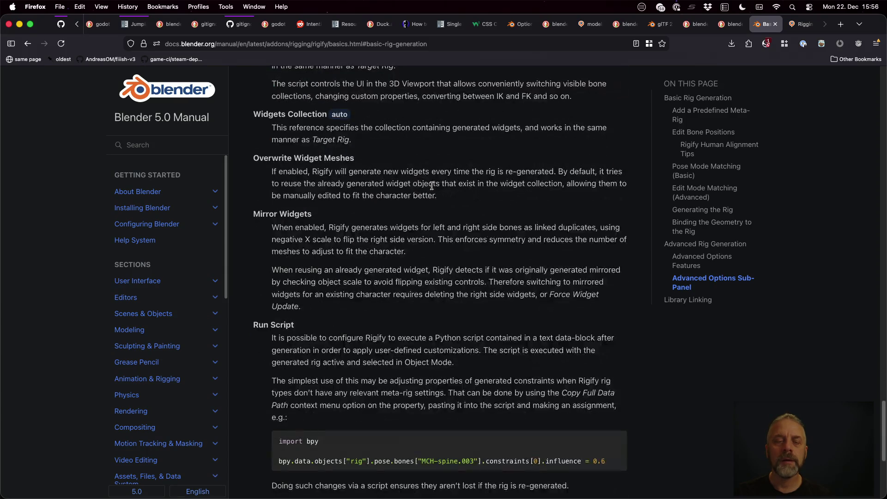
scroll(169, 224, down, 10)
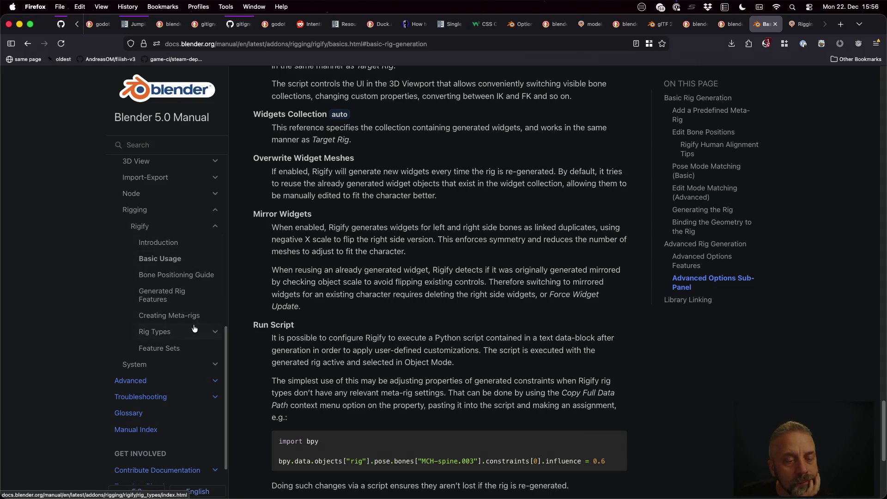
scroll(349, 288, down, 5)
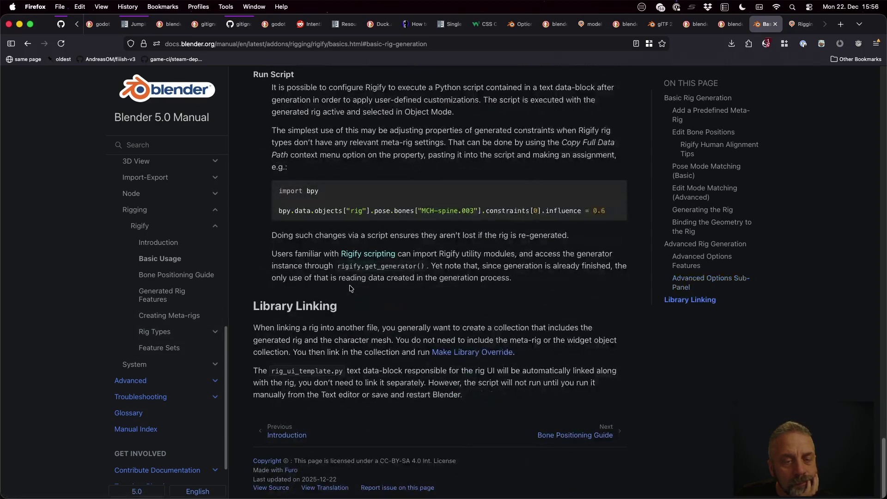
click(209, 278)
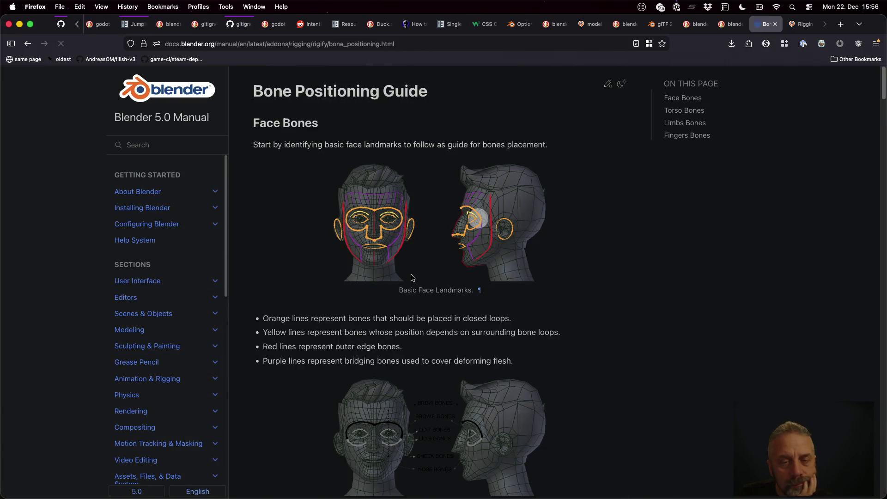
Read the Bone Positioning Guide, then move on to the Generated Rig Features page.
scroll(413, 277, down, 20)
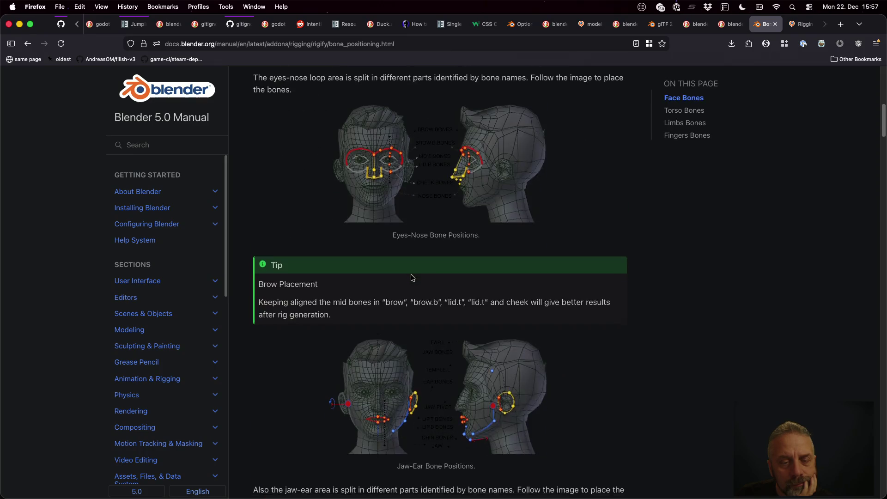
scroll(413, 278, down, 10)
scroll(414, 279, up, 5)
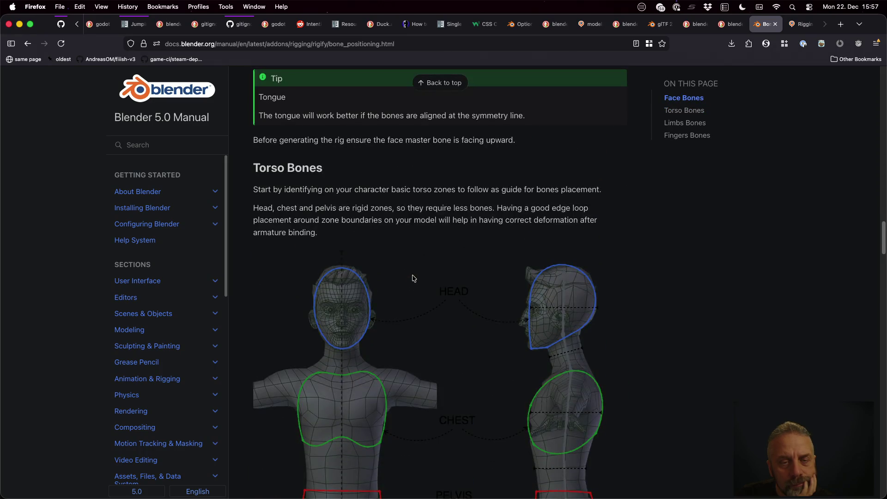
scroll(414, 278, down, 12)
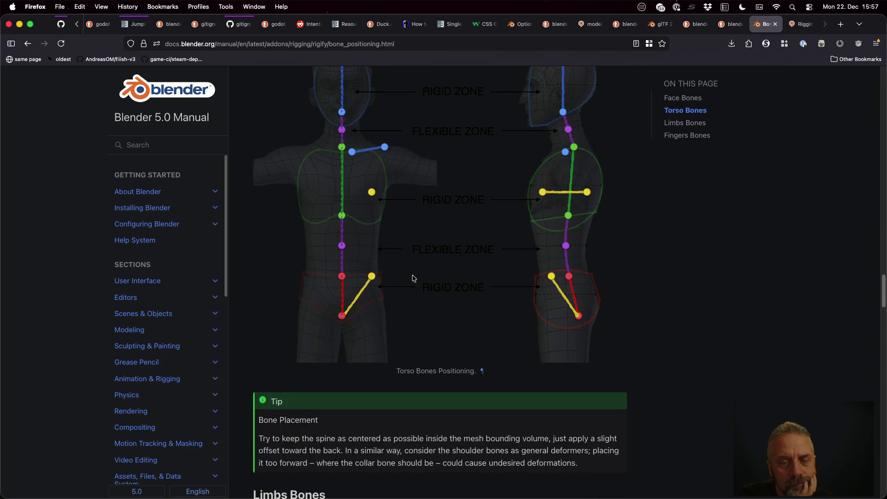
scroll(414, 278, down, 6)
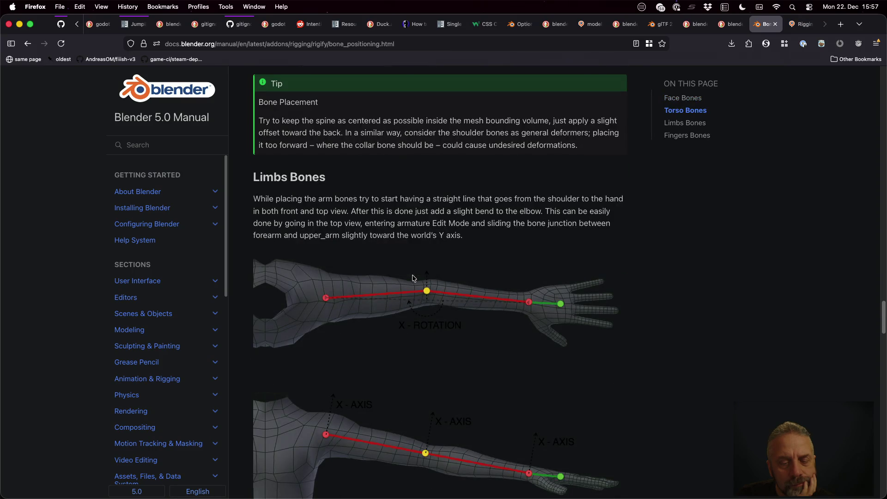
scroll(414, 278, down, 20)
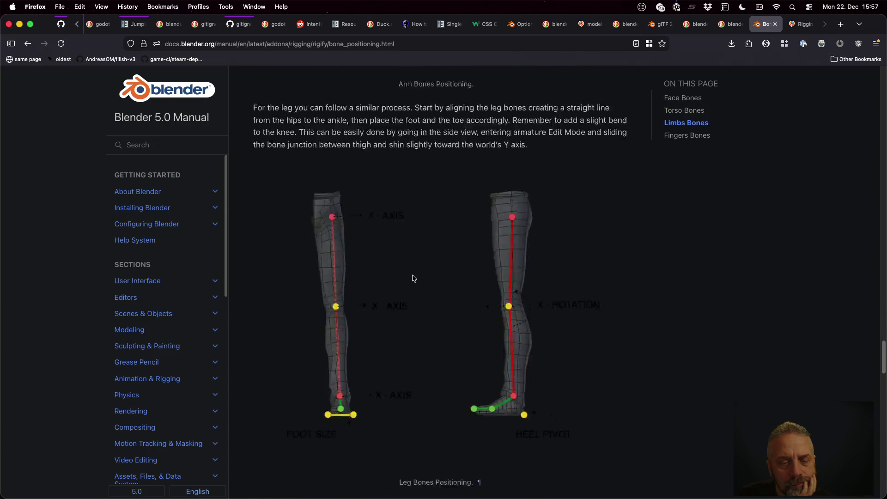
scroll(414, 278, down, 10)
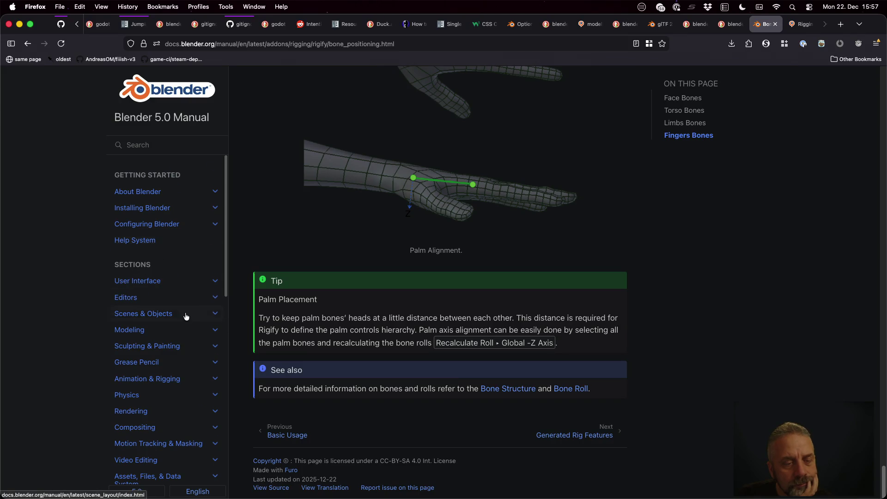
scroll(184, 312, down, 12)
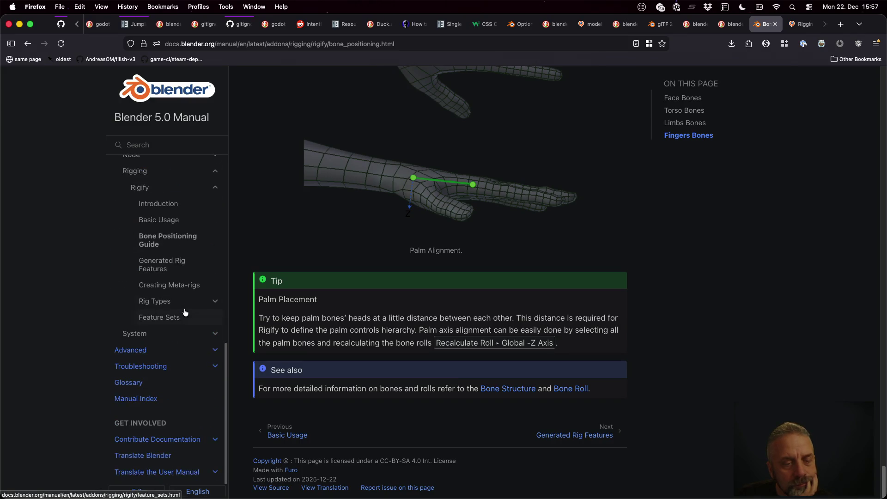
click(184, 264)
Read the Generated Rig Features page and browse the Rig Types page.
scroll(406, 297, down, 15)
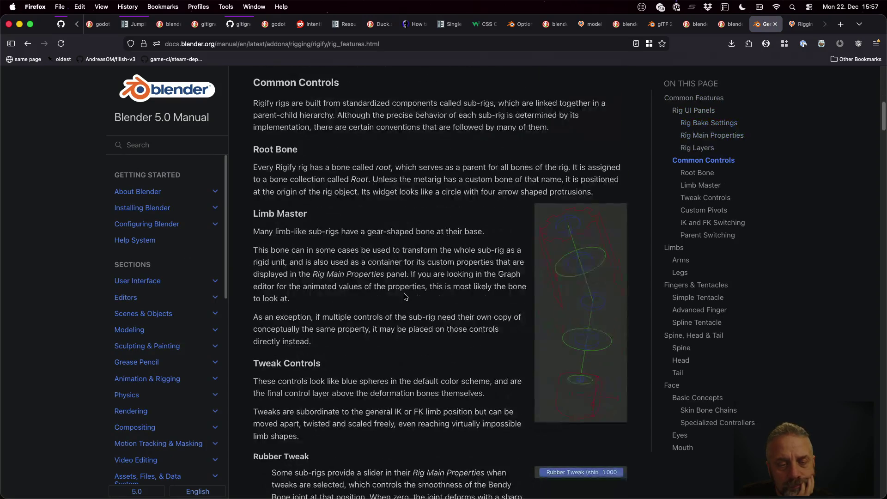
scroll(405, 296, down, 3)
scroll(406, 297, down, 15)
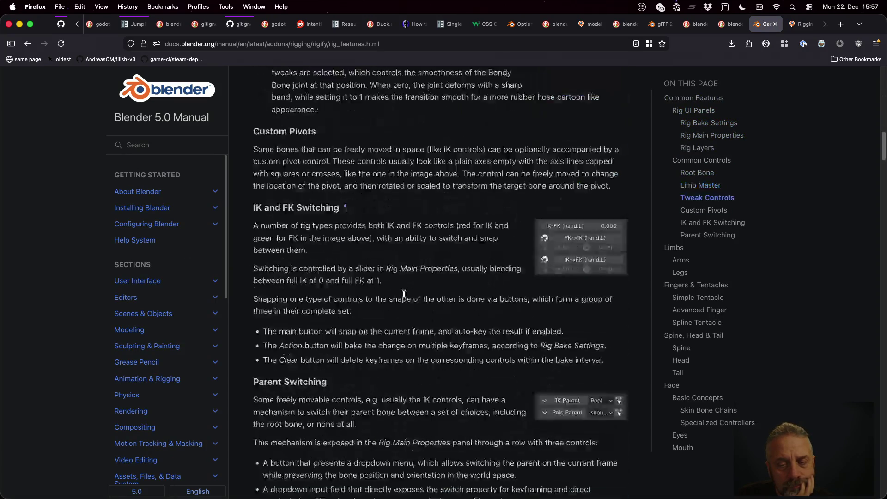
scroll(405, 297, down, 6)
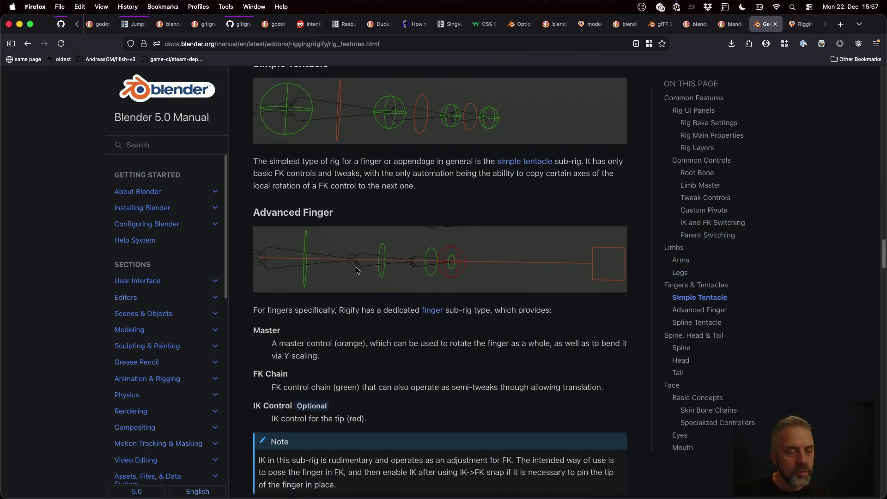
scroll(194, 304, down, 4)
scroll(195, 304, down, 5)
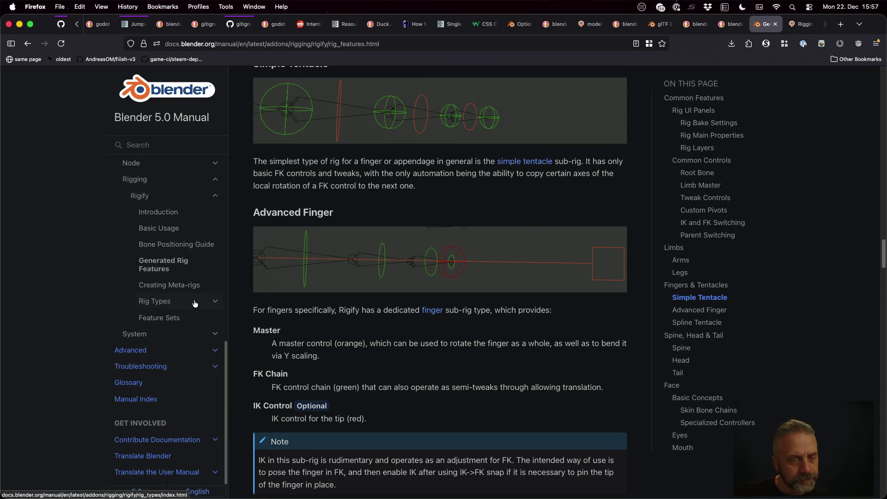
click(187, 304)
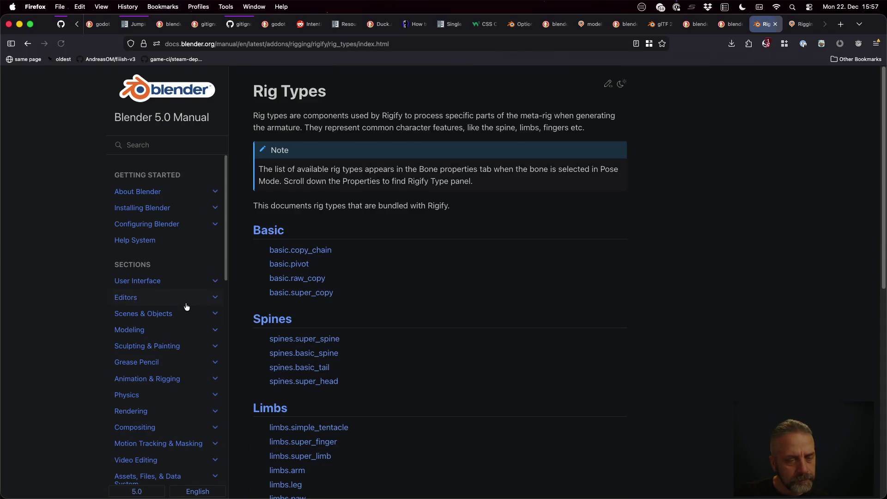
scroll(400, 330, down, 3)
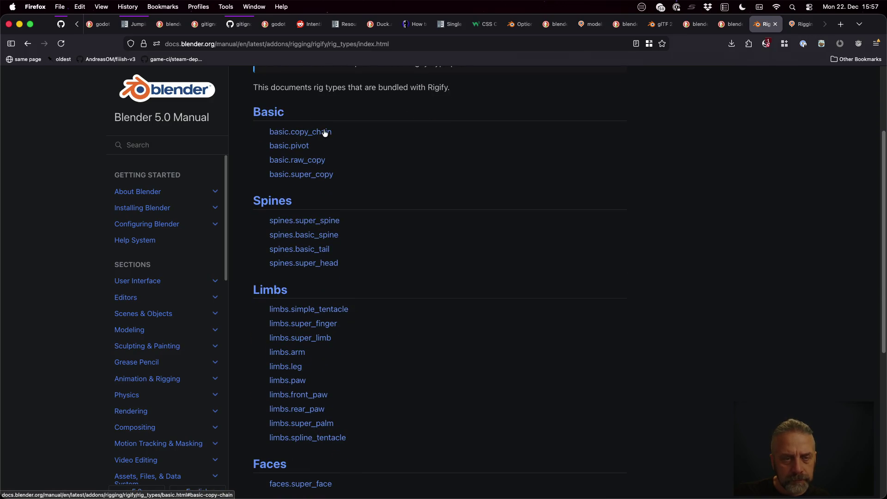
scroll(402, 257, up, 2)
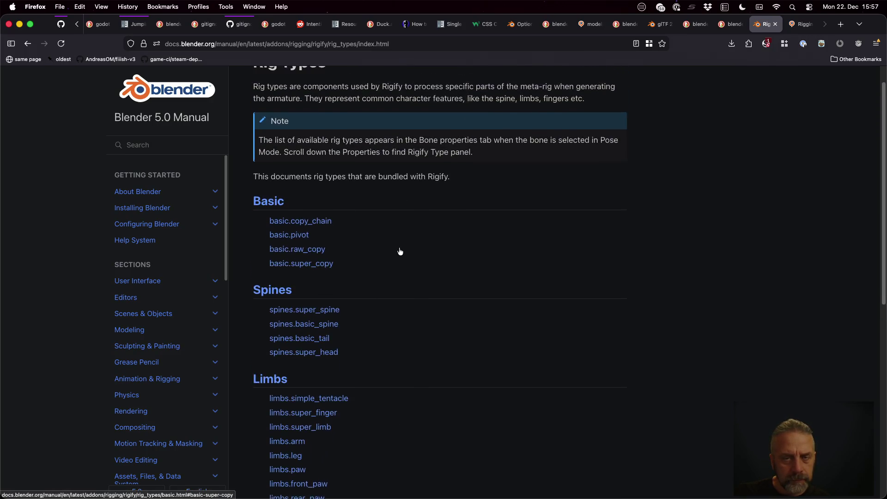
Read the basic.copy_chain rig type and the Feature Sets page, then switch to Godot.
click(309, 230)
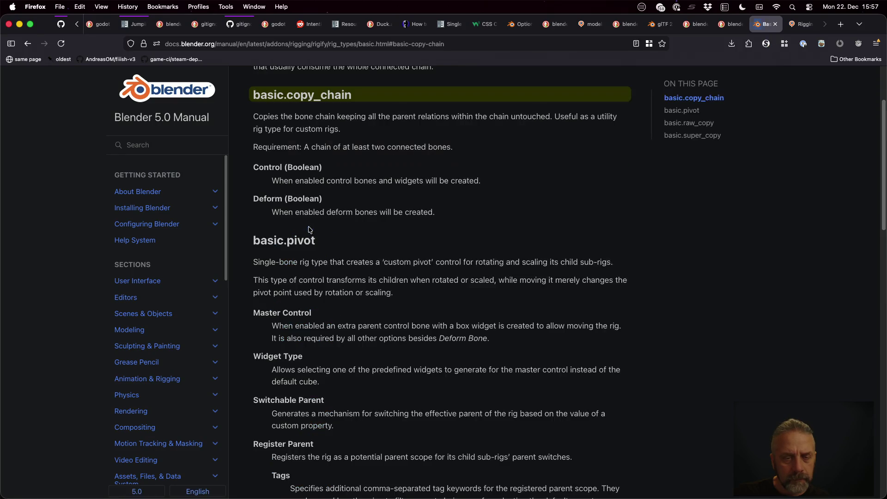
scroll(481, 258, down, 2)
scroll(171, 303, down, 10)
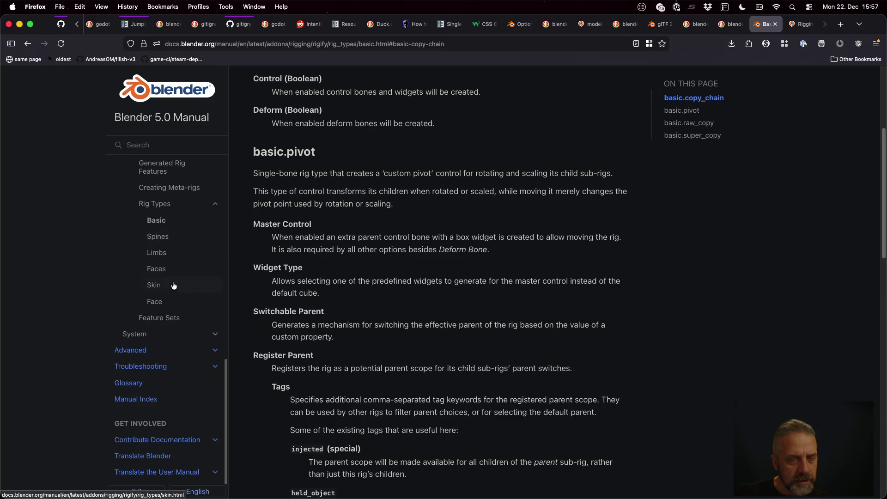
click(176, 318)
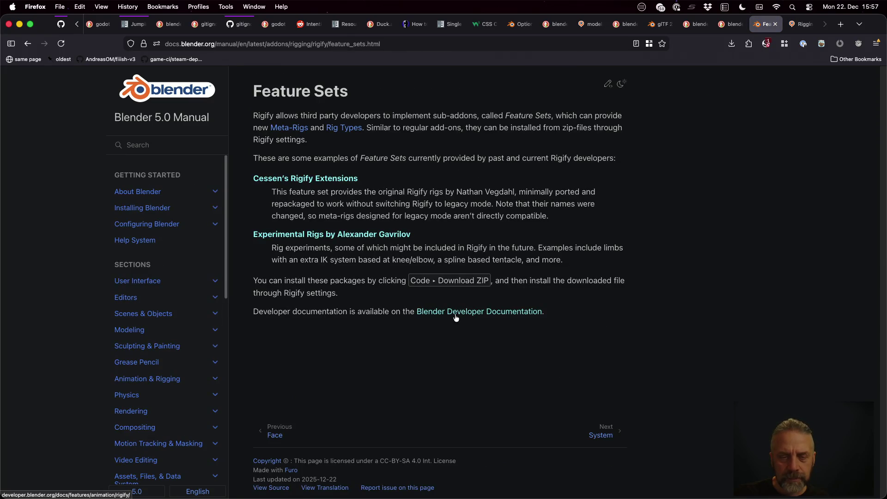
key(super+Tab)
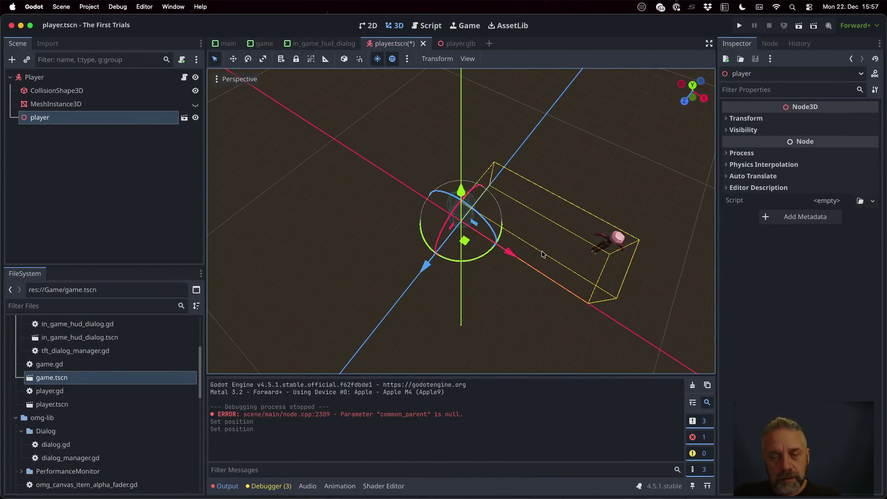
Back in Blender, take the rig out of Pose Mode into Object Mode.
key(super+Tab)
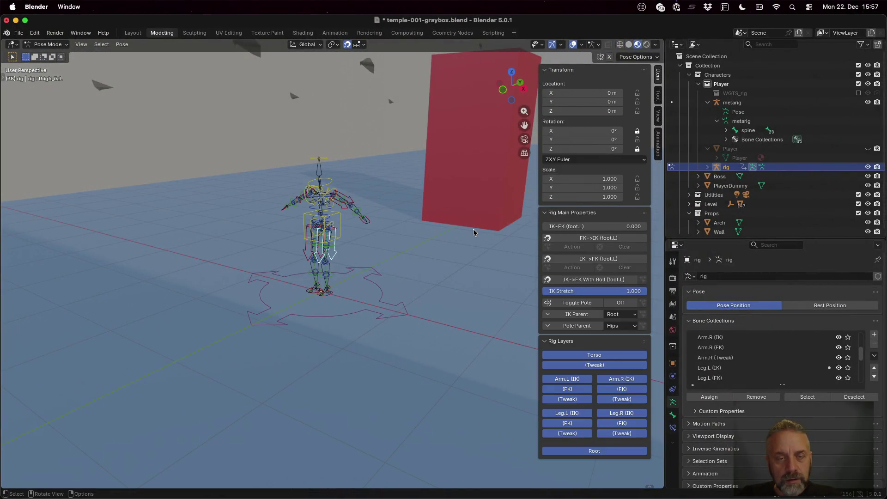
key(Tab)
click(45, 44)
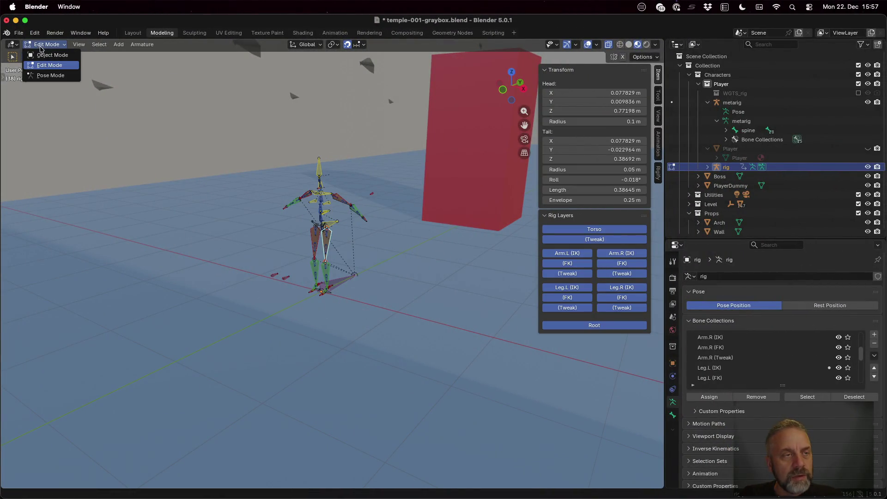
click(42, 55)
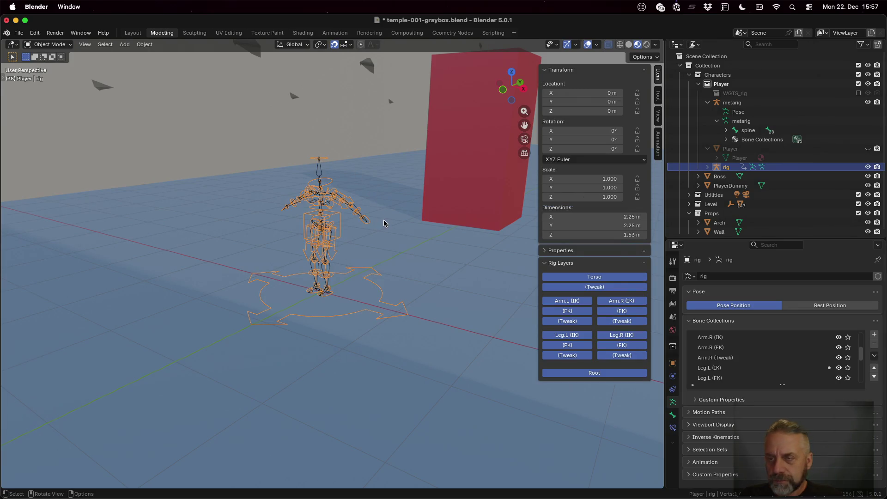
Unhide the Player mesh and parent it with the rig using Object parenting.
click(867, 149)
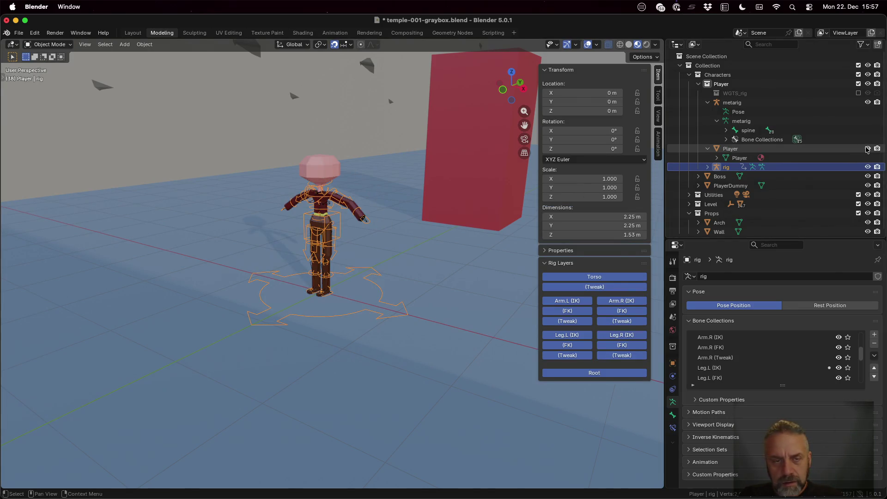
click(317, 172)
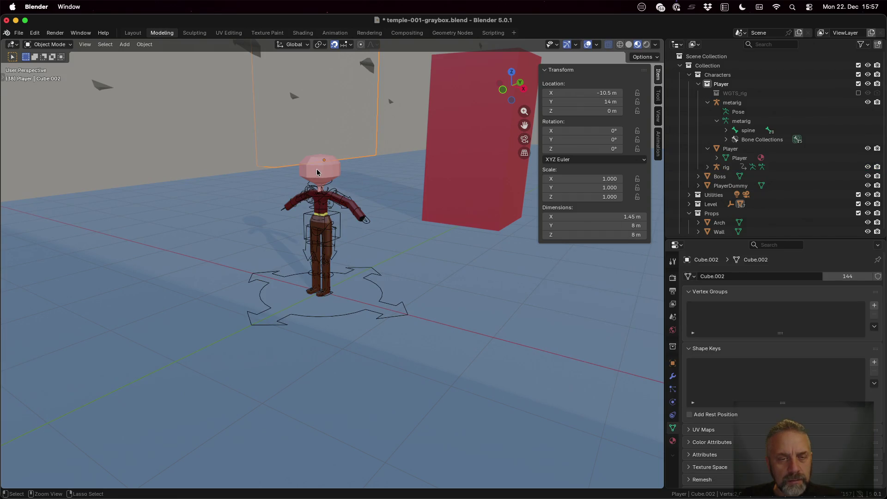
click(329, 233)
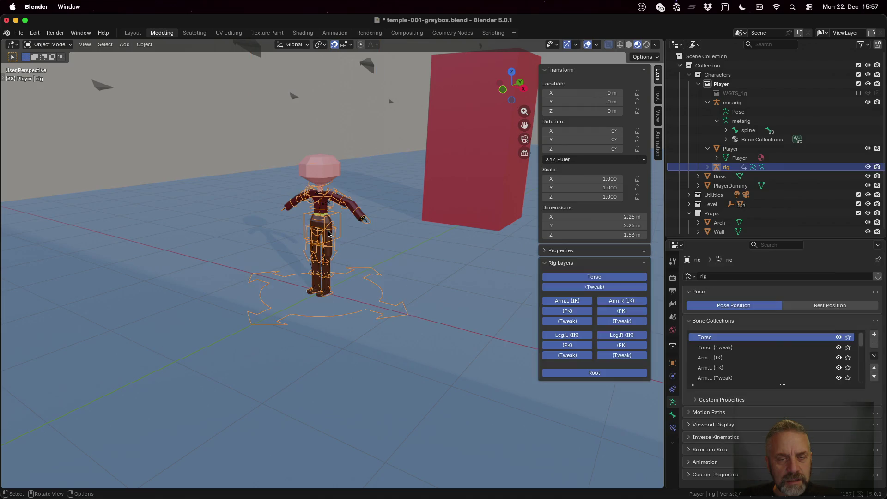
shift+click(326, 170)
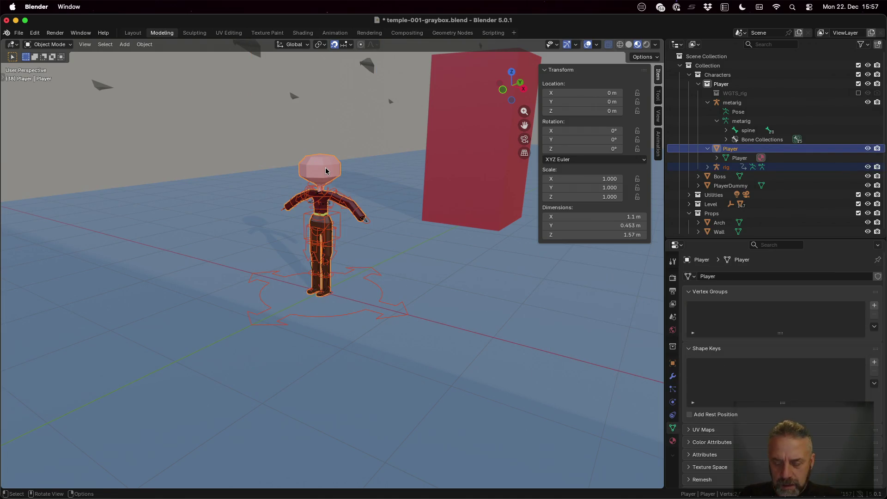
key(super+p)
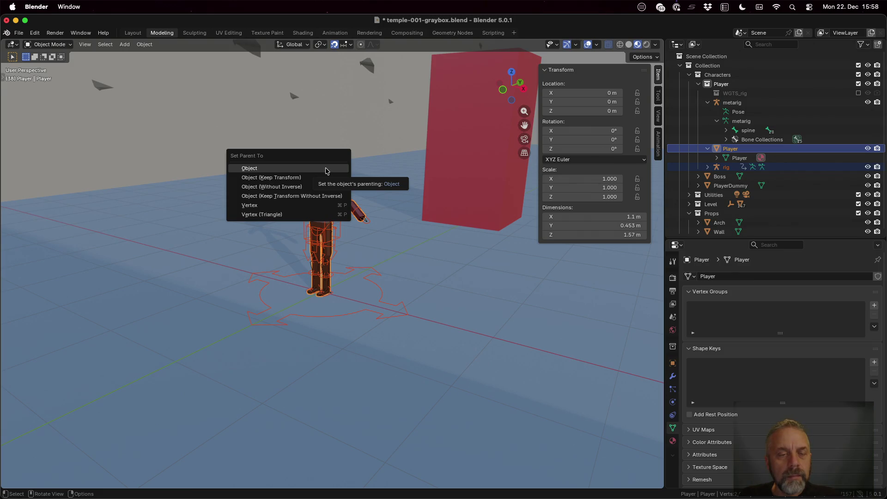
click(325, 169)
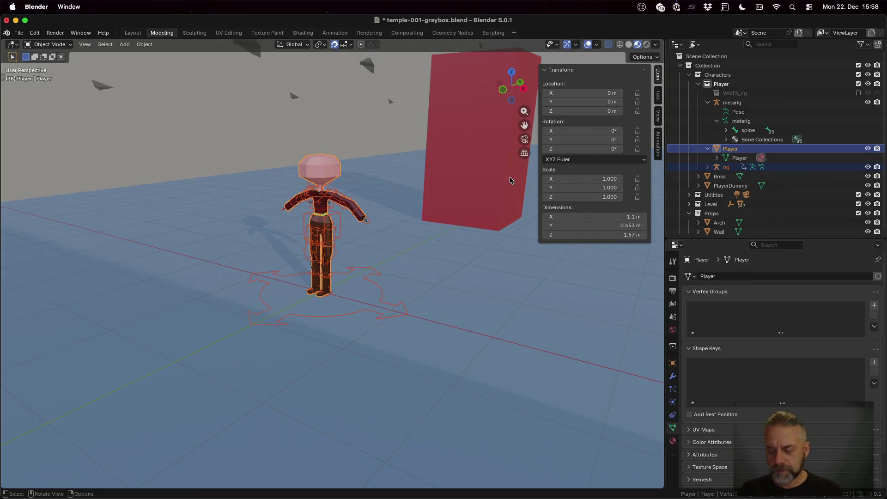
key(ctrl+Left)
key(ctrl+Left)
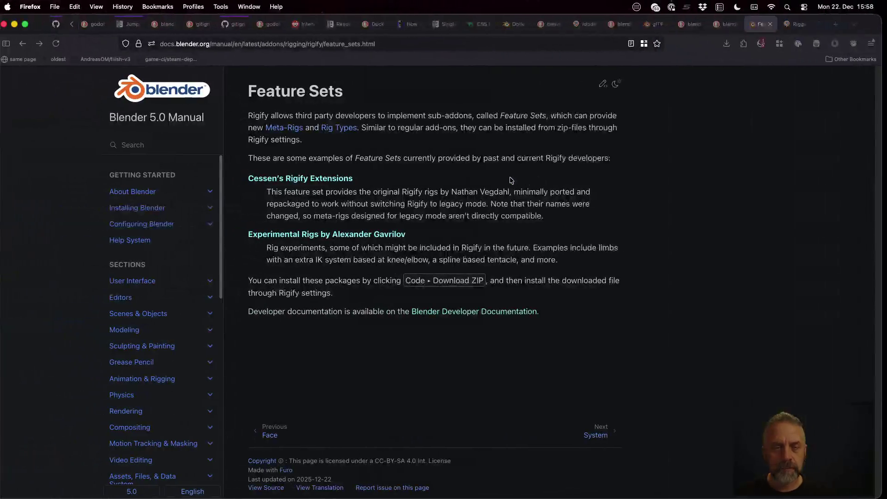
Skim the Stack Exchange rigging question, then return to the DuckDuckGo results.
key(ctrl+Tab)
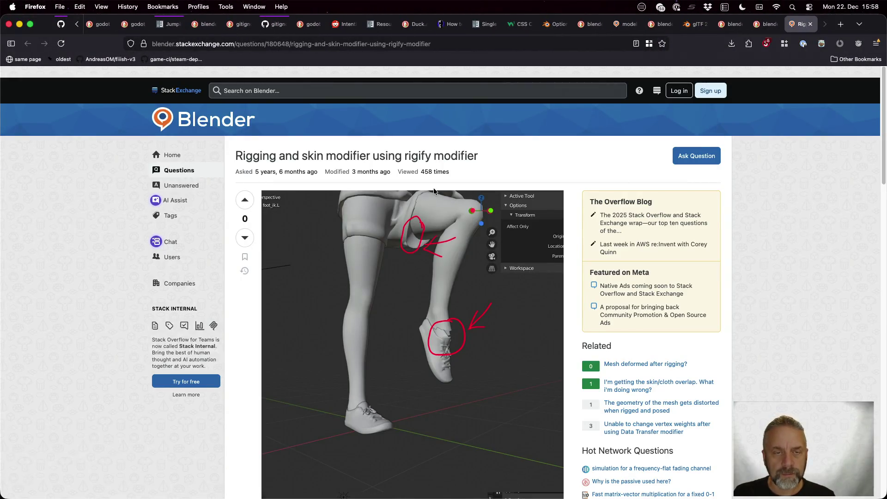
scroll(434, 188, down, 10)
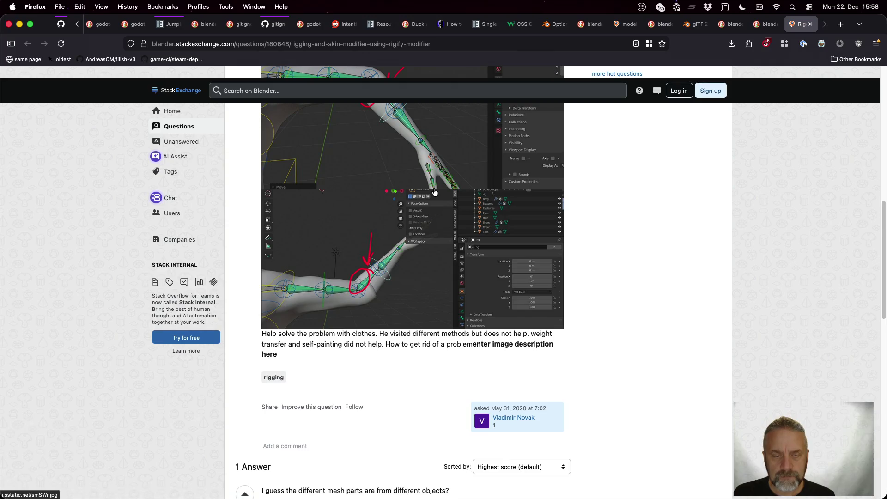
scroll(433, 188, down, 5)
scroll(434, 188, down, 5)
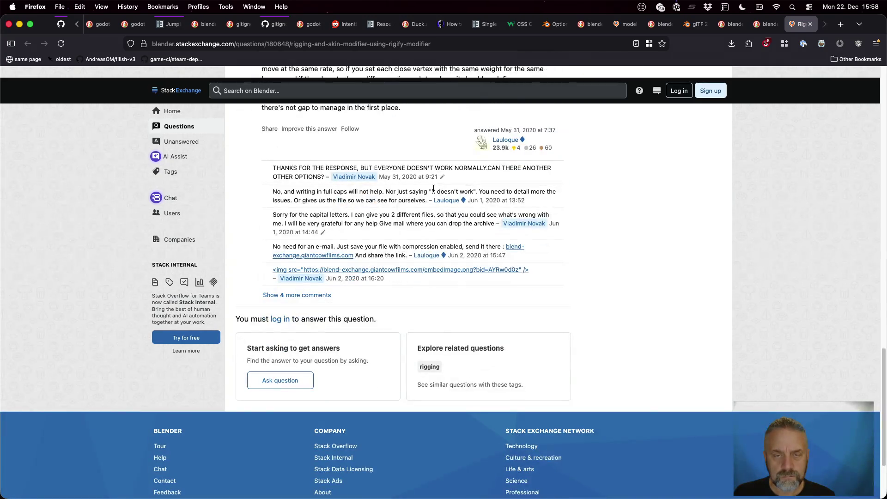
scroll(434, 188, up, 5)
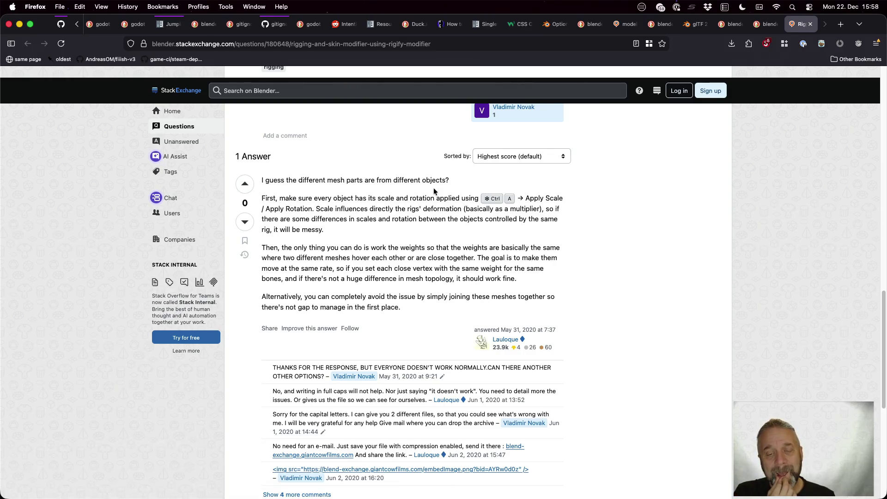
key(super+Left)
scroll(309, 135, up, 4)
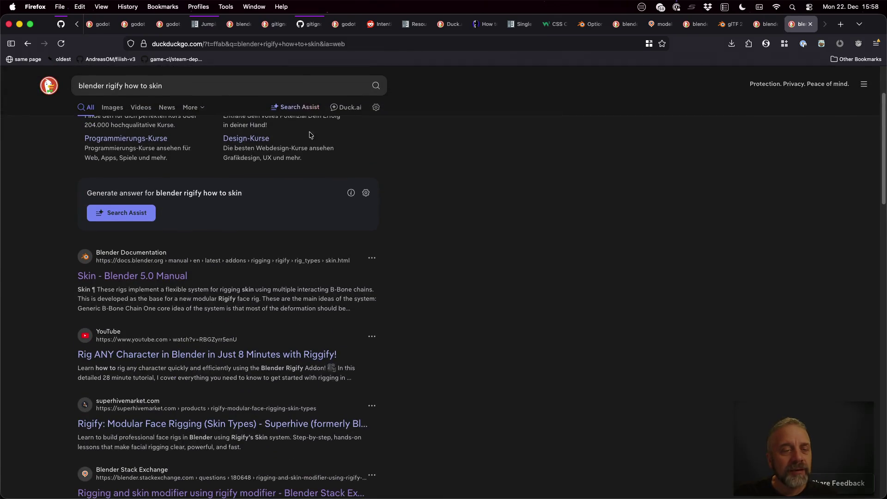
scroll(217, 108, up, 2)
Search 'blender rigify tutorial' and open the Rigify manual and Blender Artists results in background tabs.
click(214, 82)
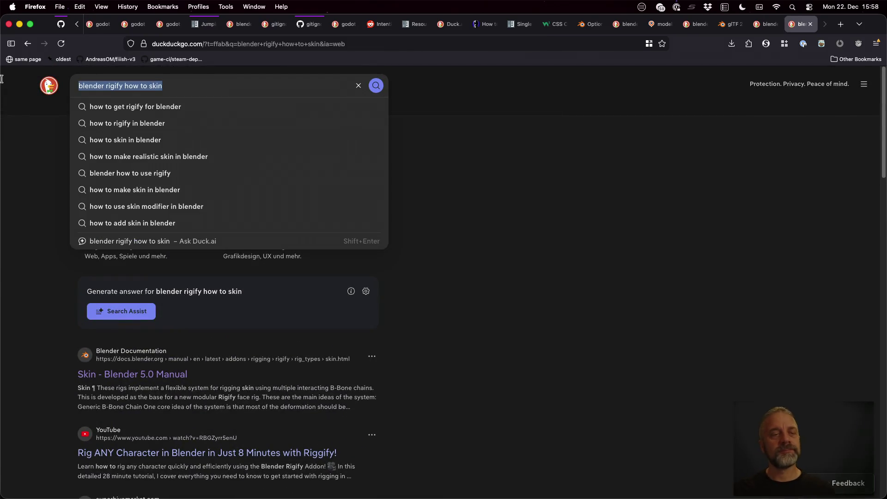
drag(162, 85, 124, 86)
text(tutorial)
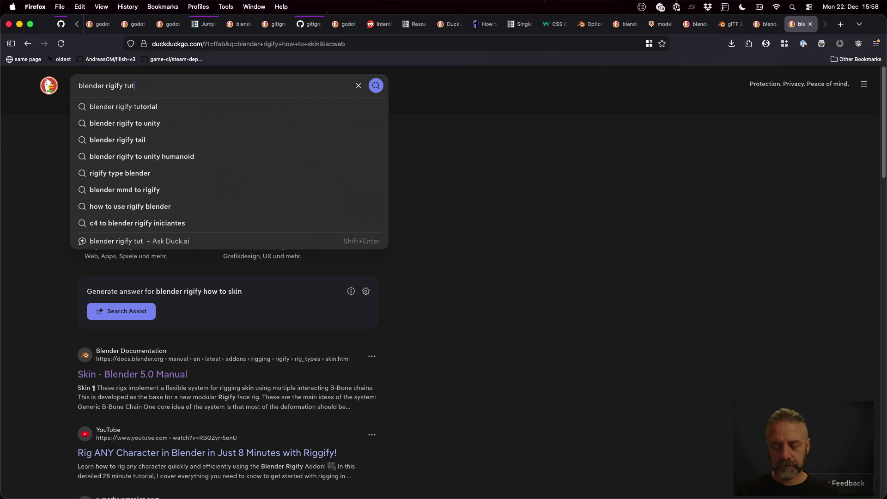
key(Return)
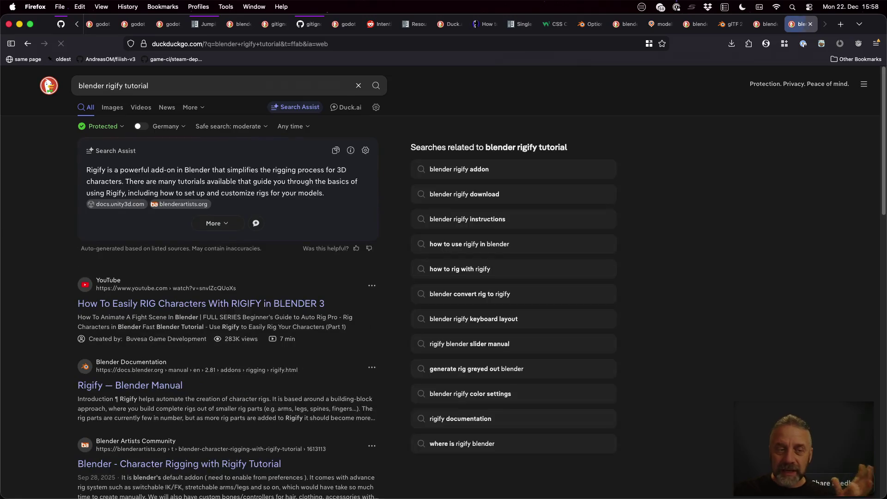
scroll(320, 260, down, 3)
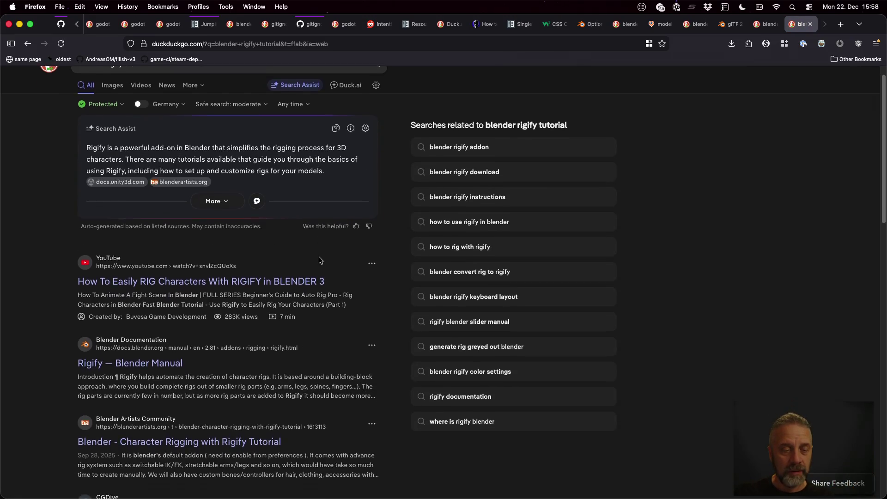
middle_click(155, 321)
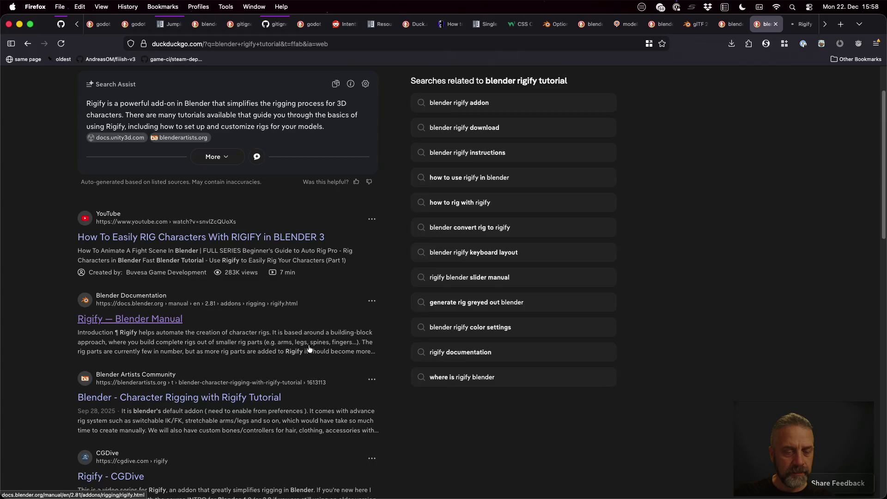
scroll(155, 320, down, 3)
middle_click(273, 316)
Read the Blender 2.81 Rigify manual page, then browse the Blender Artists Rigify tutorial thread.
key(ctrl+Tab)
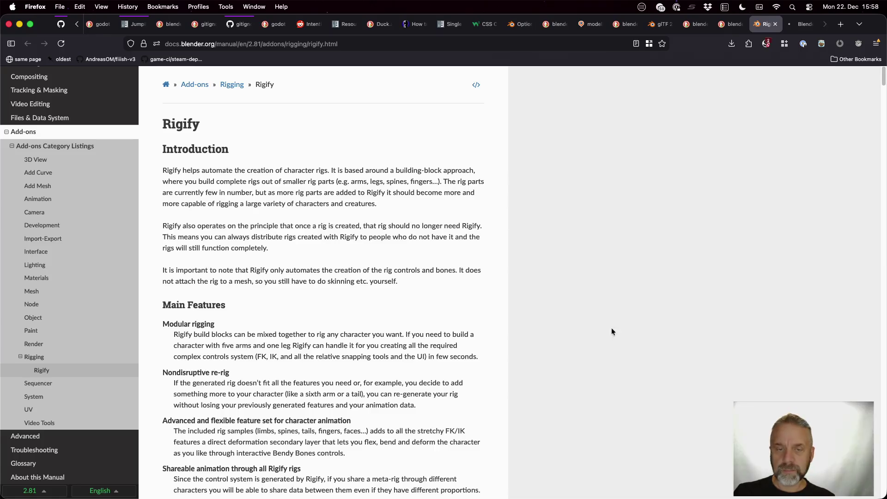
scroll(459, 301, down, 10)
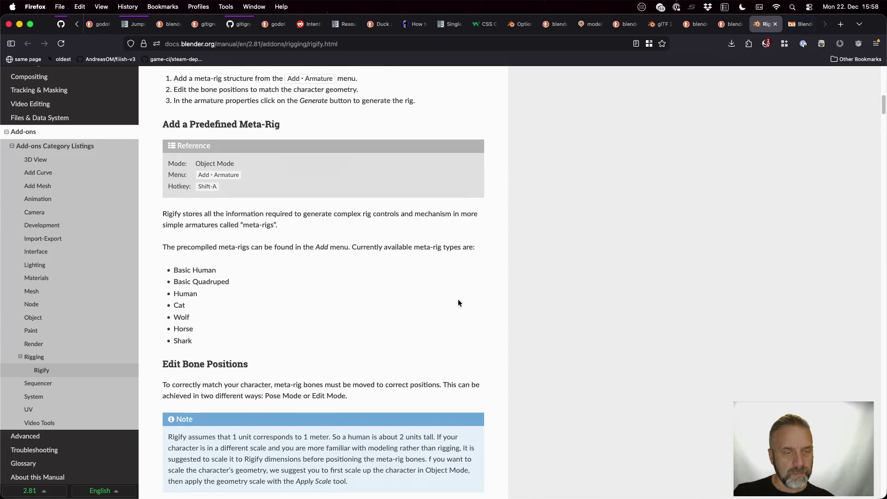
scroll(459, 301, down, 10)
scroll(459, 301, down, 10)
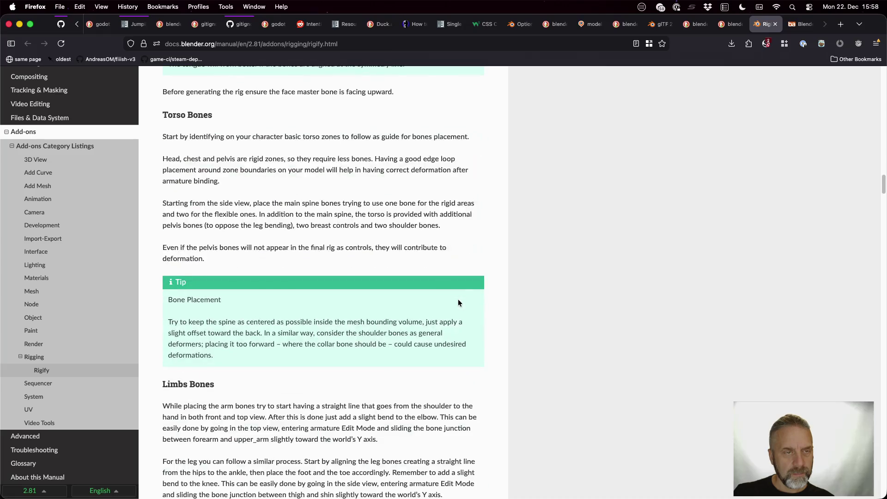
scroll(459, 300, down, 10)
scroll(458, 303, down, 8)
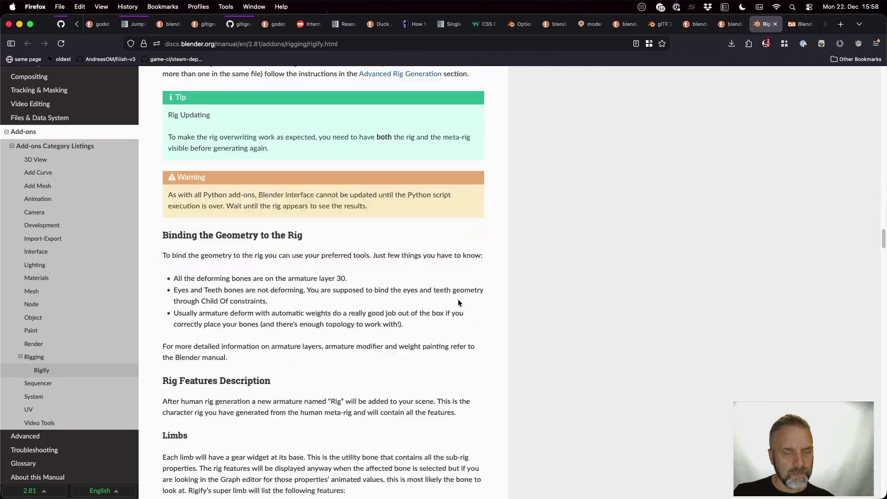
scroll(459, 303, down, 2)
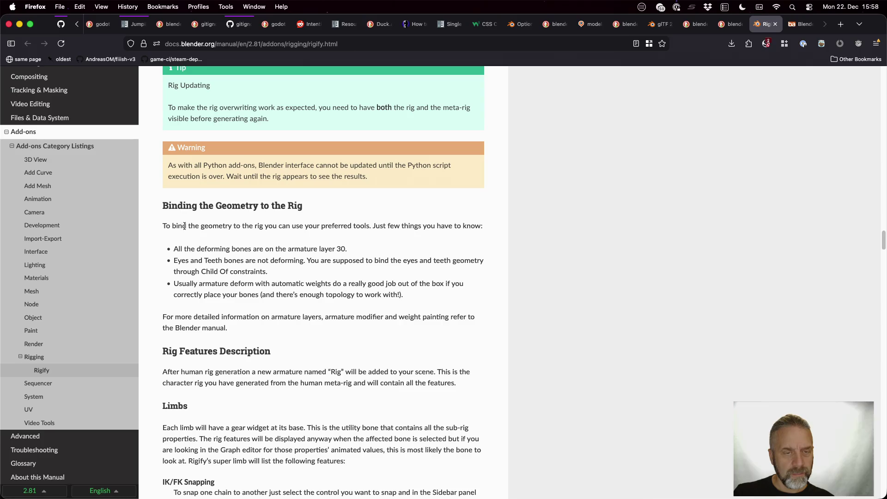
drag(194, 228, 385, 226)
scroll(385, 226, down, 10)
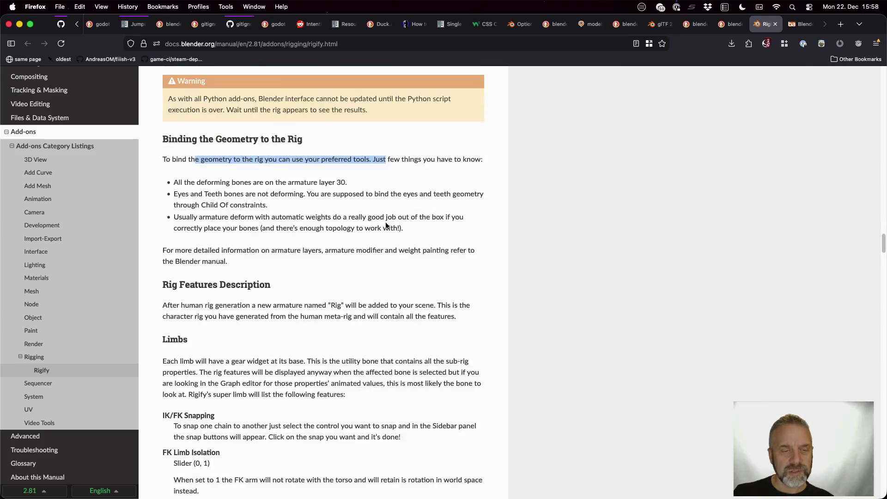
scroll(386, 222, down, 12)
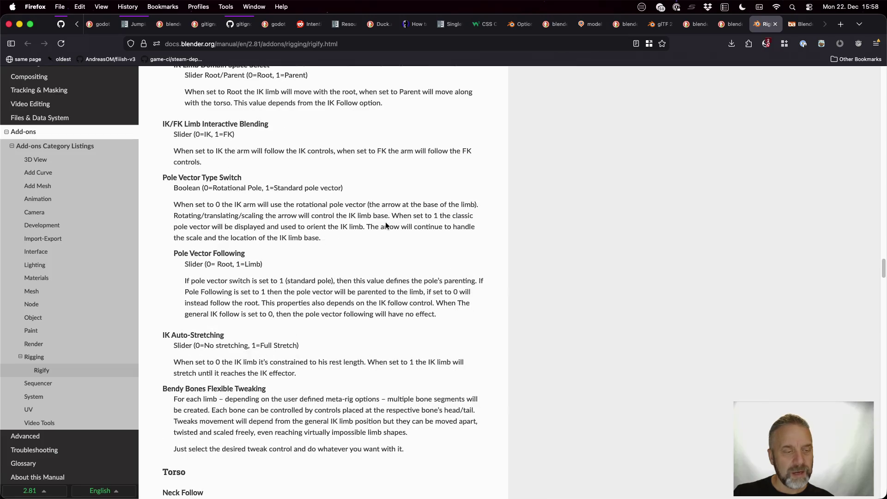
key(ctrl+Tab)
scroll(386, 224, down, 7)
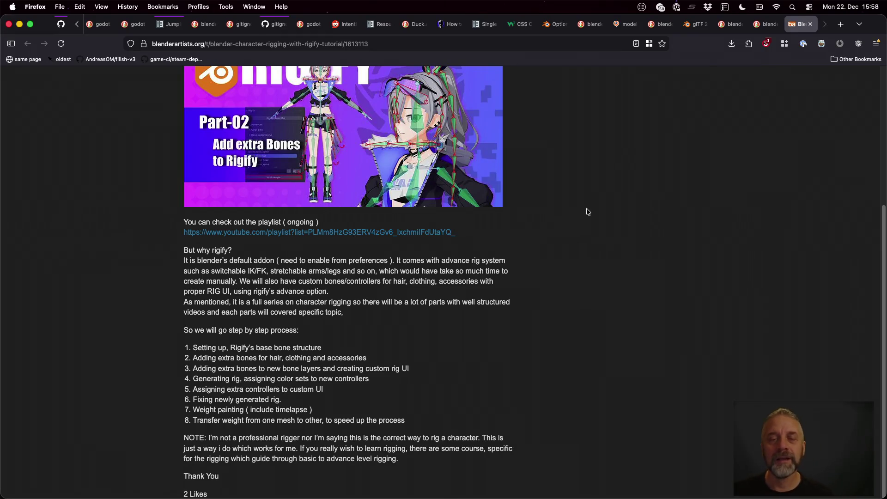
Close the thread and open the Steam, tripo3d and Blender Artists Rigify guides in background.
key(super+w)
scroll(317, 267, down, 8)
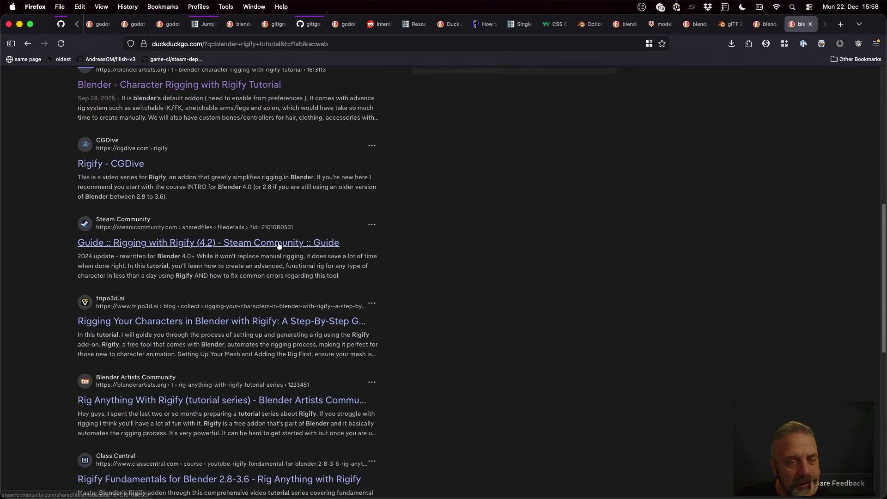
super+click(279, 244)
scroll(455, 317, down, 3)
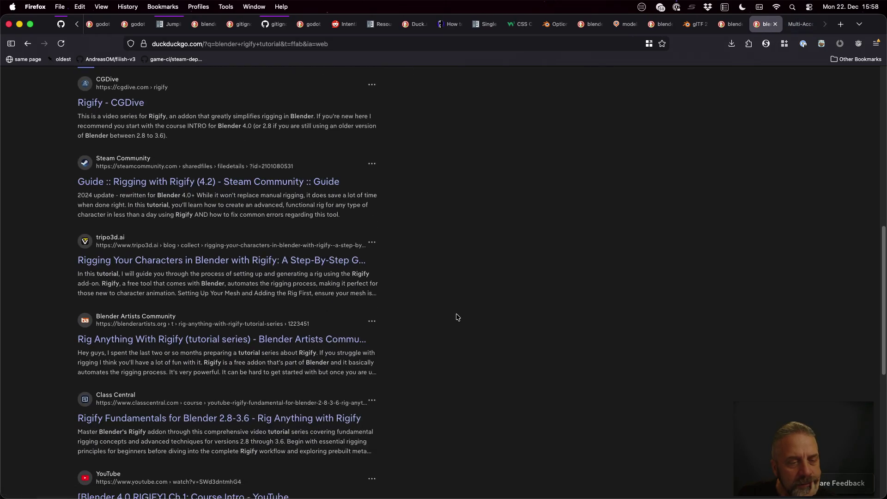
super+click(333, 258)
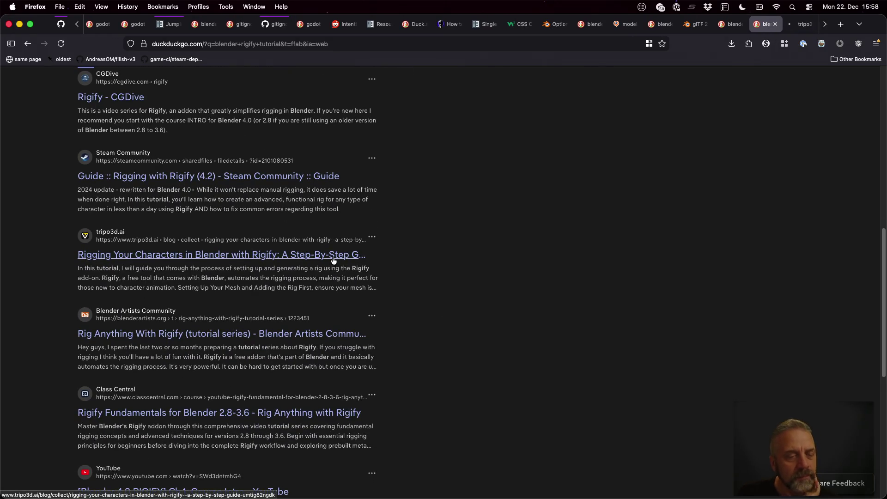
super+click(324, 335)
Read the tripo3d step-by-step Rigify guide, then bring Godot to the front.
key(ctrl+Tab)
scroll(568, 323, down, 2)
scroll(568, 322, down, 2)
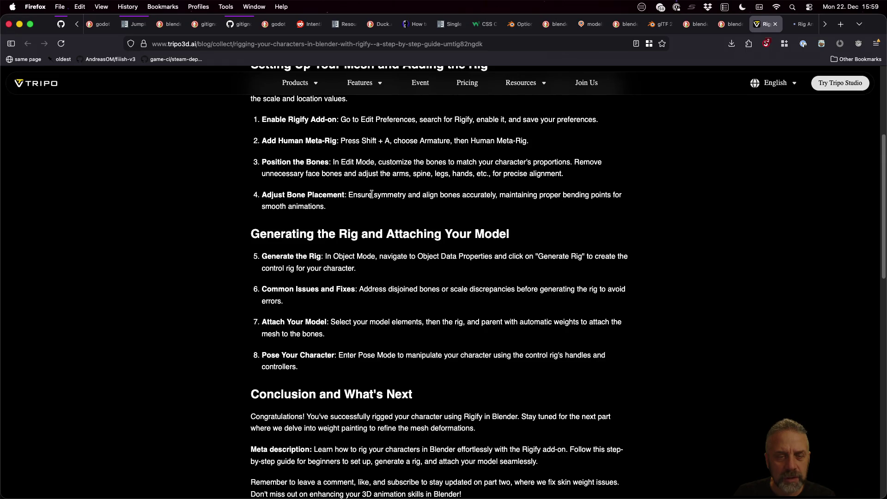
scroll(374, 198, down, 3)
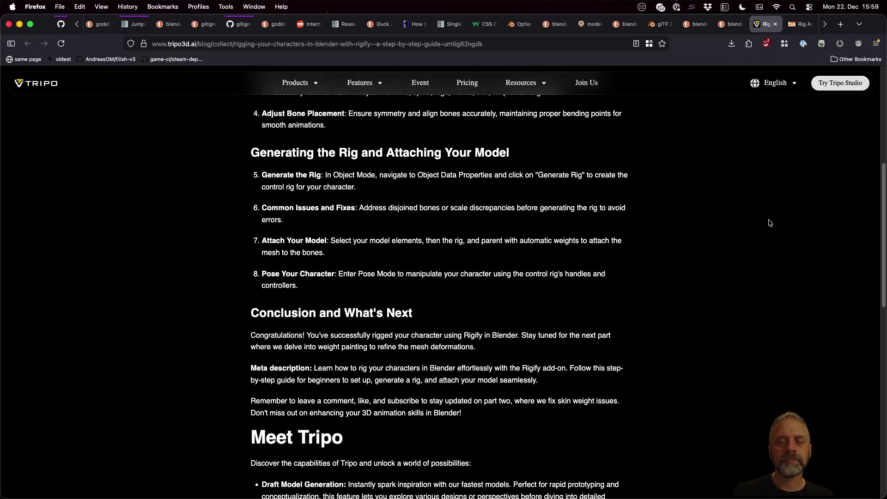
key(super+Tab)
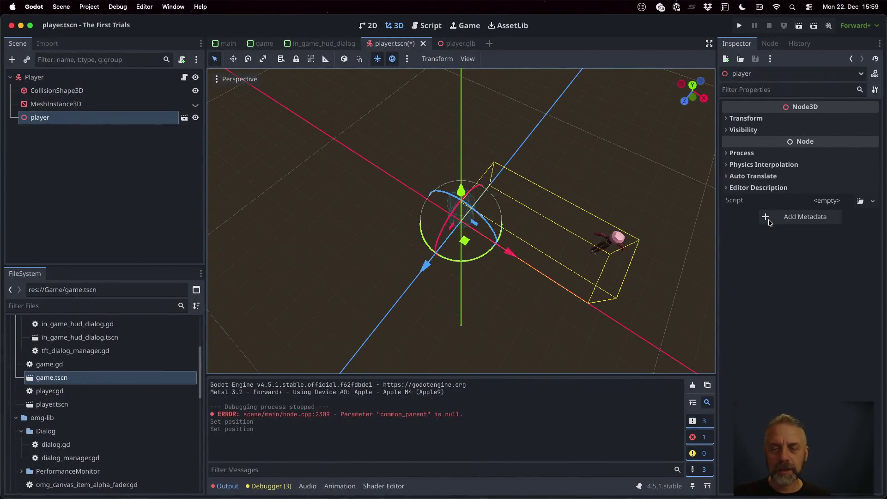
In Blender, select the rig with Player and parent it using Ctrl+P > Object.
key(super+Tab)
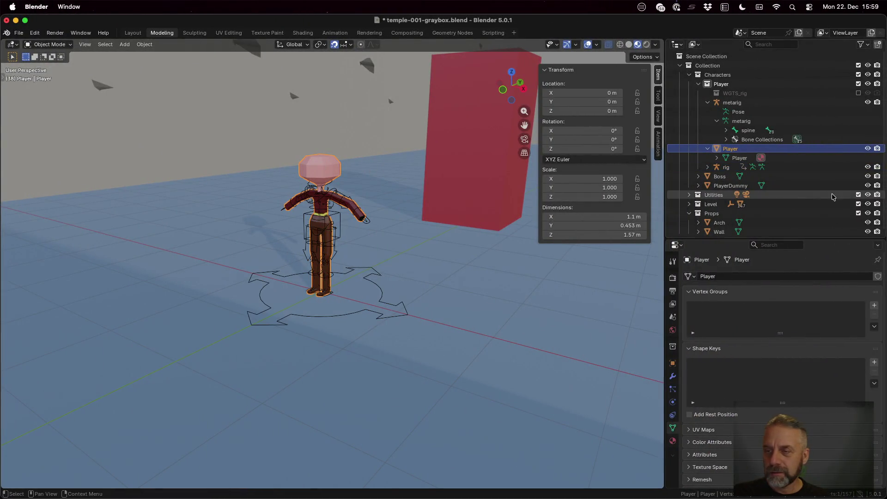
ctrl+click(724, 170)
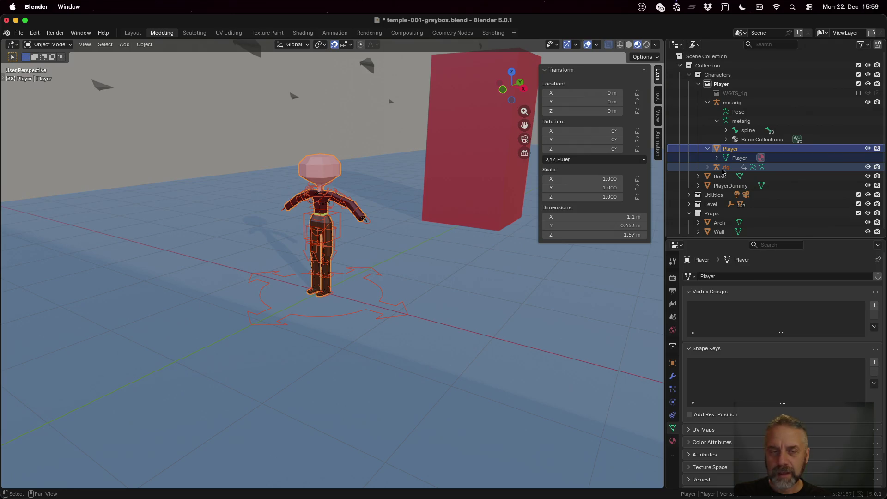
key(ctrl+p)
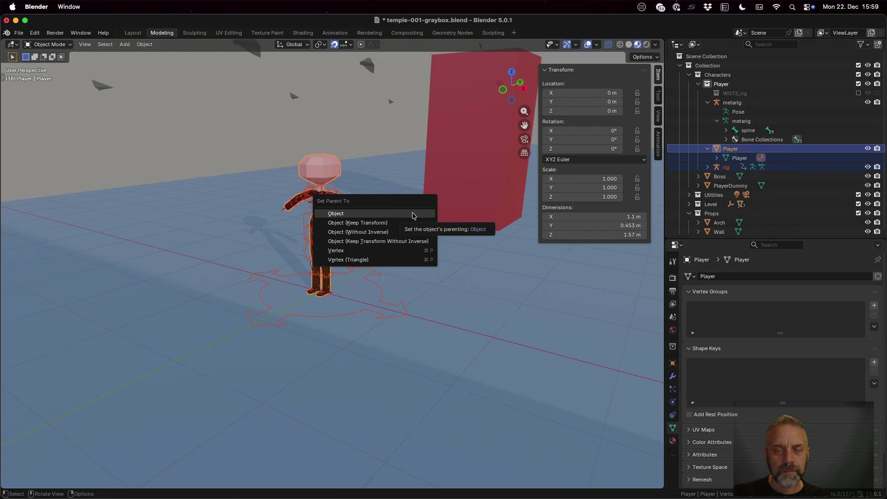
click(413, 216)
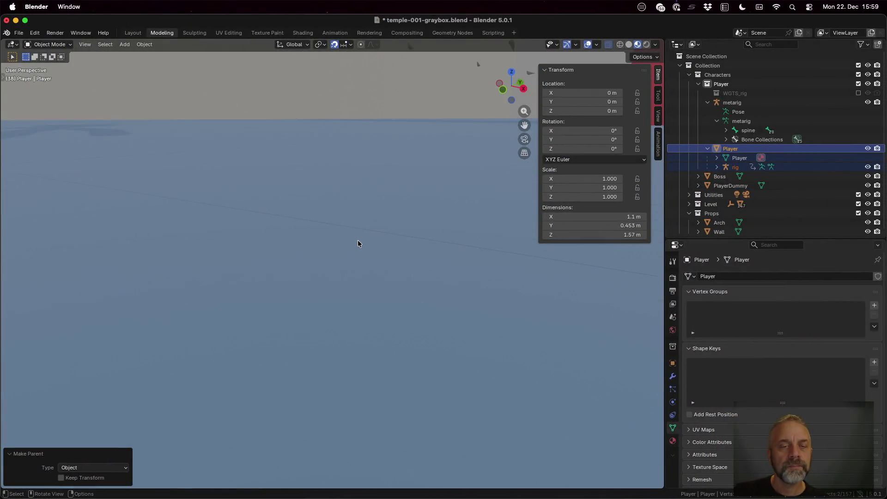
Toggle the Player mesh in and out of Edit Mode, then select the rig.
key(Tab)
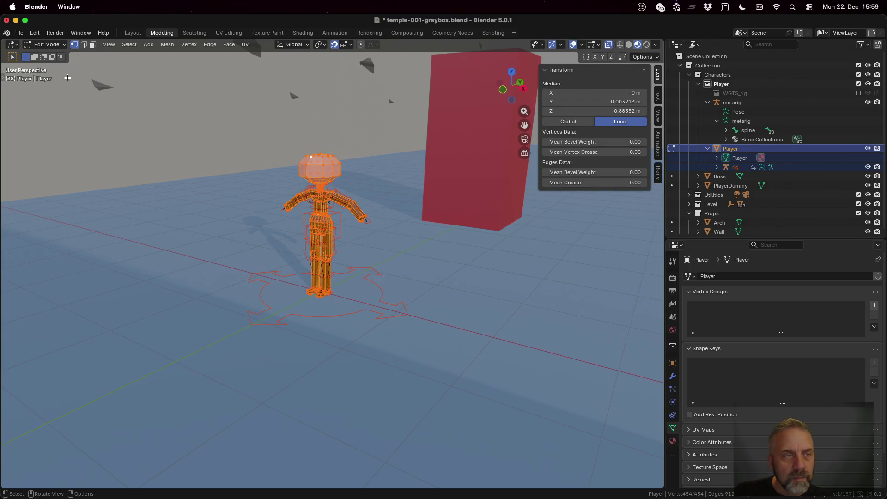
key(Tab)
key(Tab)
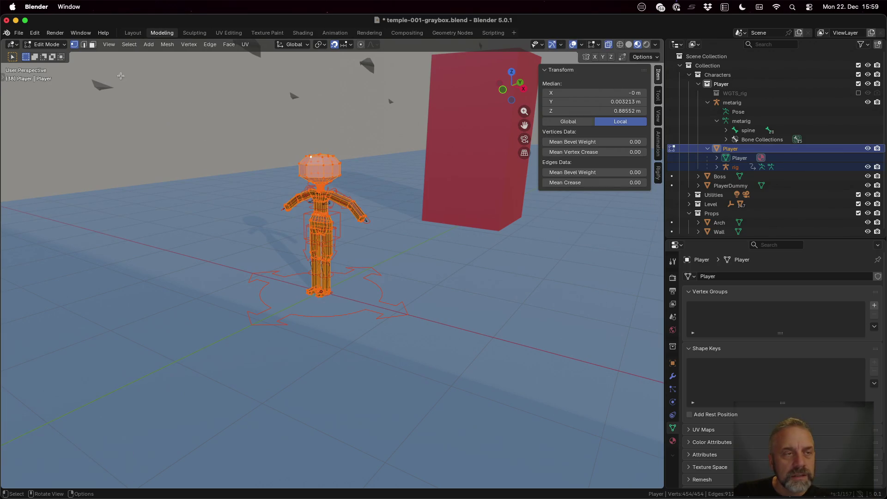
key(Tab)
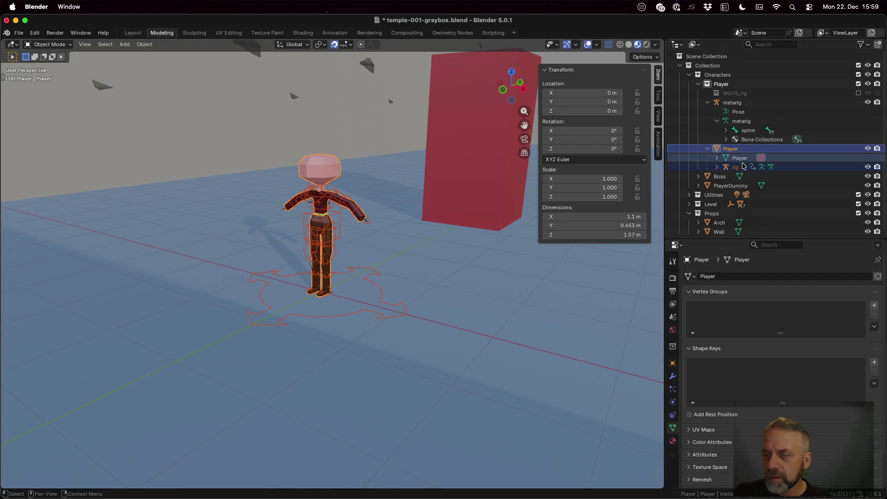
click(743, 167)
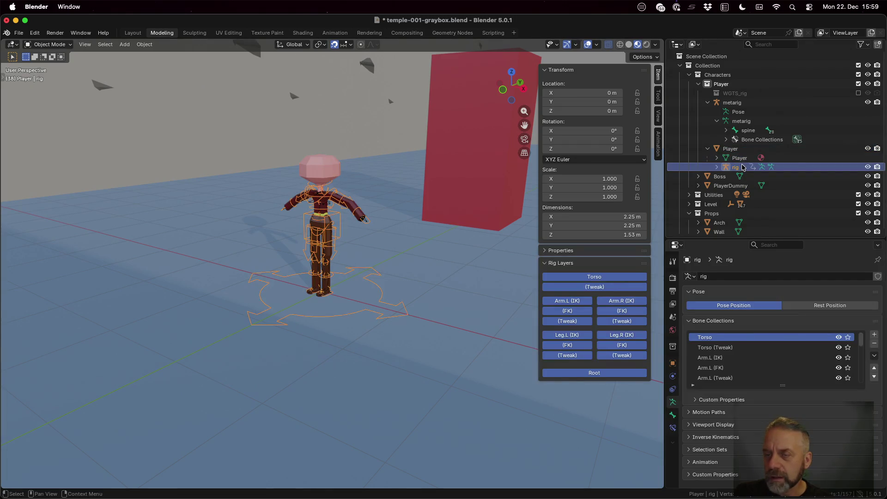
click(42, 44)
Rotate the thigh_ik_target.L bone in Edit Mode, then switch the rig to Pose Mode.
click(48, 66)
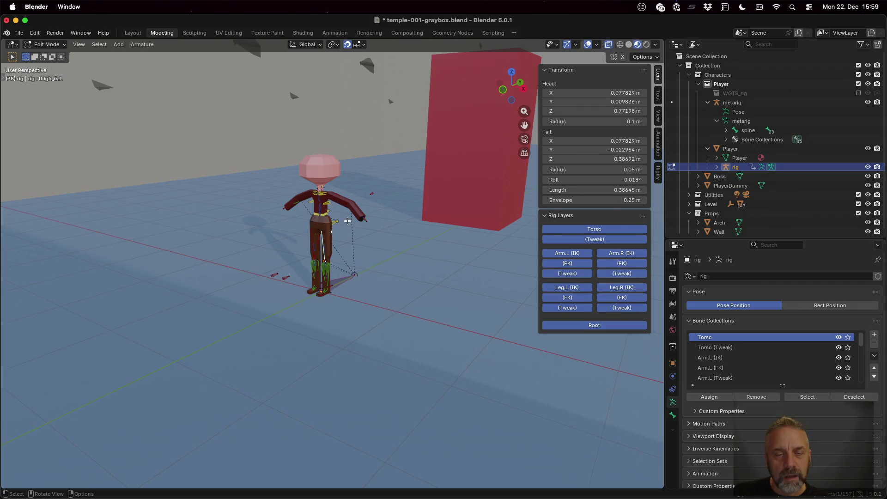
scroll(354, 229, up, 5)
scroll(354, 240, down, 5)
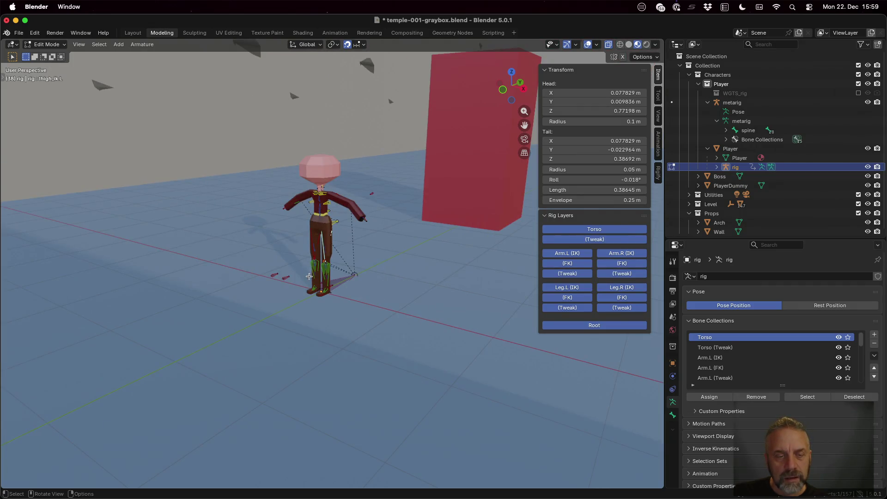
scroll(292, 281, up, 5)
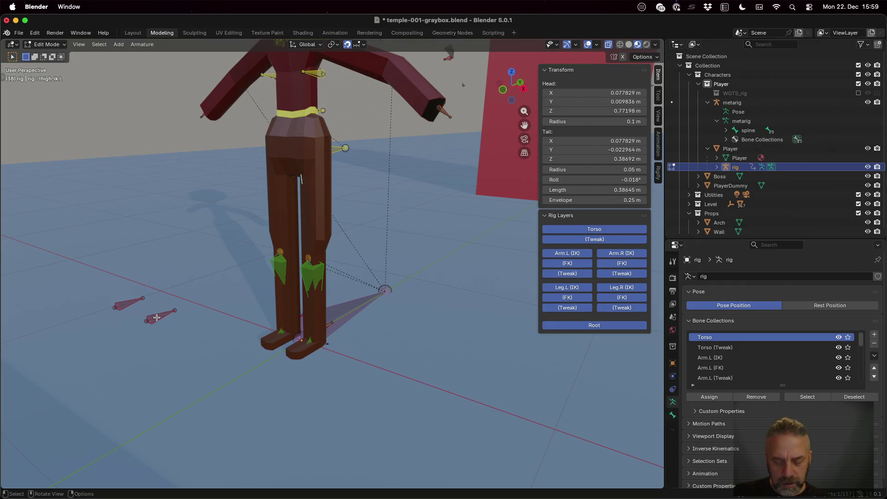
click(157, 318)
key(g)
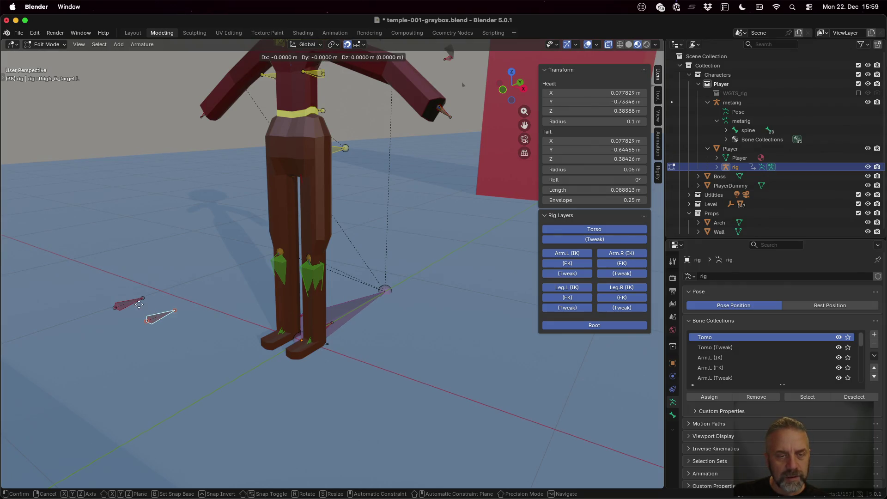
key(r)
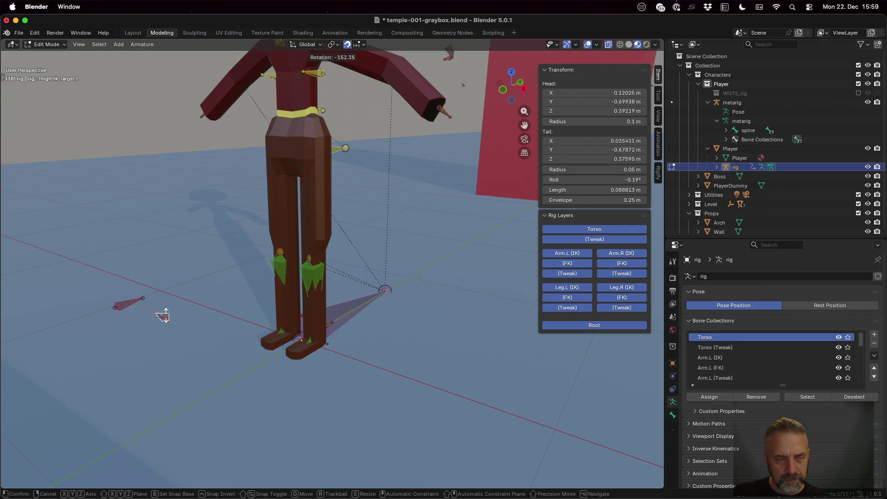
click(176, 335)
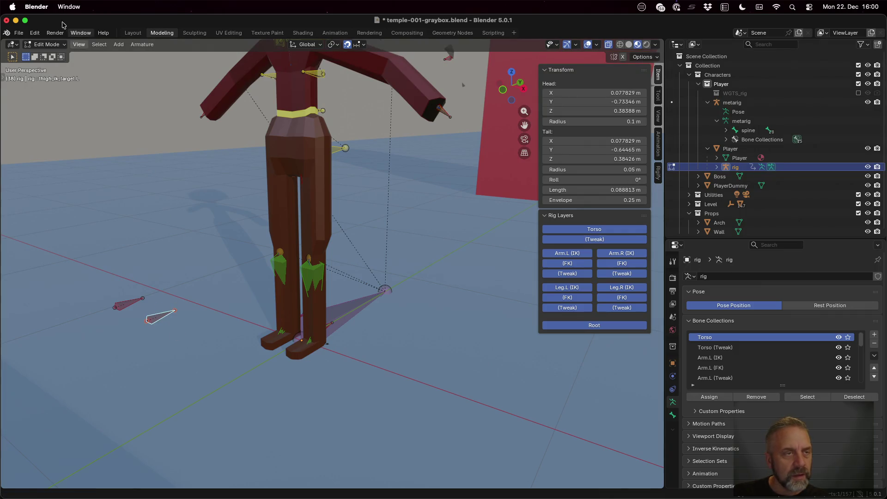
click(60, 44)
click(57, 77)
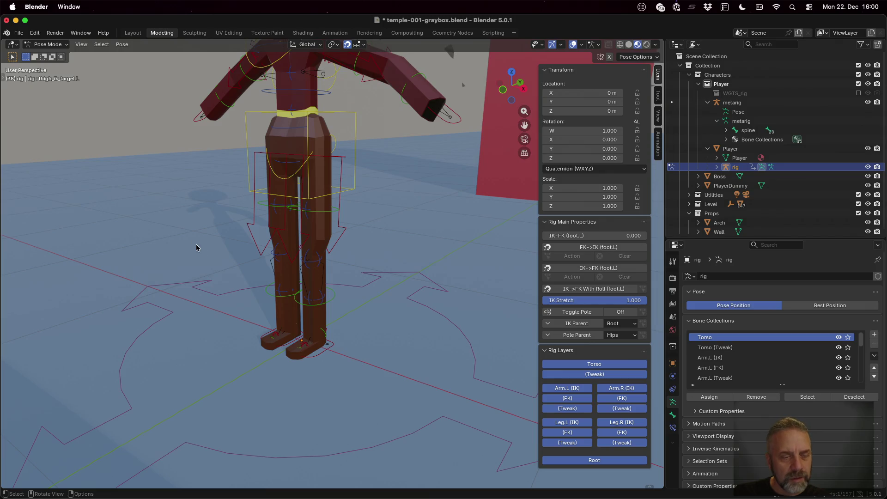
Turn on Auto IK in the sidebar's Tool tab posing options.
scroll(300, 299, down, 5)
scroll(333, 263, up, 5)
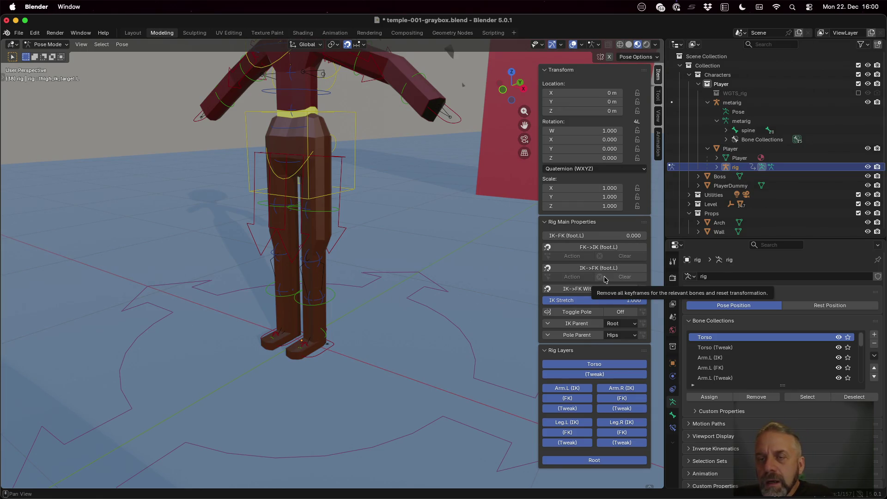
click(658, 98)
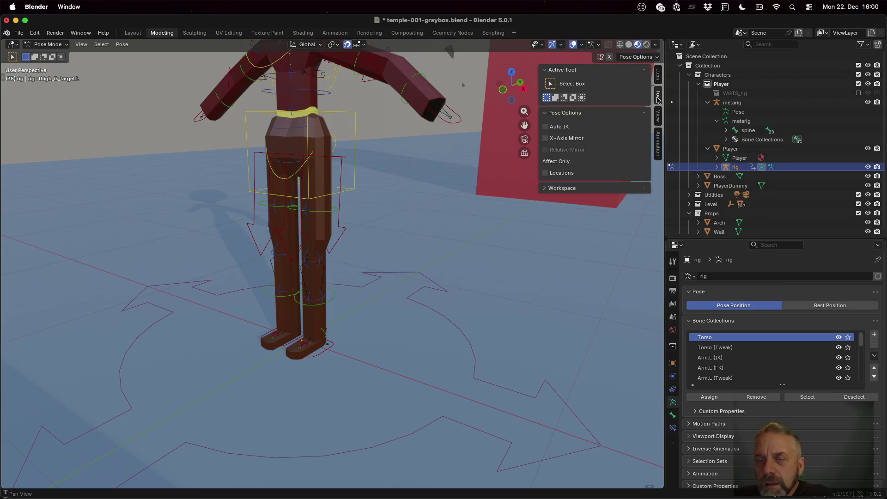
click(659, 111)
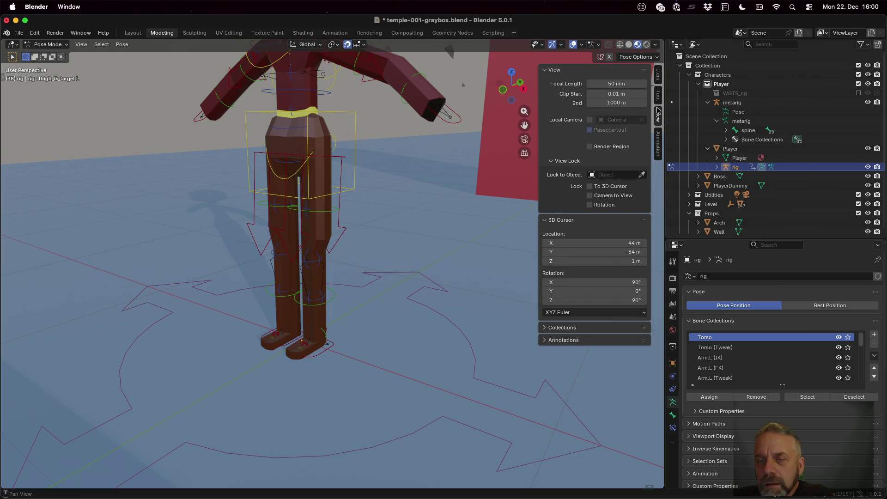
click(659, 99)
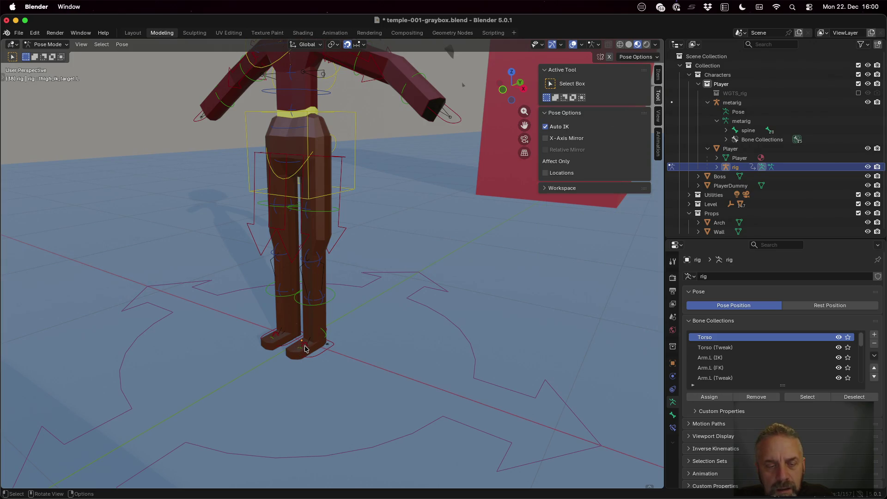
Test-move the foot IK control and cancel, return to Object Mode, and leave Blender.
key(g)
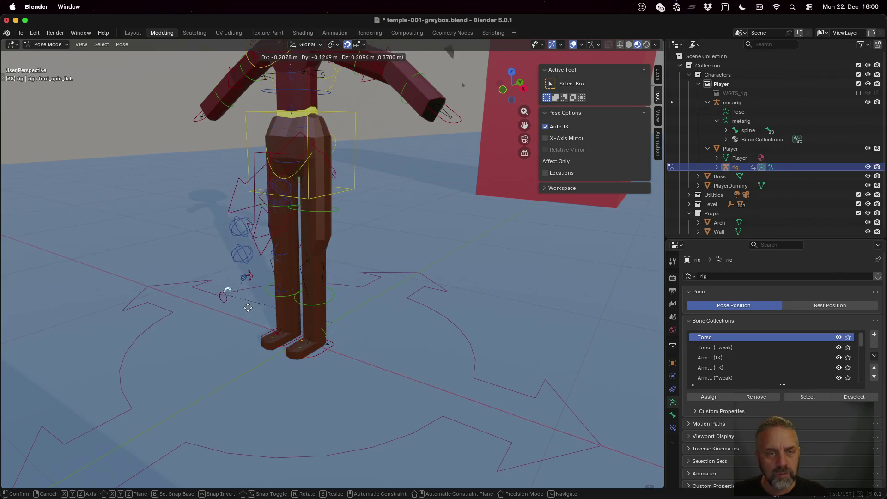
key(Escape)
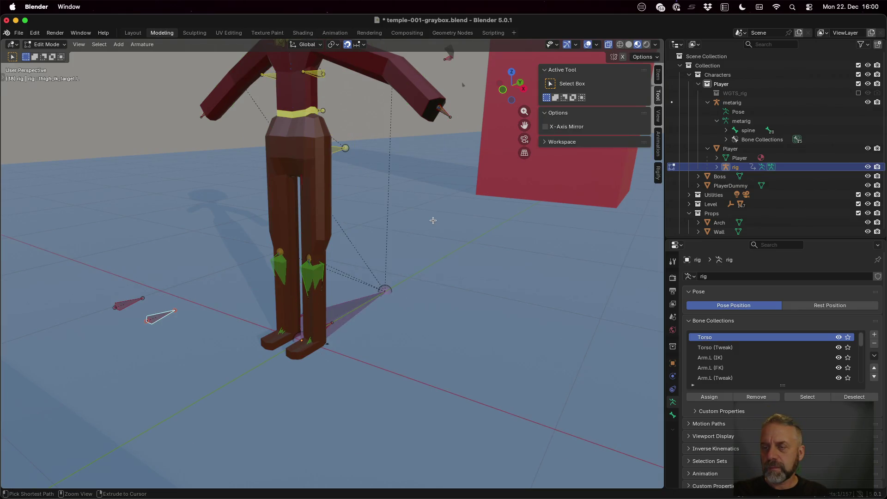
key(ctrl+Tab)
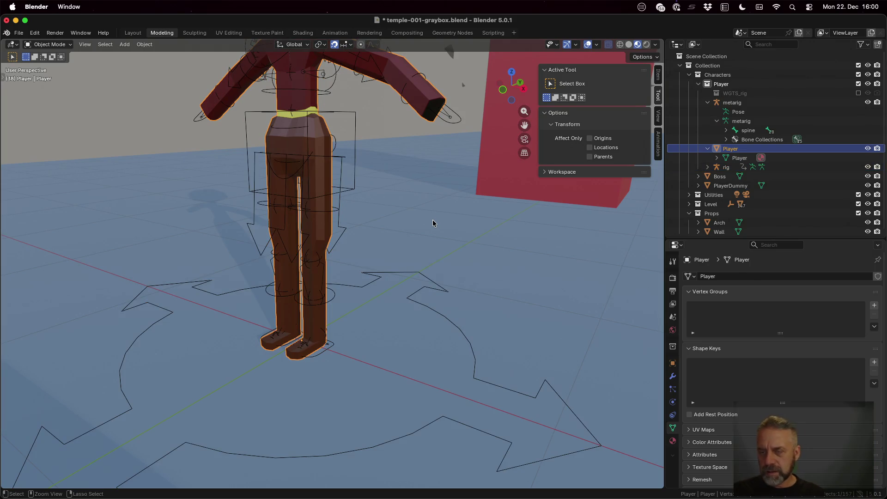
key(super+Tab)
key(super+Tab)
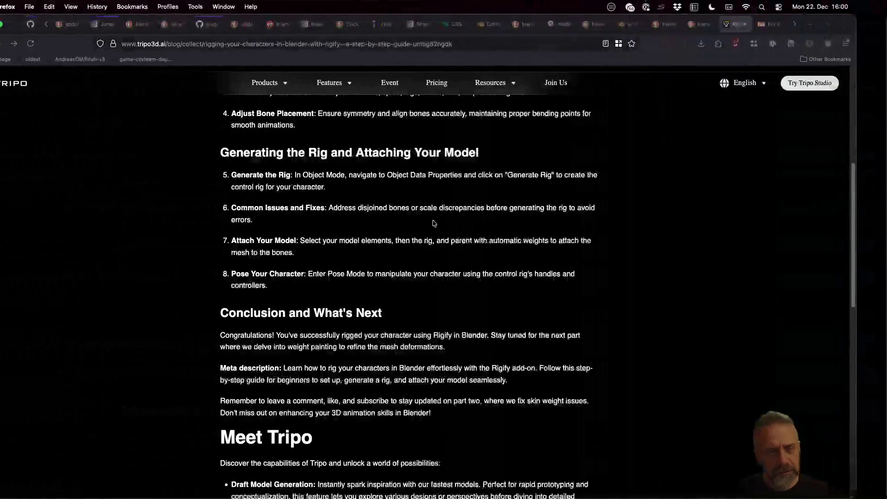
Close the Tripo article, skim the Rig Anything With Rigify thread, then switch to the Steam guide tab.
scroll(550, 321, down, 4)
key(super+w)
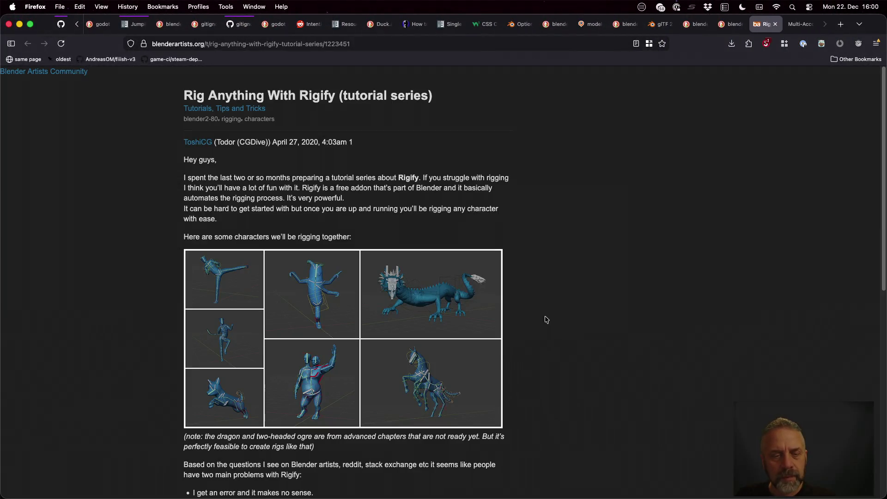
scroll(507, 305, down, 10)
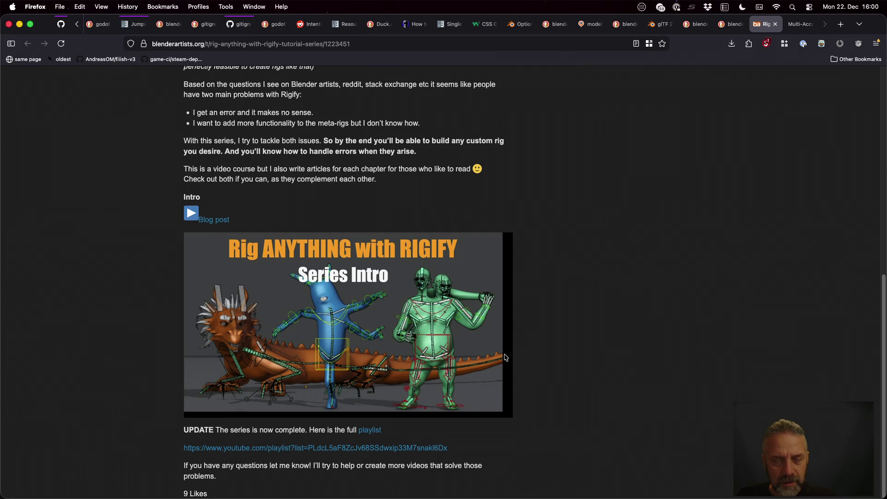
scroll(546, 353, up, 5)
scroll(545, 354, down, 5)
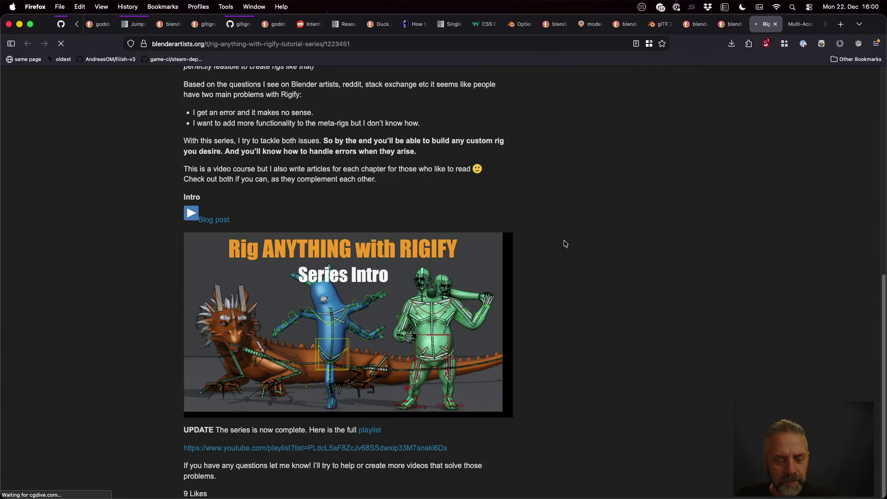
click(799, 25)
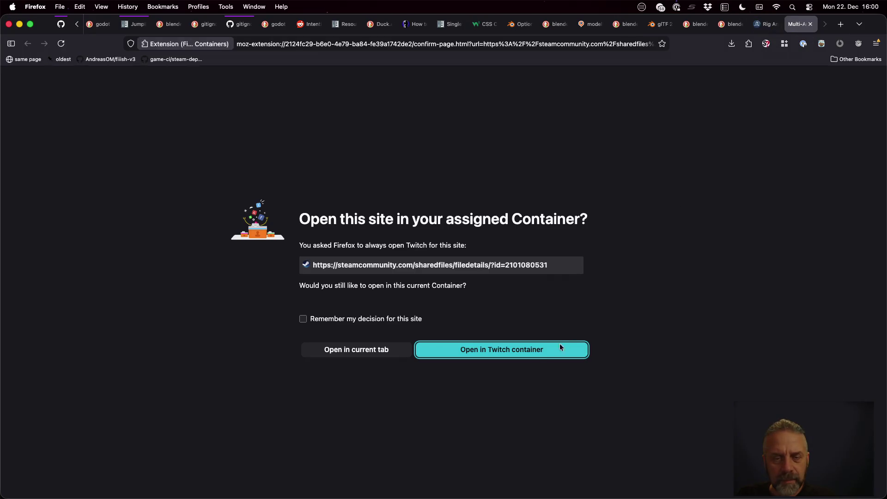
Open the Steam Rigify guide in the Twitch container and read through its armature placement sections.
click(522, 347)
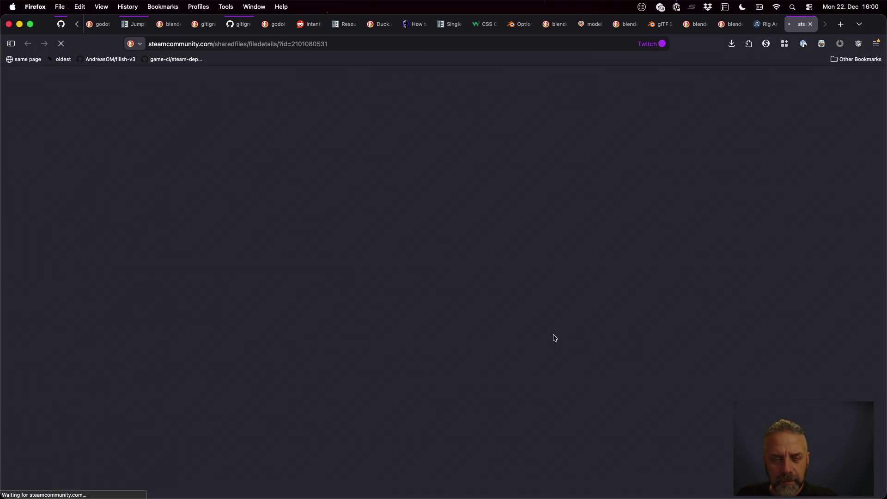
scroll(535, 316, down, 7)
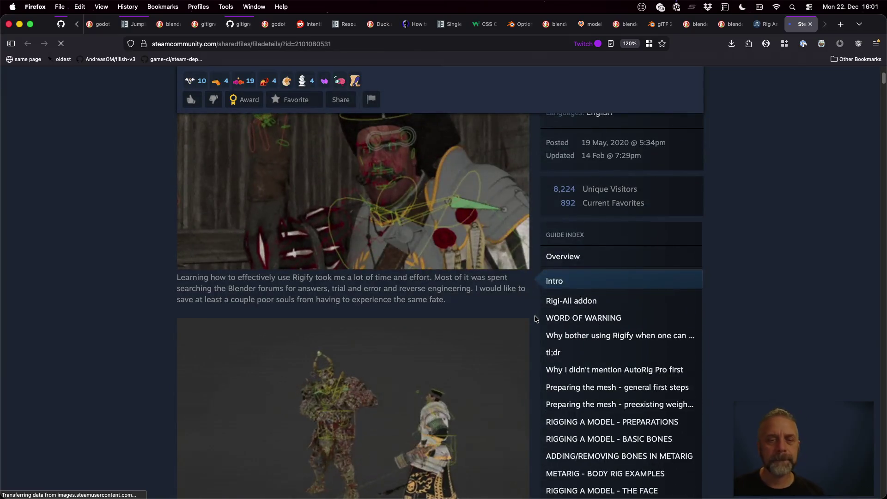
scroll(535, 319, down, 10)
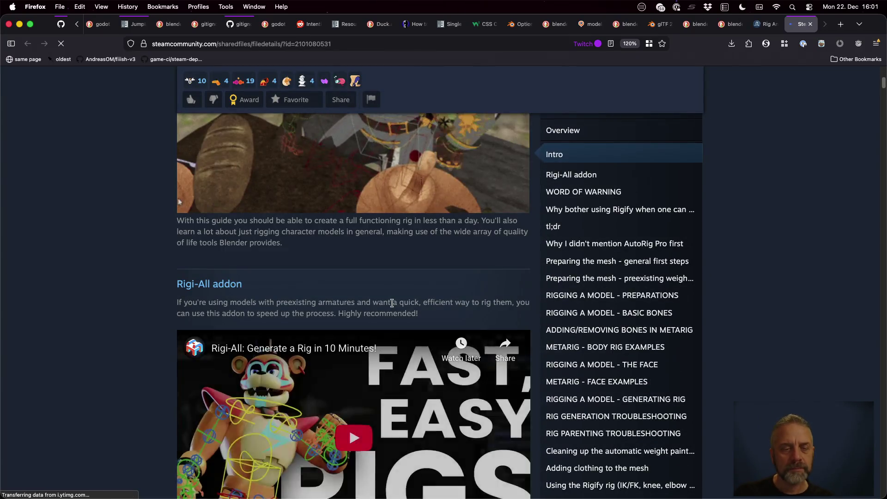
scroll(392, 303, down, 10)
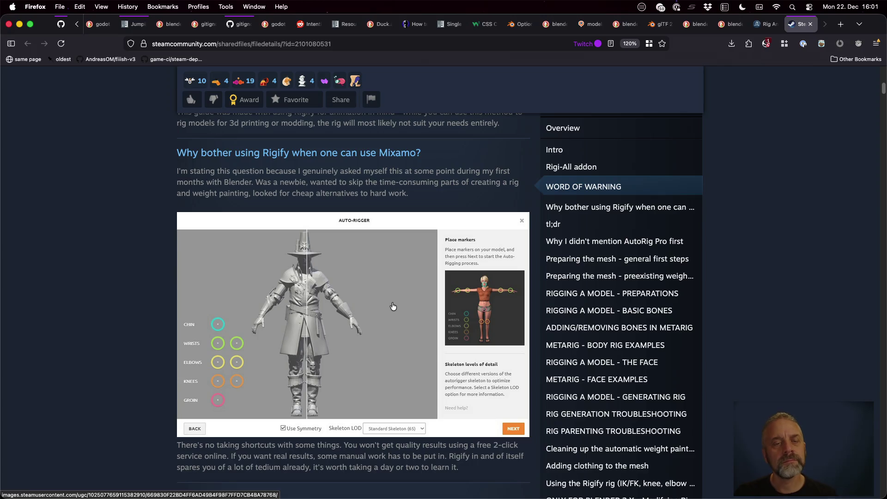
scroll(393, 307, down, 3)
scroll(393, 306, down, 7)
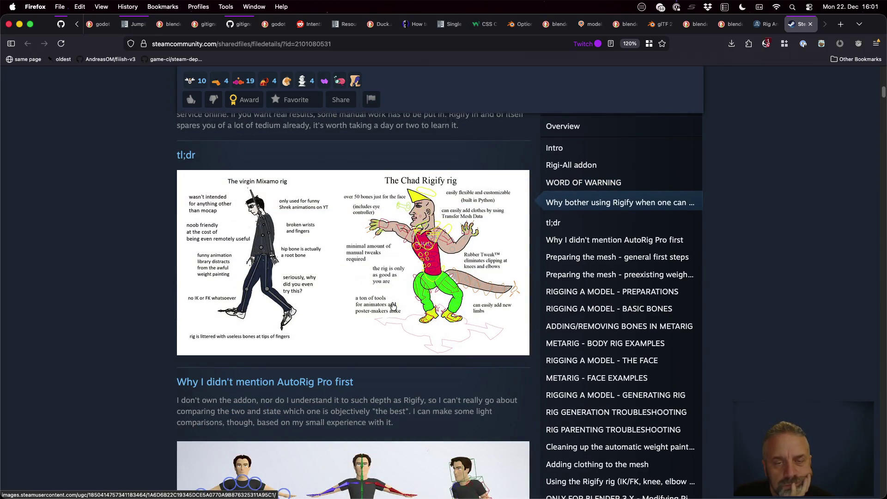
scroll(393, 307, down, 7)
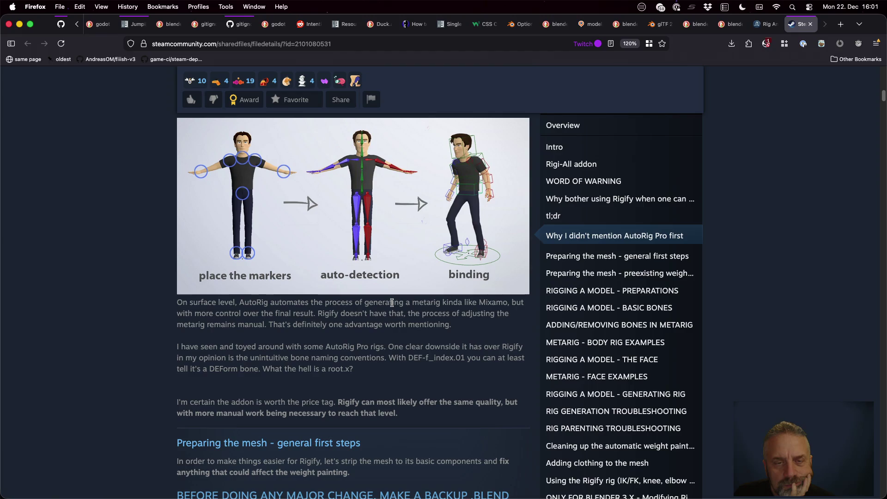
scroll(392, 304, up, 2)
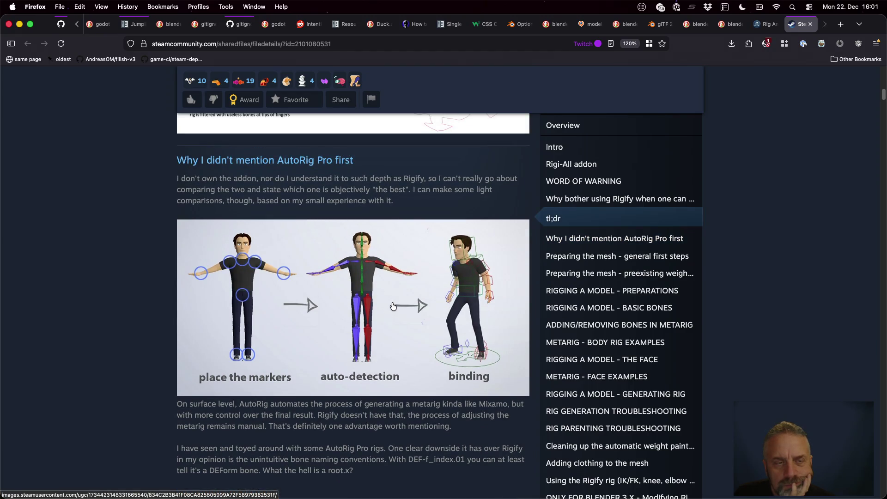
scroll(393, 306, up, 1)
scroll(393, 307, down, 1)
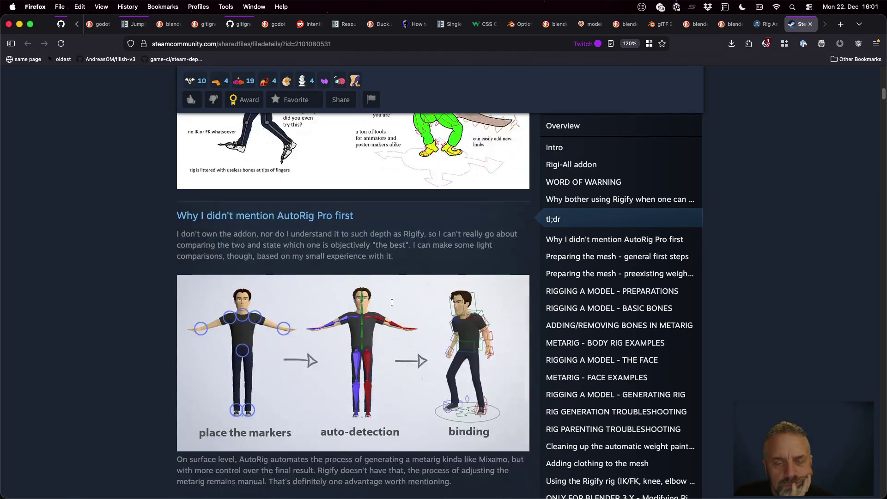
scroll(393, 307, down, 3)
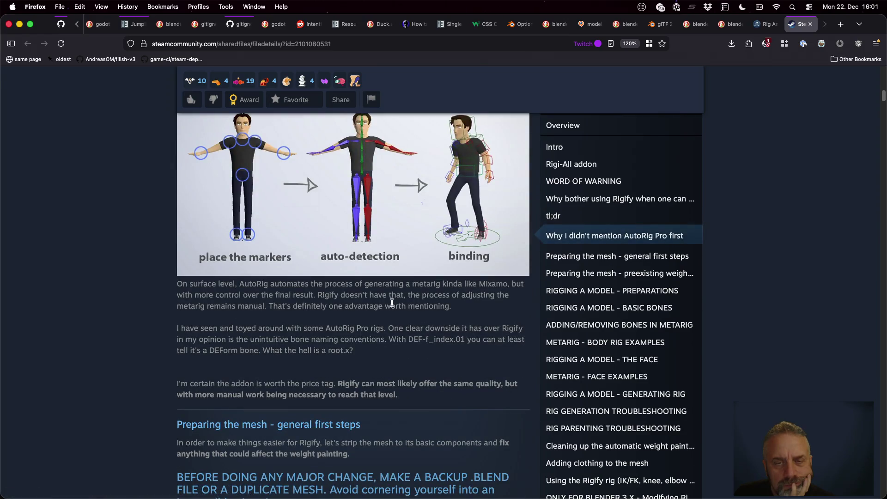
scroll(392, 303, down, 10)
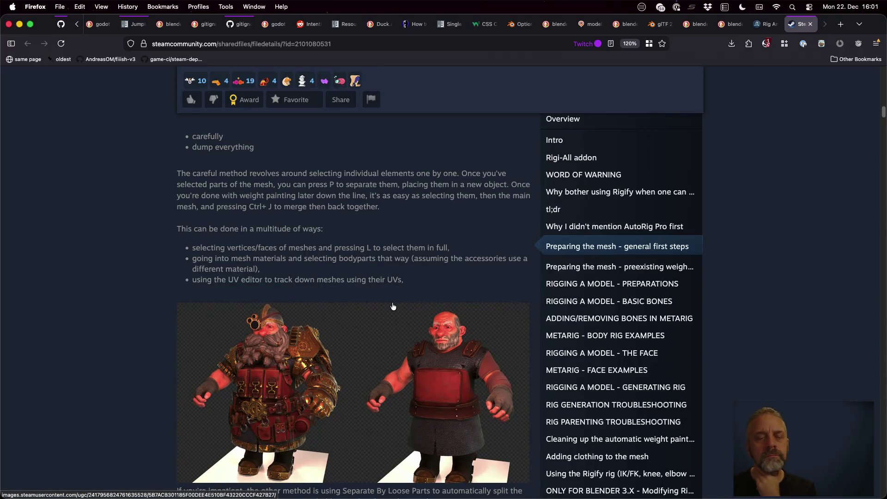
scroll(393, 306, down, 7)
scroll(393, 307, down, 15)
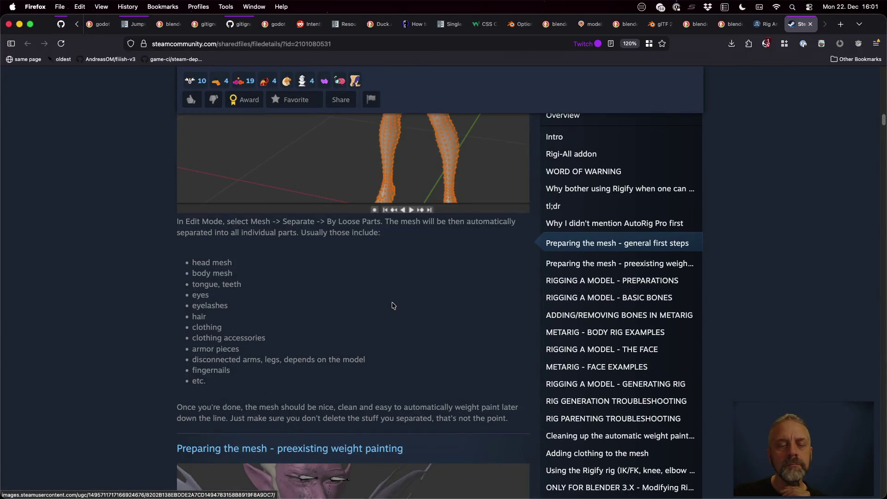
scroll(393, 307, down, 8)
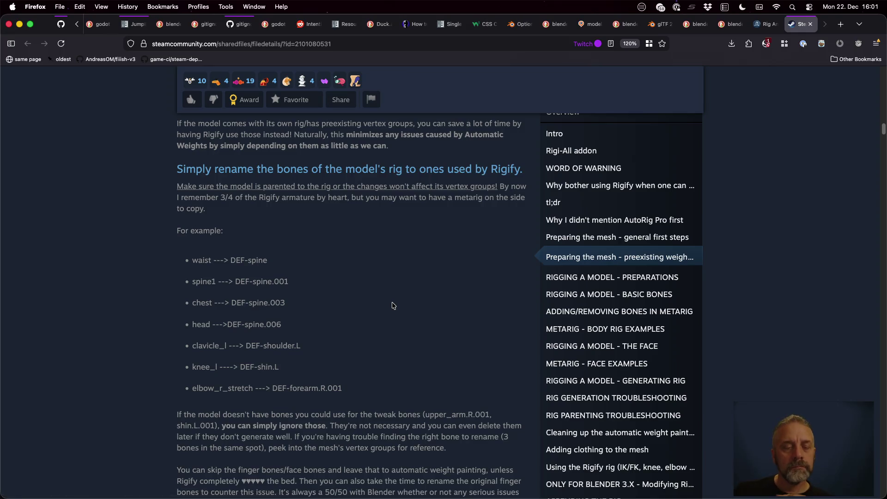
scroll(392, 305, down, 15)
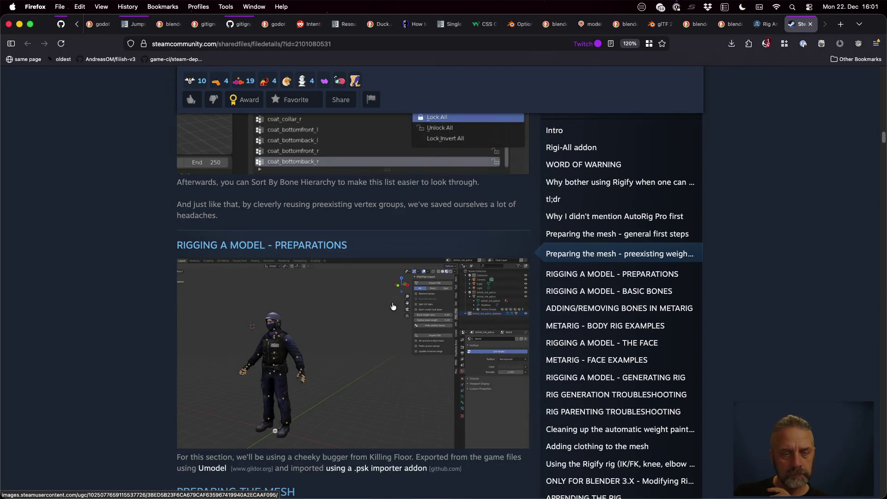
scroll(393, 307, down, 10)
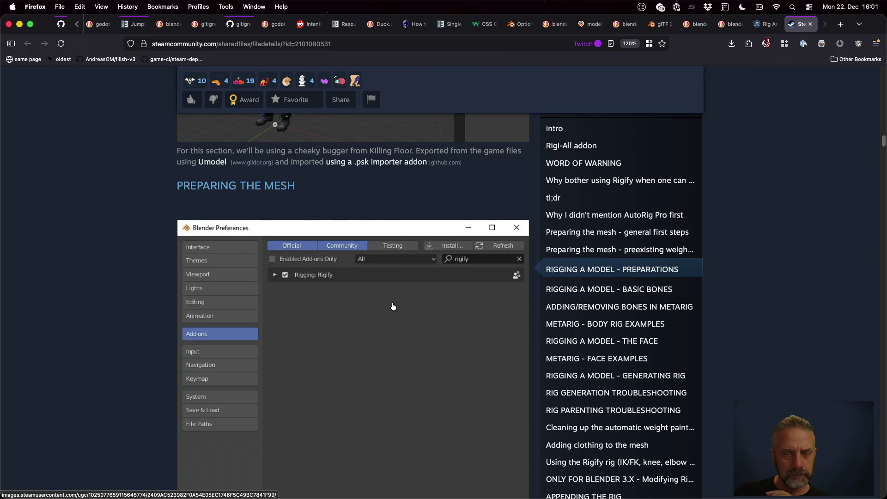
scroll(393, 307, down, 12)
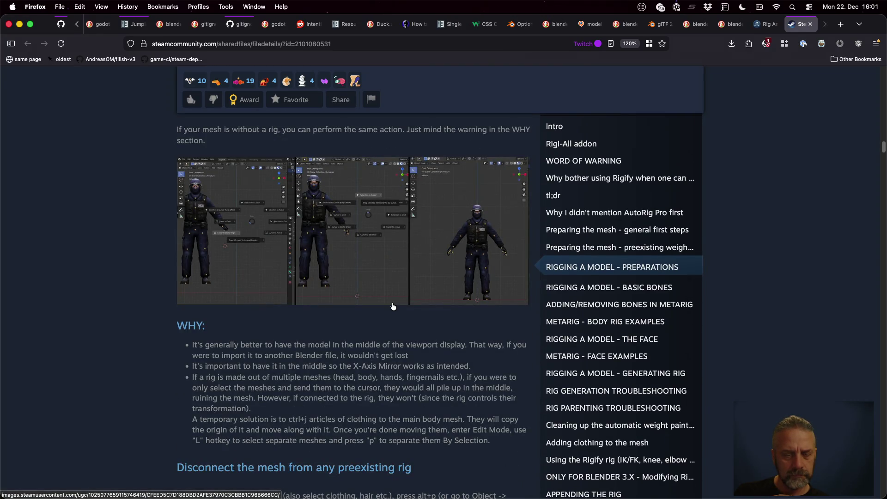
scroll(393, 306, down, 8)
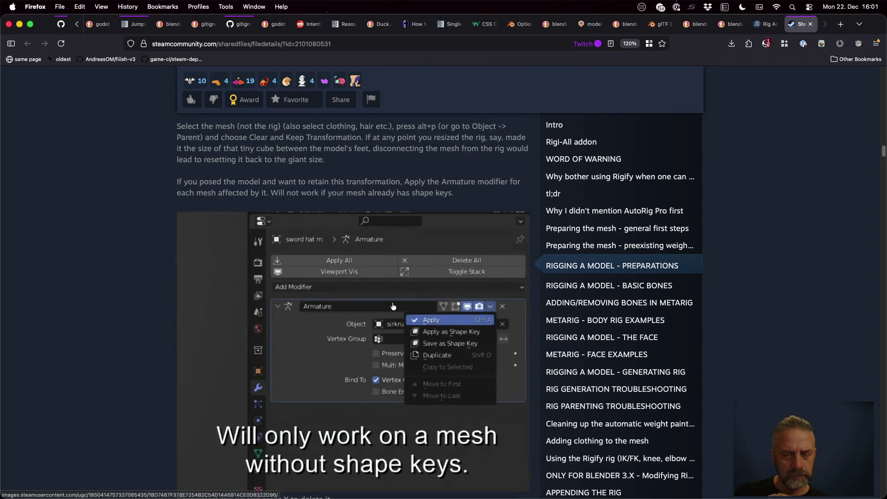
scroll(393, 306, down, 5)
scroll(391, 303, down, 10)
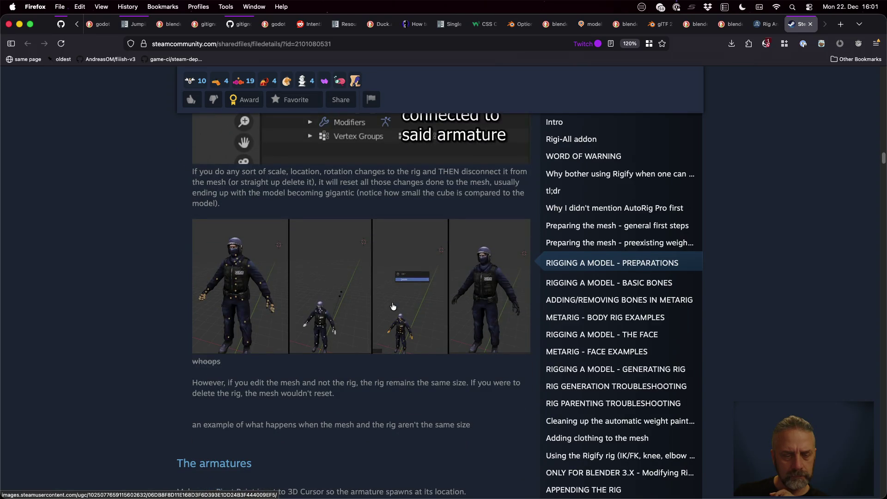
scroll(392, 306, down, 5)
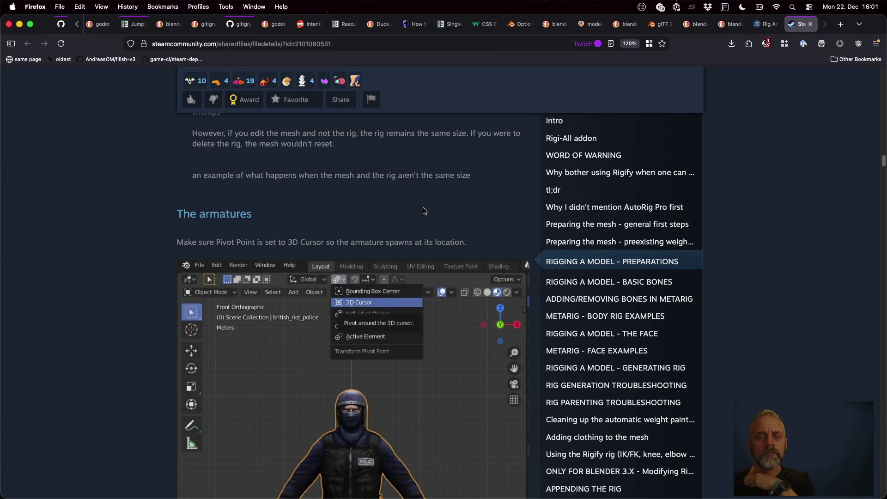
scroll(423, 211, down, 4)
scroll(423, 210, down, 12)
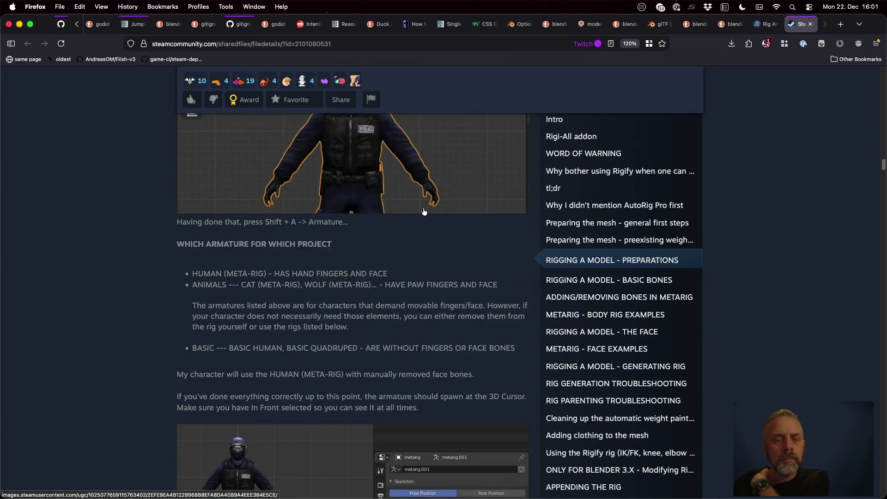
scroll(424, 211, down, 6)
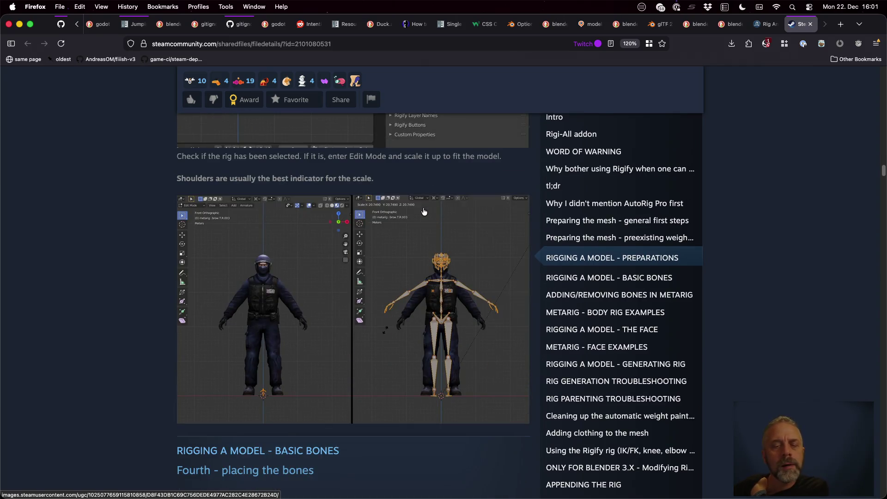
scroll(424, 212, down, 7)
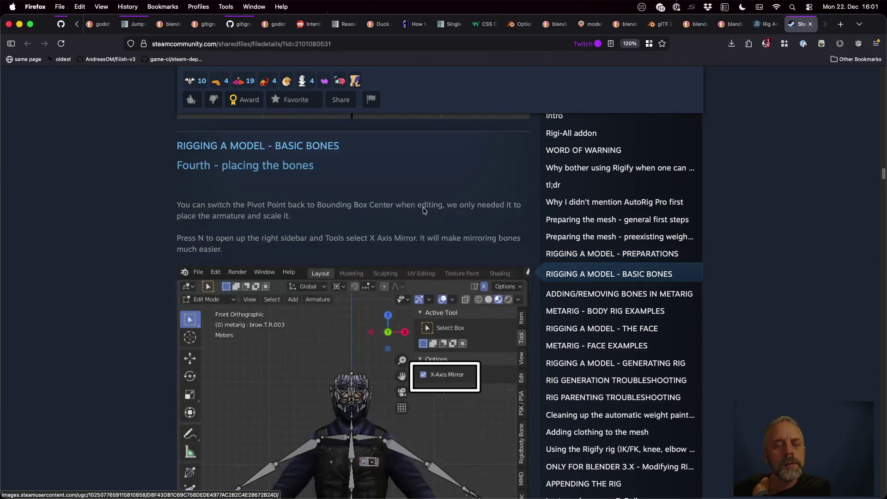
scroll(423, 208, down, 12)
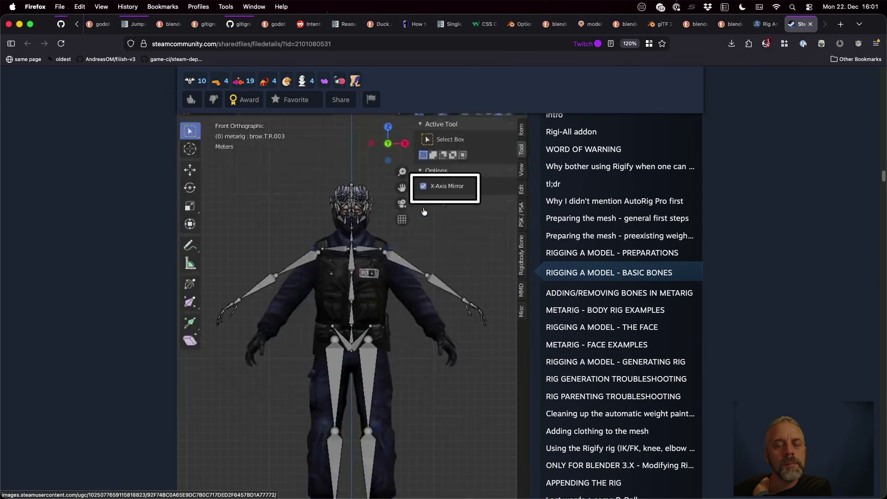
scroll(423, 208, down, 10)
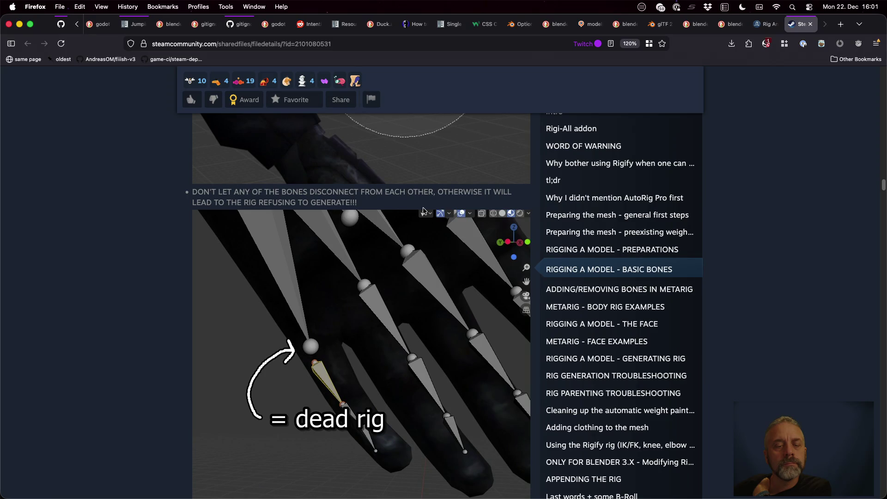
scroll(424, 211, down, 5)
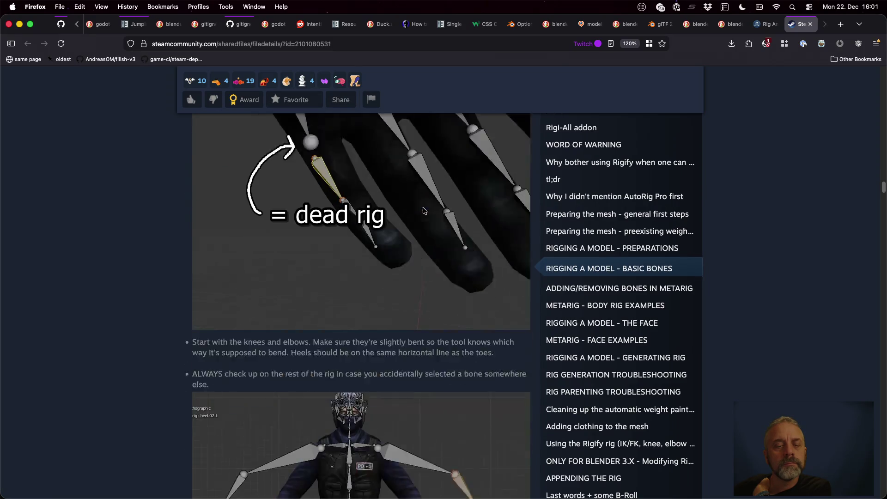
scroll(424, 211, down, 1)
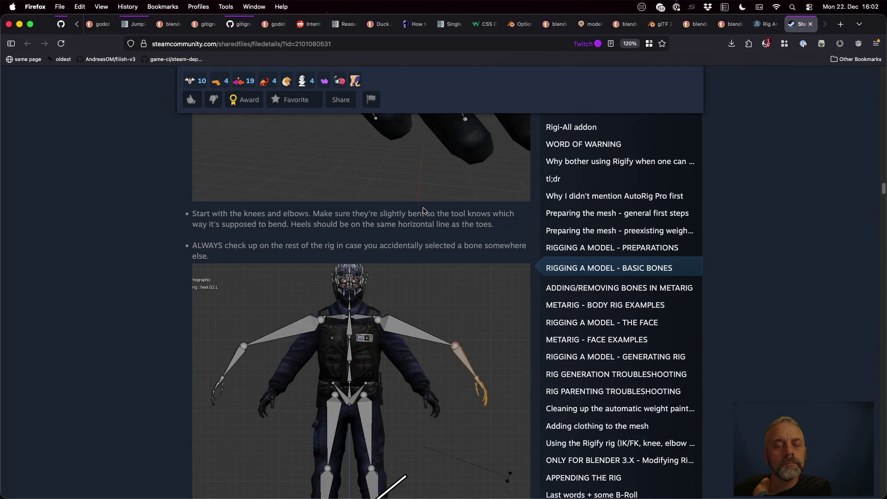
Skim the guide's rig-generation sections, then close the Steam guide.
scroll(424, 211, down, 7)
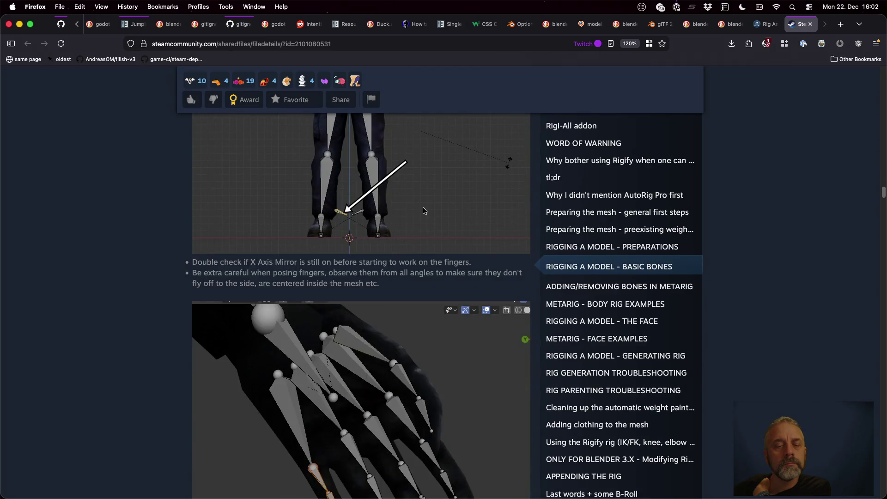
scroll(423, 211, down, 20)
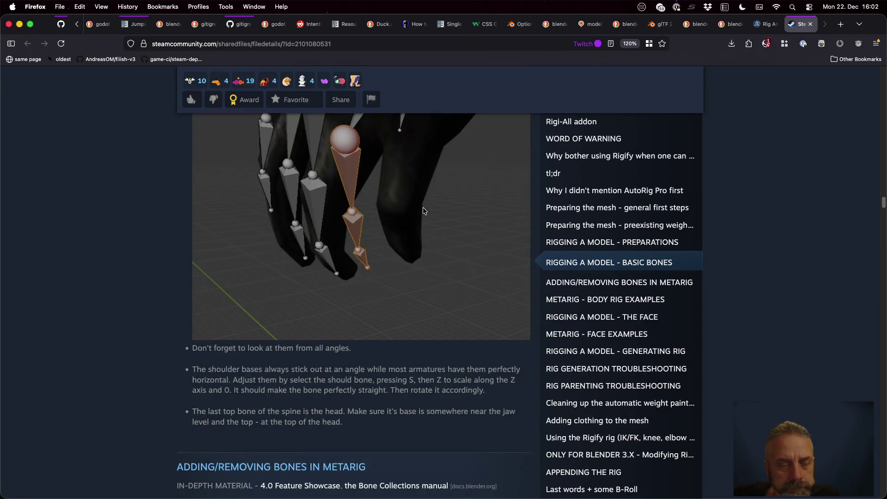
scroll(424, 212, down, 6)
scroll(424, 211, down, 4)
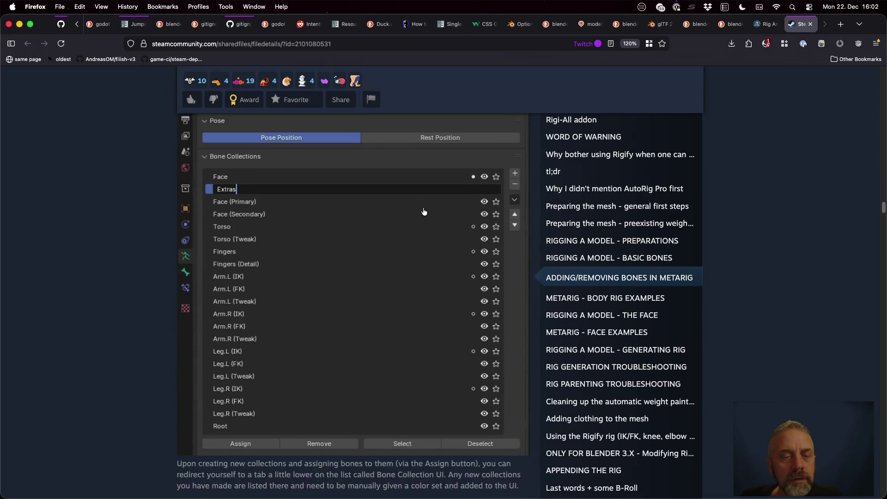
scroll(424, 211, up, 3)
scroll(424, 209, down, 8)
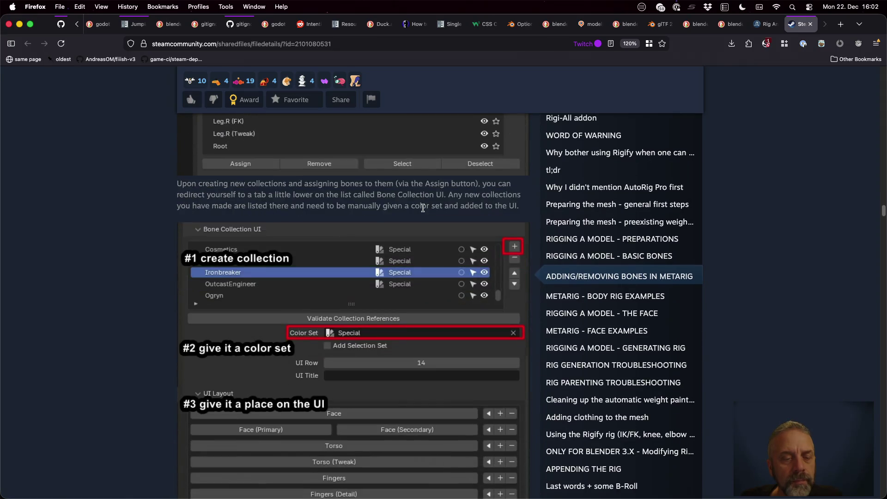
scroll(423, 208, down, 10)
scroll(424, 211, down, 6)
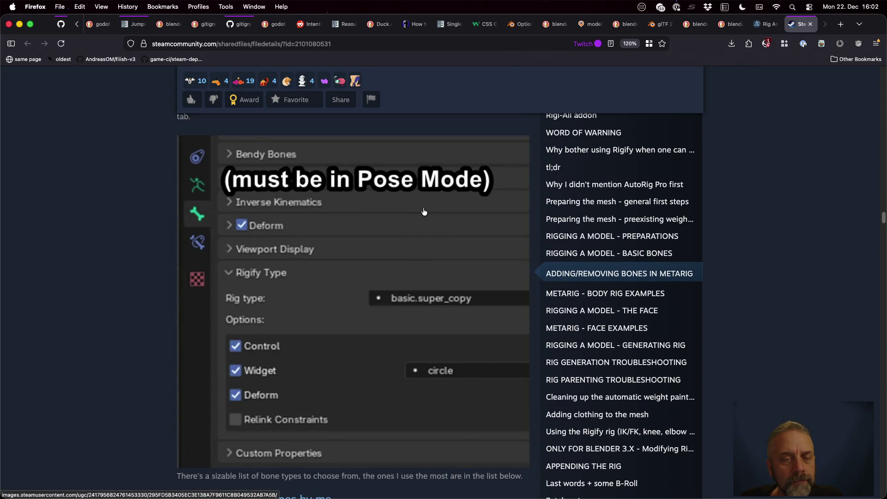
scroll(424, 212, down, 7)
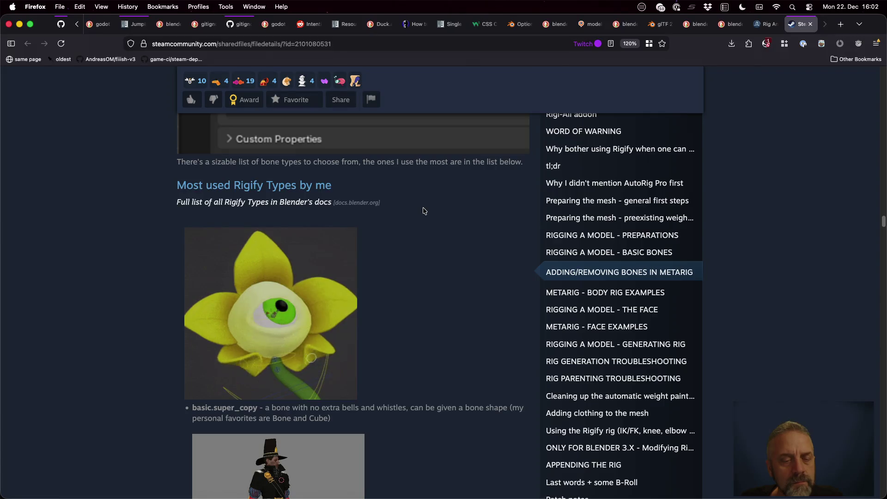
scroll(424, 211, up, 8)
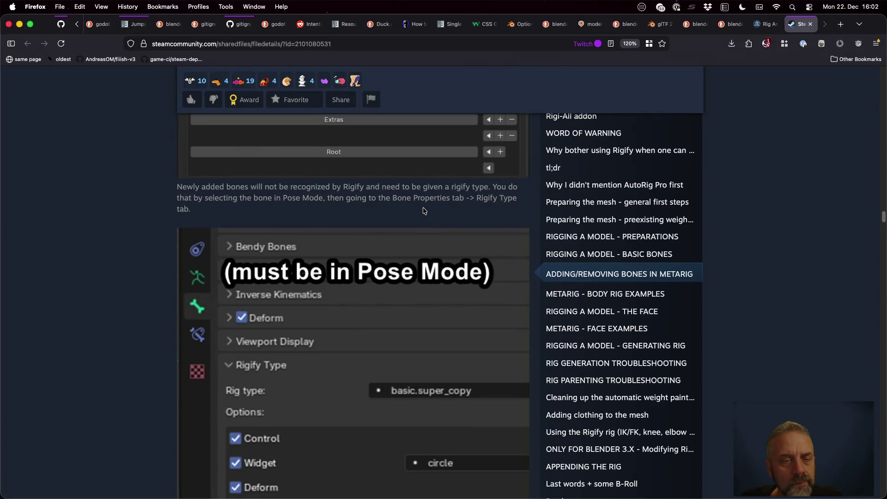
scroll(424, 211, down, 7)
scroll(424, 211, down, 4)
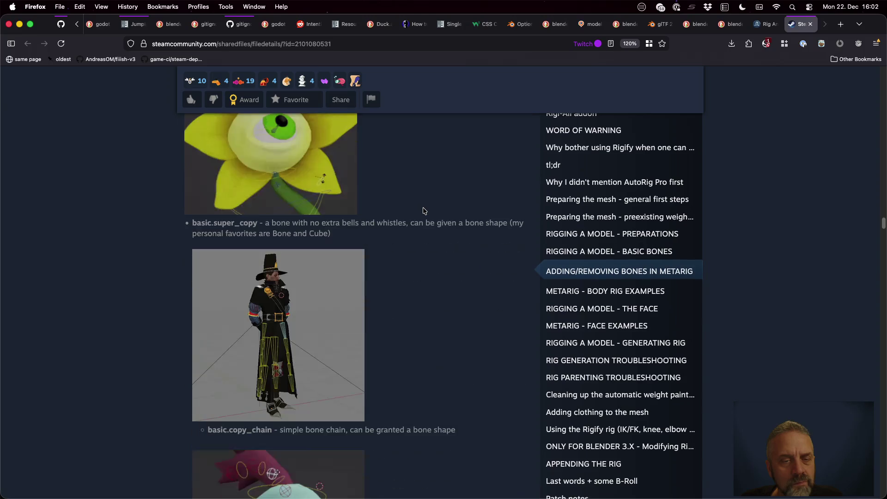
scroll(424, 211, down, 15)
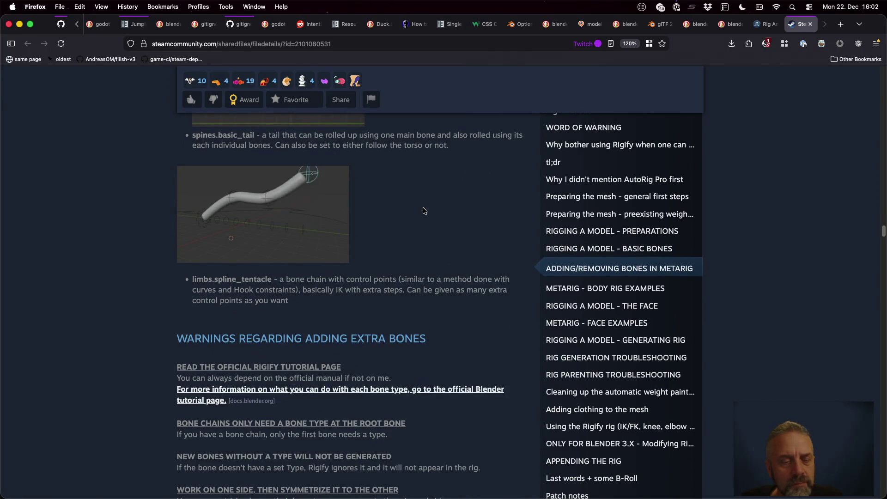
scroll(424, 211, down, 2)
scroll(424, 211, down, 8)
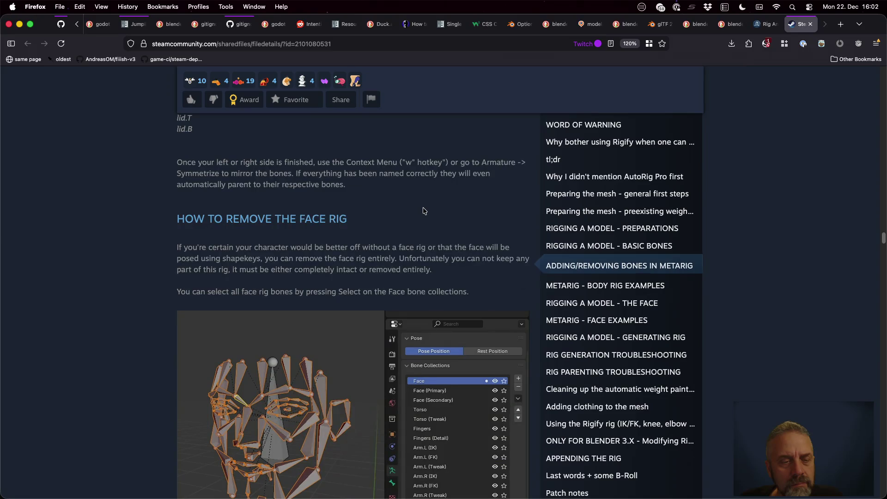
scroll(424, 212, down, 12)
scroll(424, 211, down, 15)
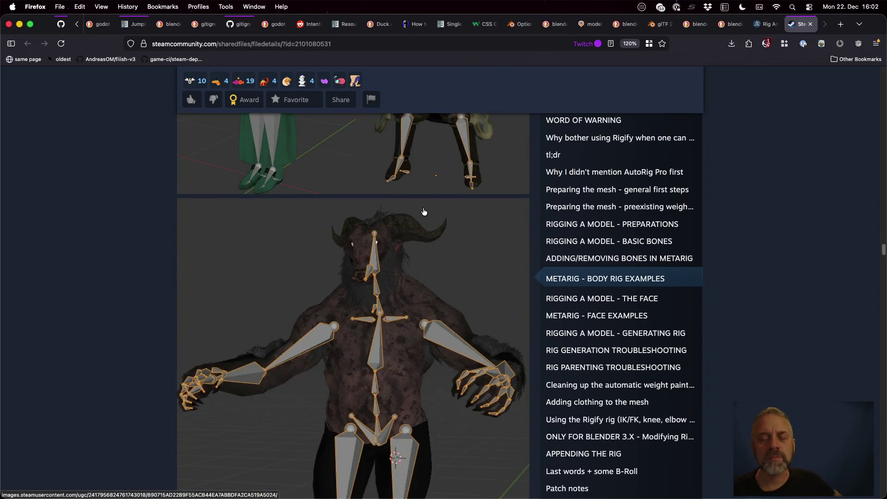
scroll(423, 212, down, 15)
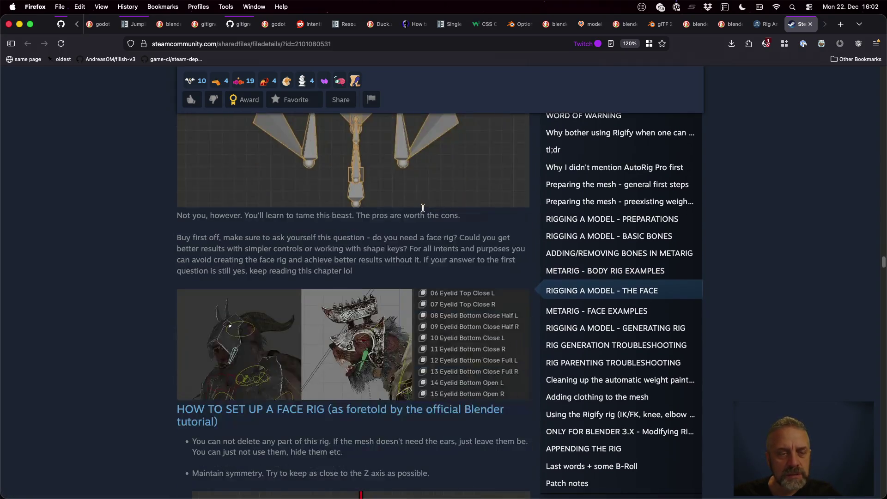
scroll(423, 208, down, 12)
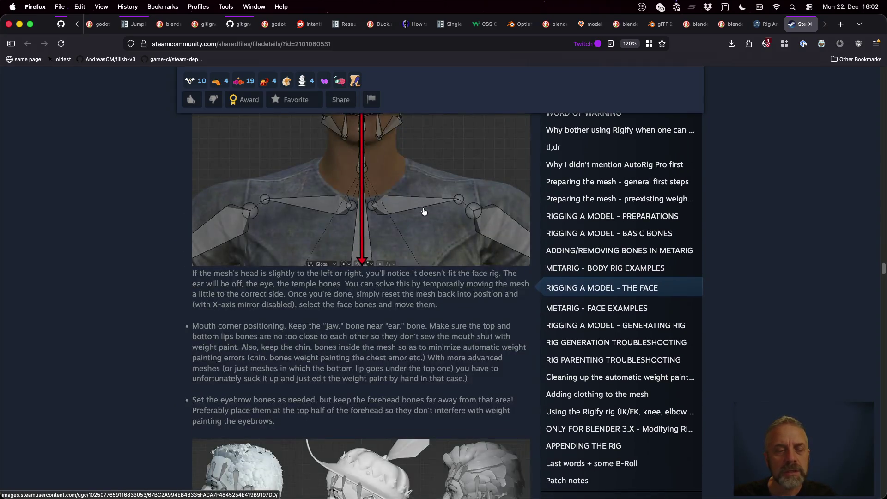
scroll(424, 211, down, 15)
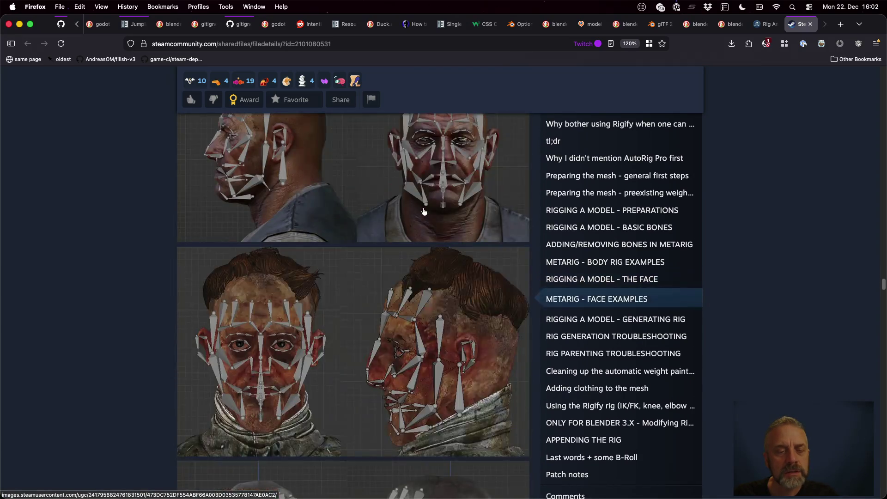
scroll(424, 212, down, 8)
scroll(424, 212, down, 10)
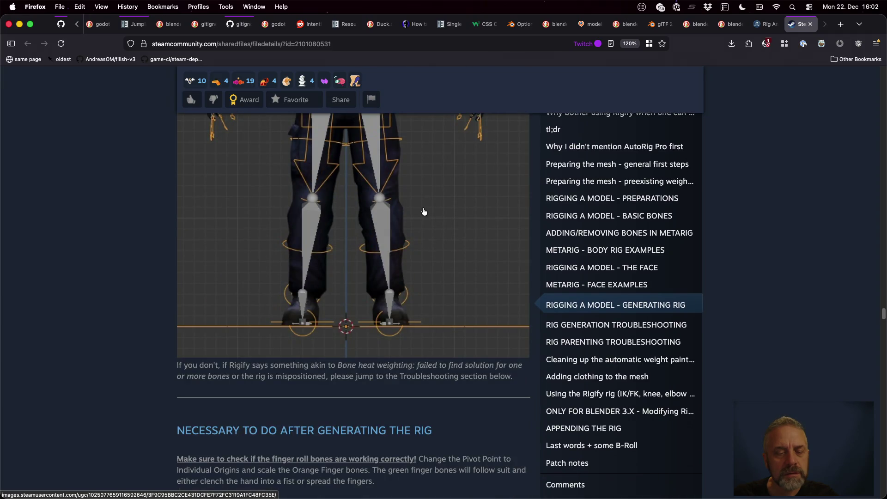
scroll(424, 211, down, 13)
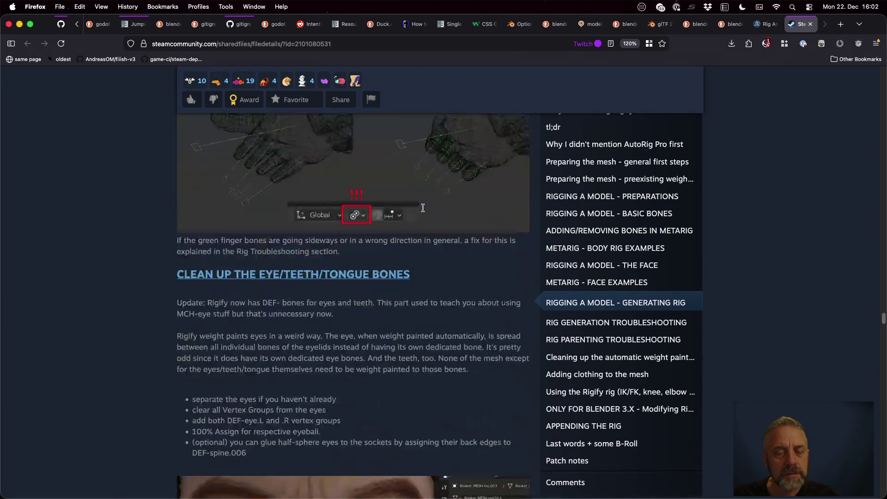
scroll(423, 211, down, 10)
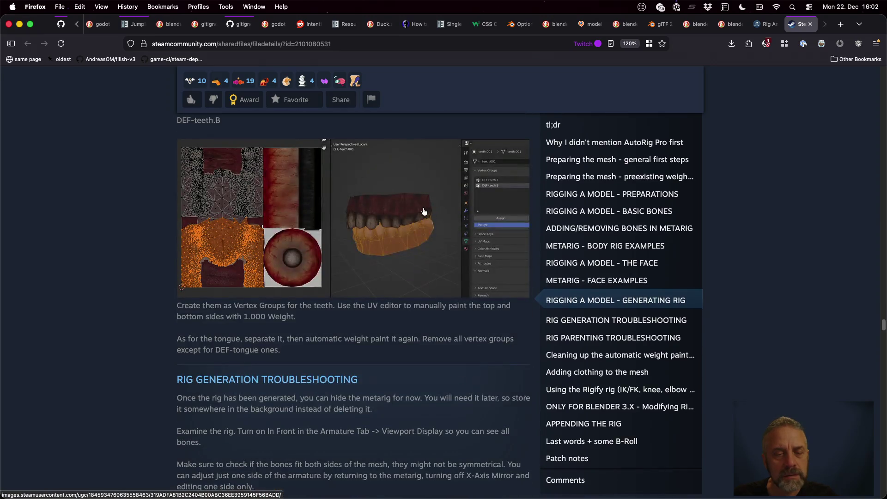
scroll(423, 211, down, 10)
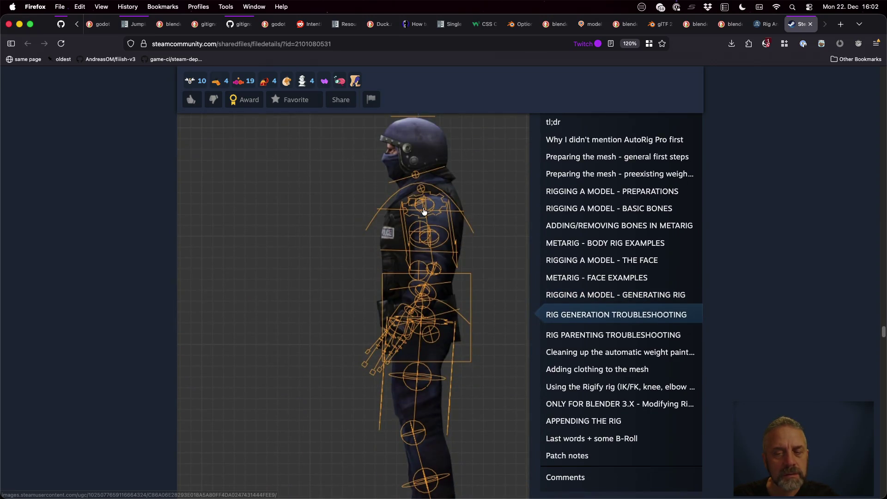
scroll(424, 211, up, 12)
scroll(424, 212, up, 15)
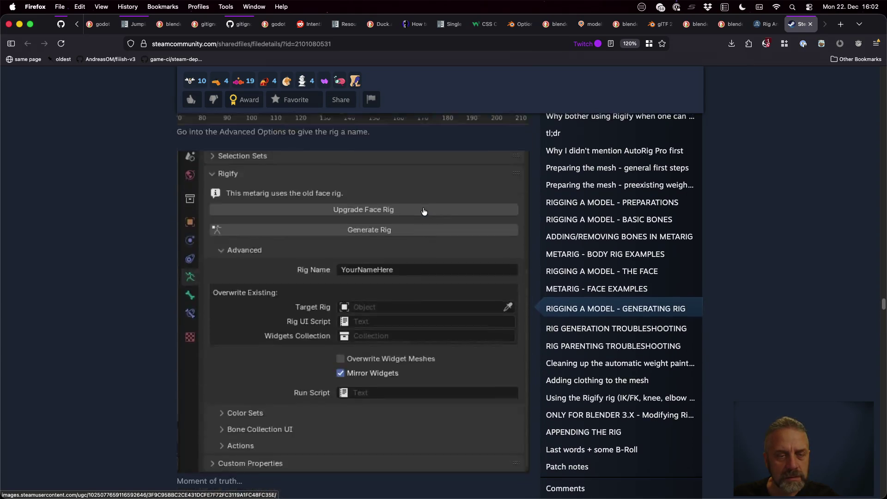
scroll(424, 211, up, 15)
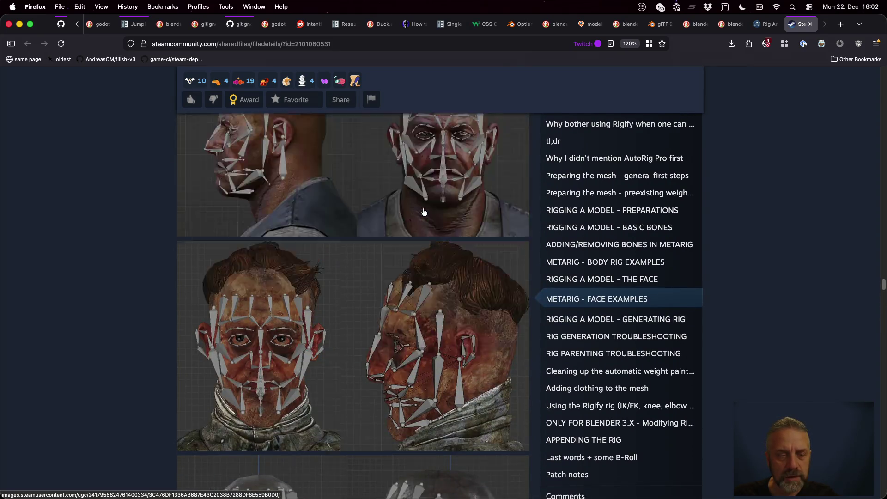
scroll(424, 211, down, 5)
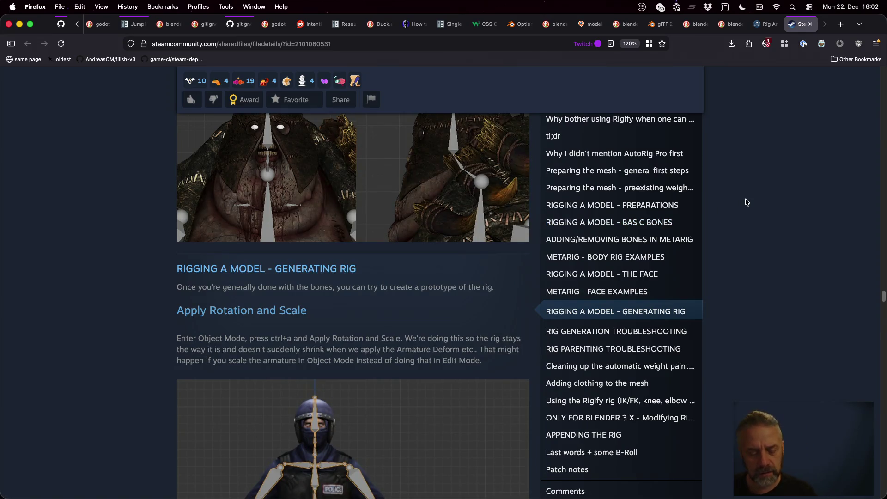
key(super+w)
scroll(492, 200, down, 15)
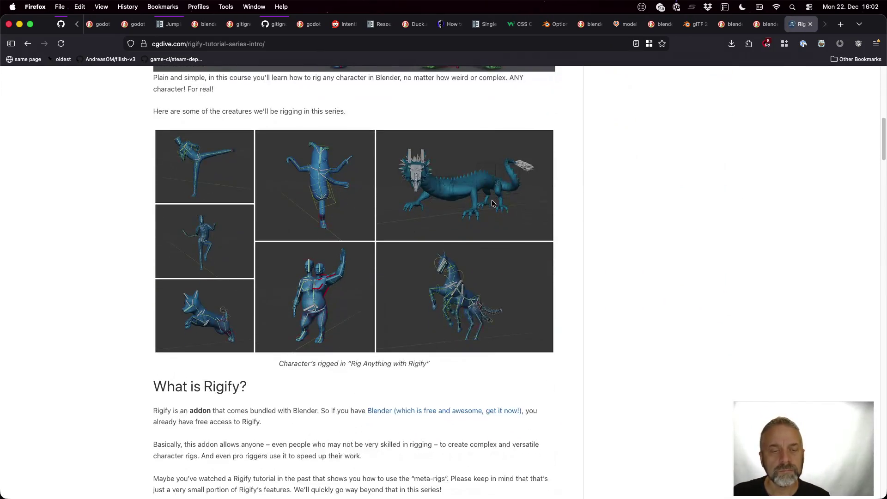
Scroll the CGDive Rigify course intro down to 'Choose your next step!' and close it.
scroll(576, 283, down, 20)
scroll(576, 283, up, 20)
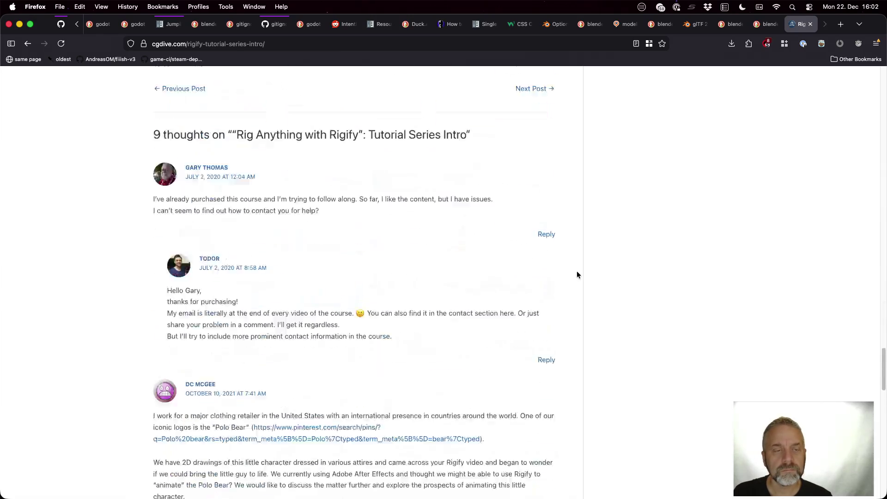
scroll(578, 274, down, 3)
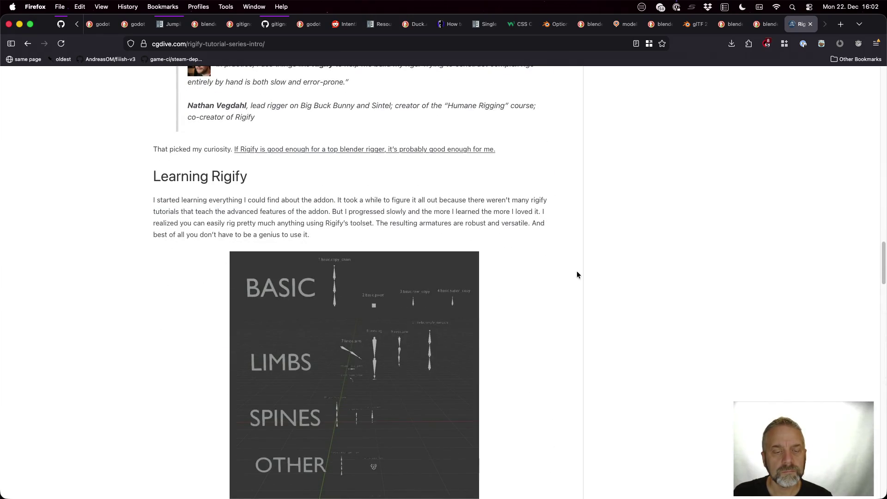
scroll(577, 274, down, 3)
scroll(577, 275, down, 10)
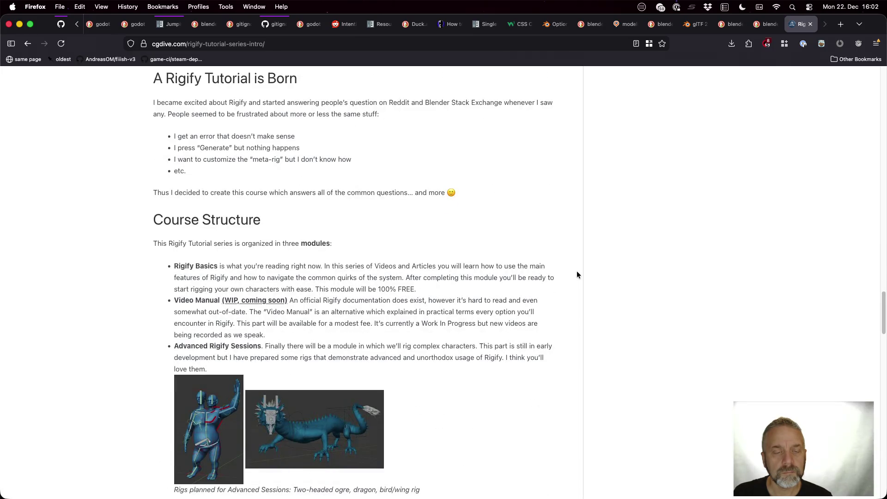
scroll(577, 275, down, 5)
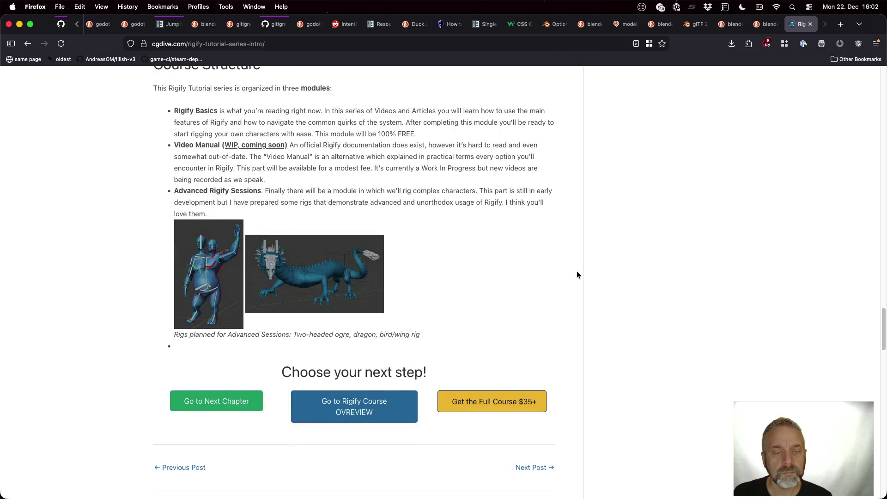
scroll(577, 275, up, 10)
key(super+w)
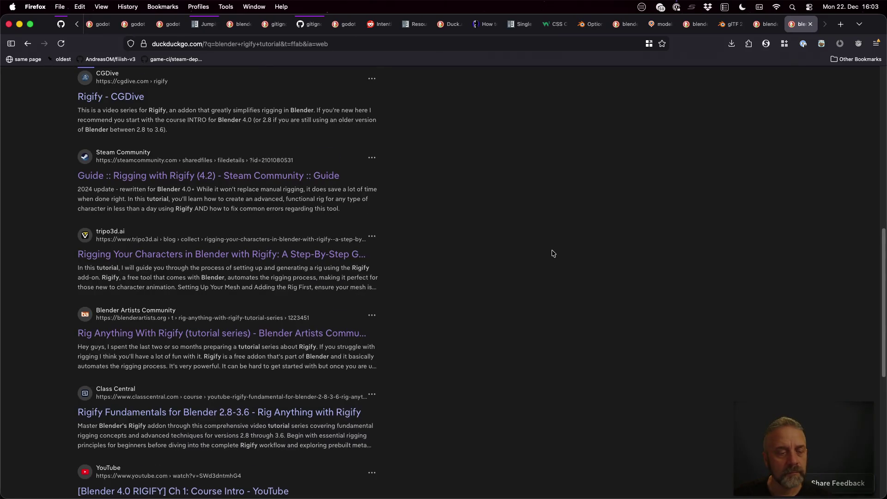
Load more results and open 'Rig ANY Character in Blender in Just 8 Minutes' in the Twitch container.
scroll(554, 254, down, 8)
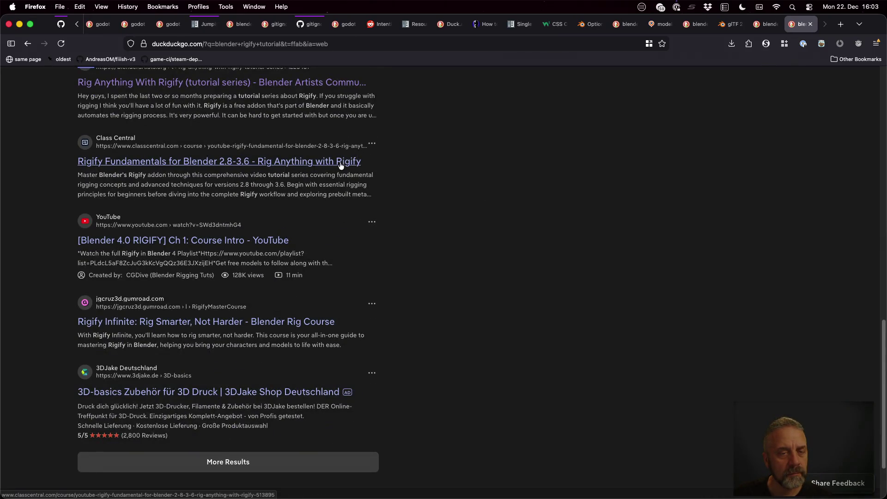
click(259, 464)
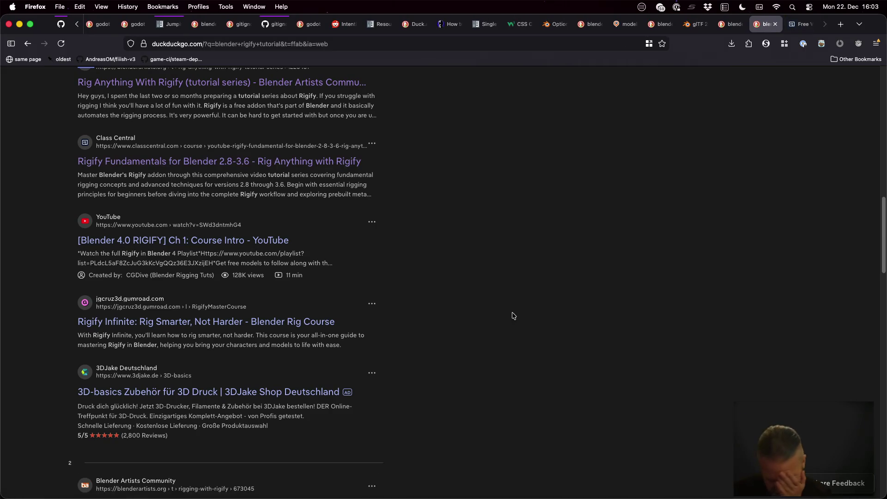
scroll(514, 307, down, 5)
scroll(519, 296, down, 4)
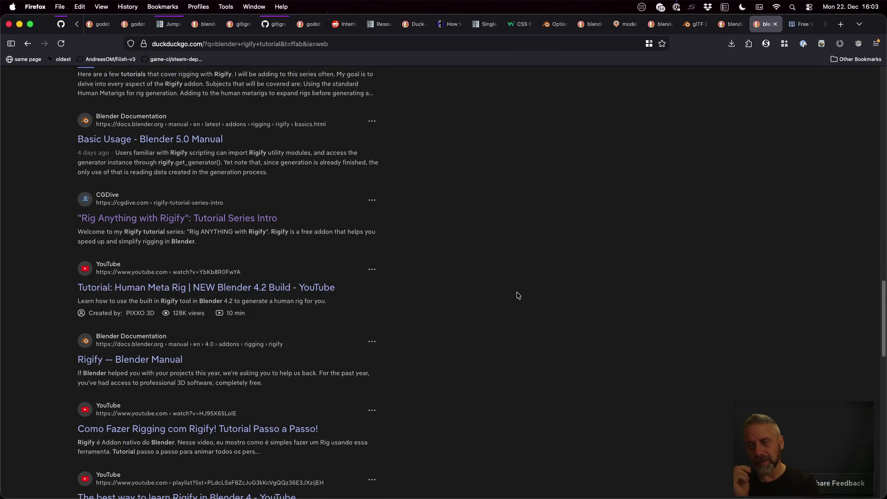
scroll(518, 296, down, 3)
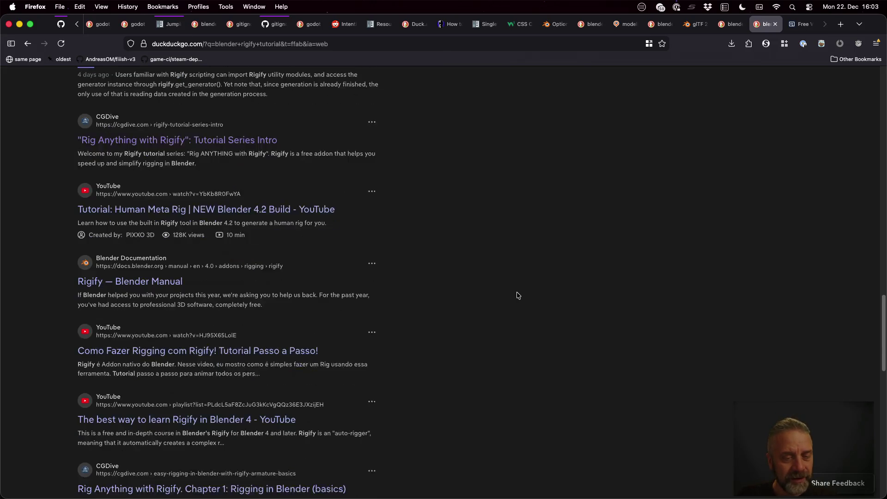
scroll(518, 296, down, 1)
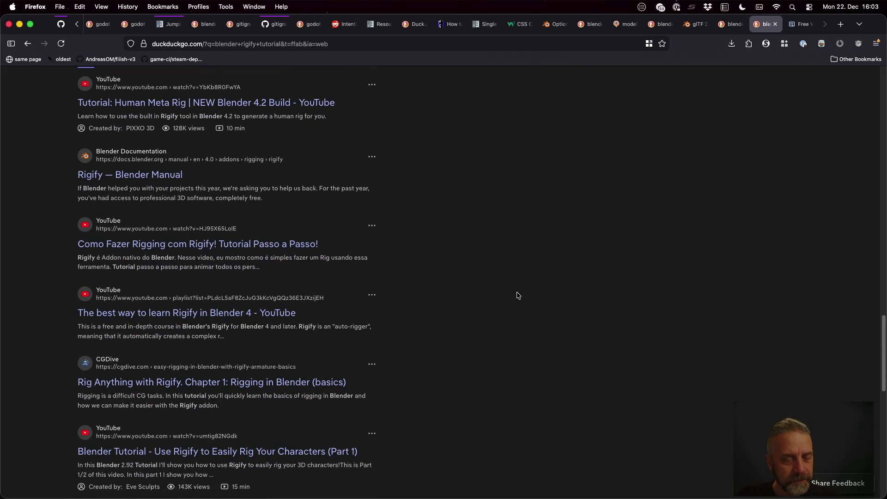
scroll(518, 296, down, 2)
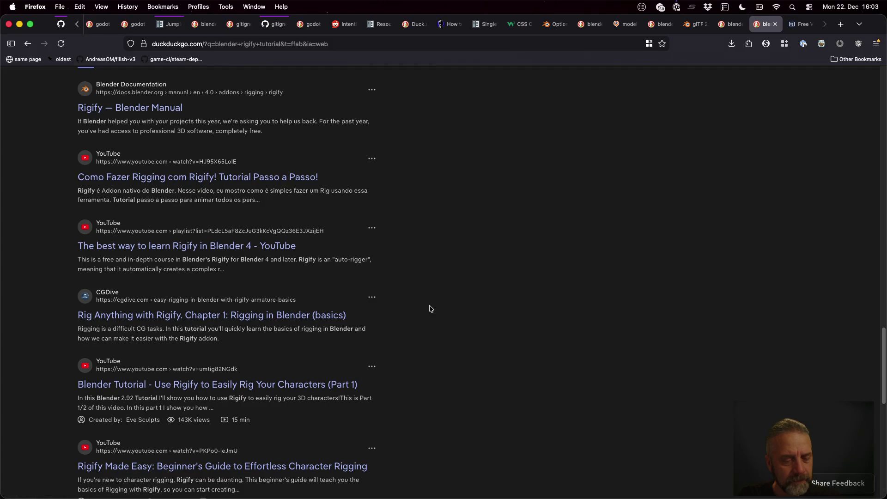
scroll(430, 309, down, 1)
scroll(430, 308, down, 10)
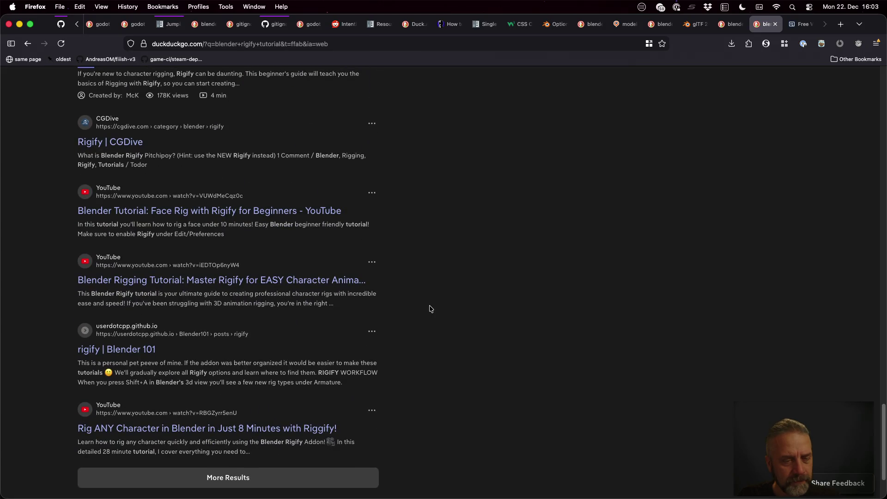
scroll(430, 309, down, 2)
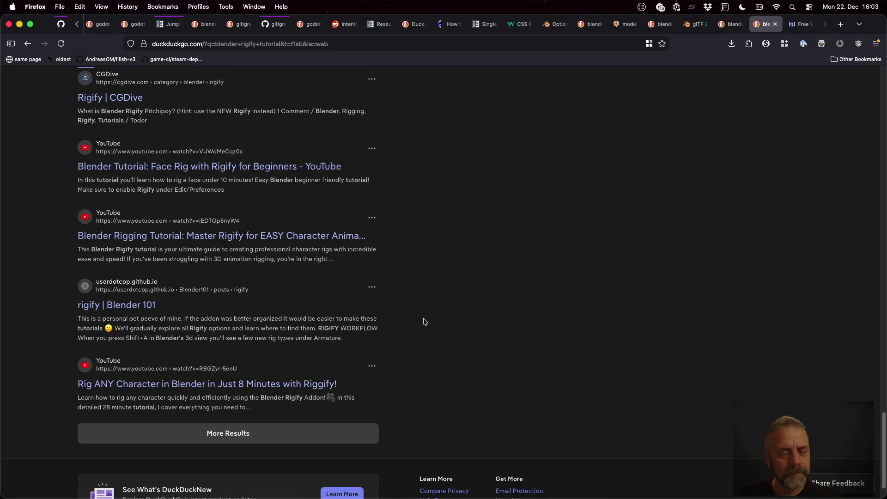
click(274, 386)
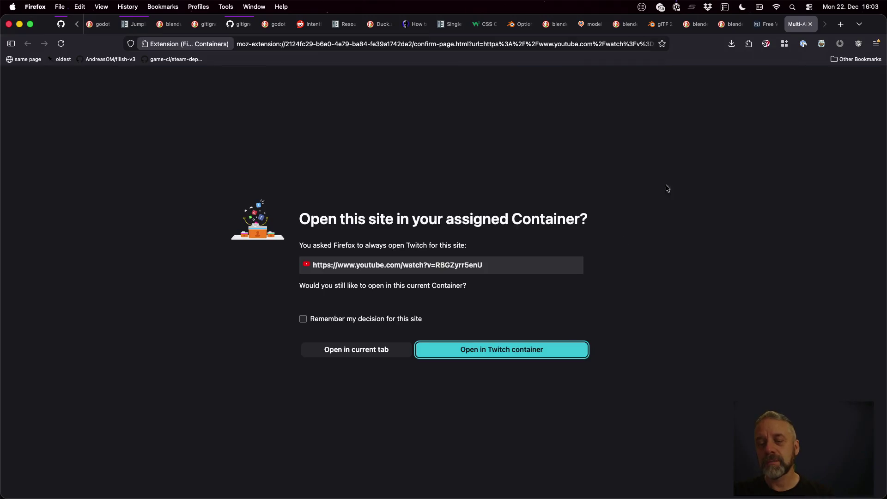
click(546, 350)
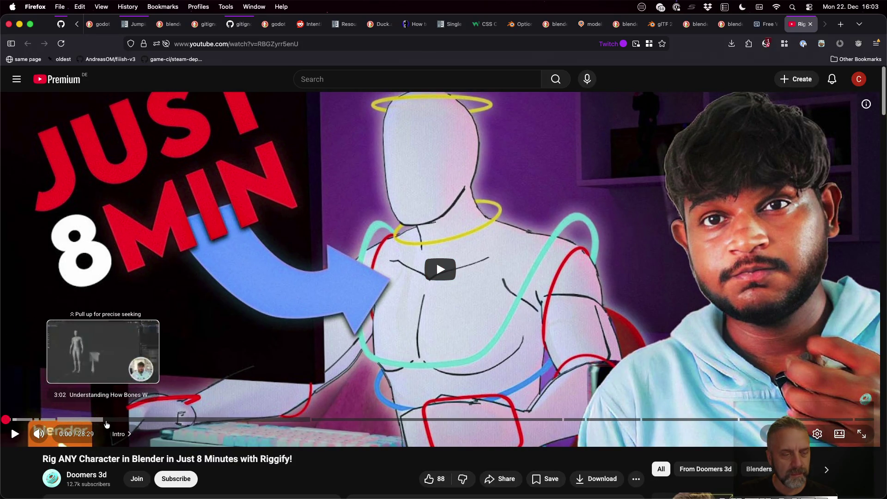
Start the video at about 4:27, toggle subtitles, and skip ahead to about 15:03.
click(145, 421)
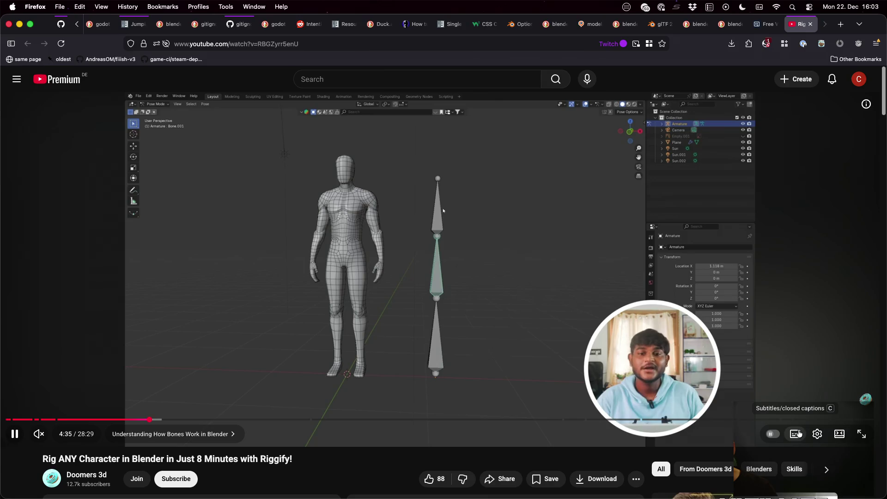
click(796, 434)
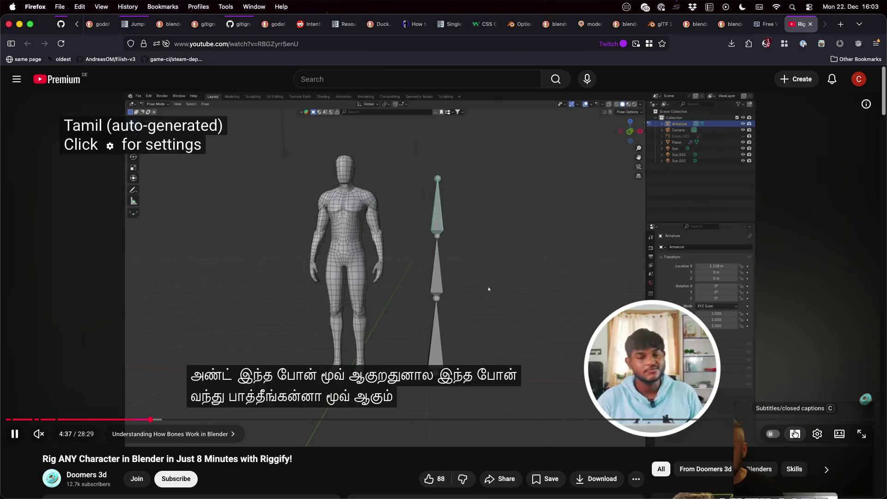
click(795, 434)
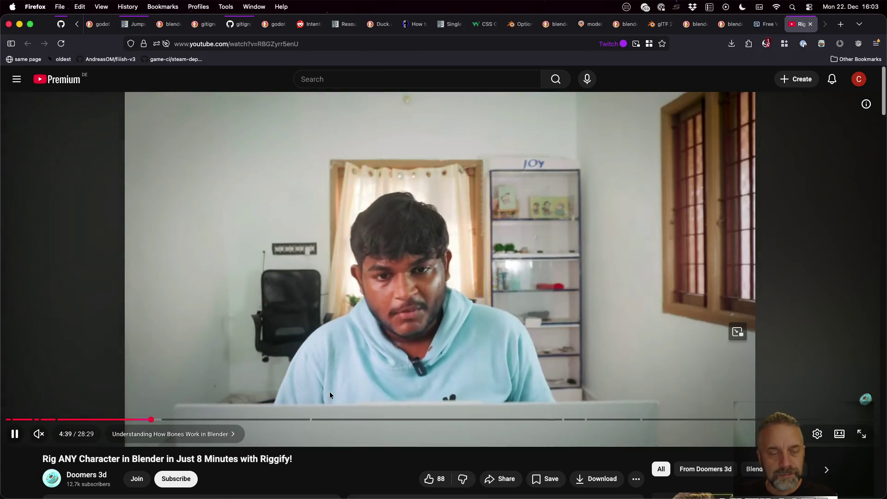
mouse_move(185, 408)
mouse_down()
mouse_move(194, 420)
mouse_move(225, 419)
mouse_up()
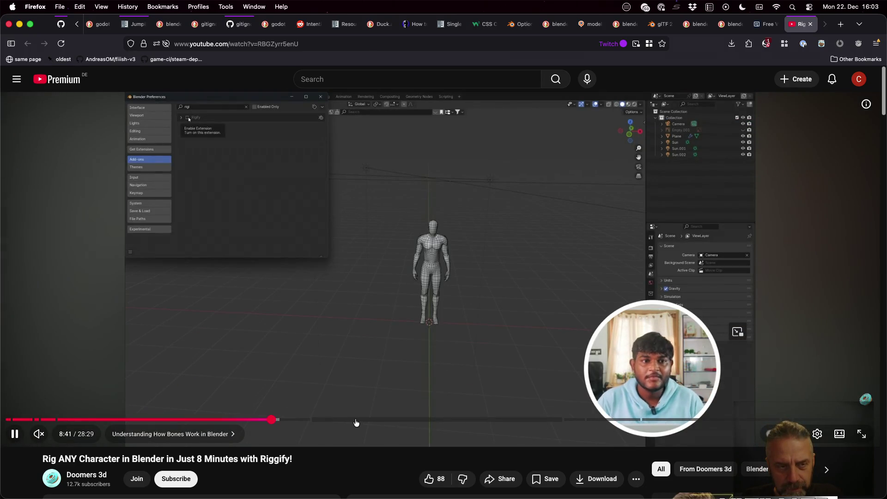
click(355, 421)
click(430, 420)
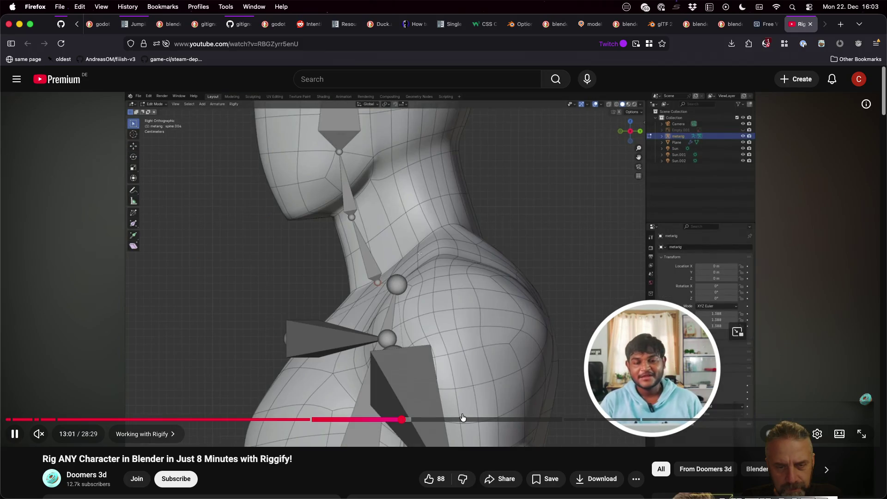
click(464, 419)
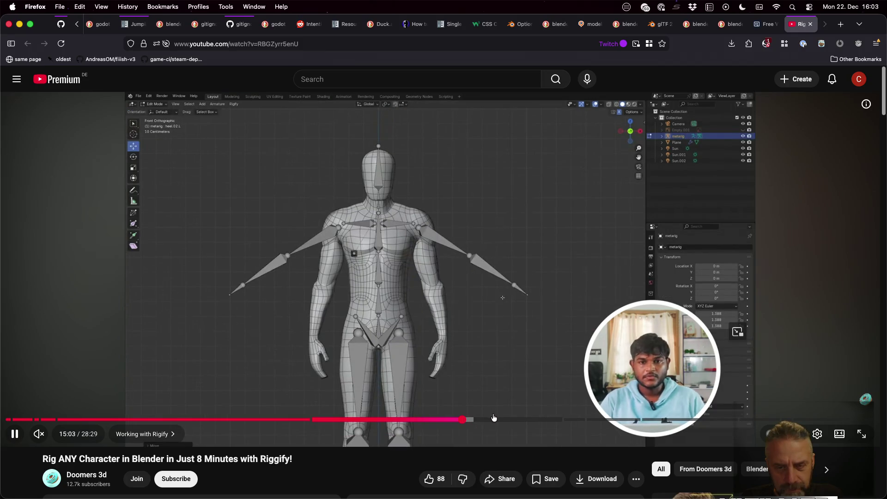
Scrub through Bone Collections, Solving Common Errors and Final Rig Test, then pause at Automatic Weight.
drag(494, 418, 542, 420)
click(580, 420)
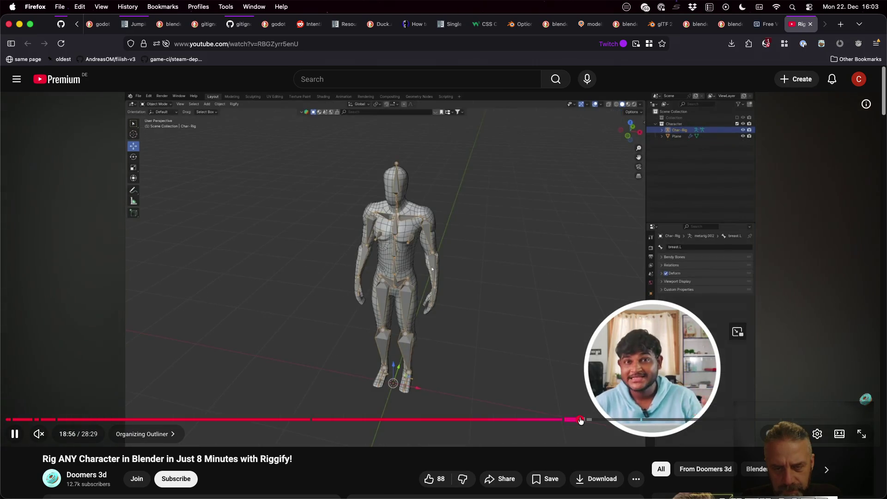
click(598, 420)
click(622, 420)
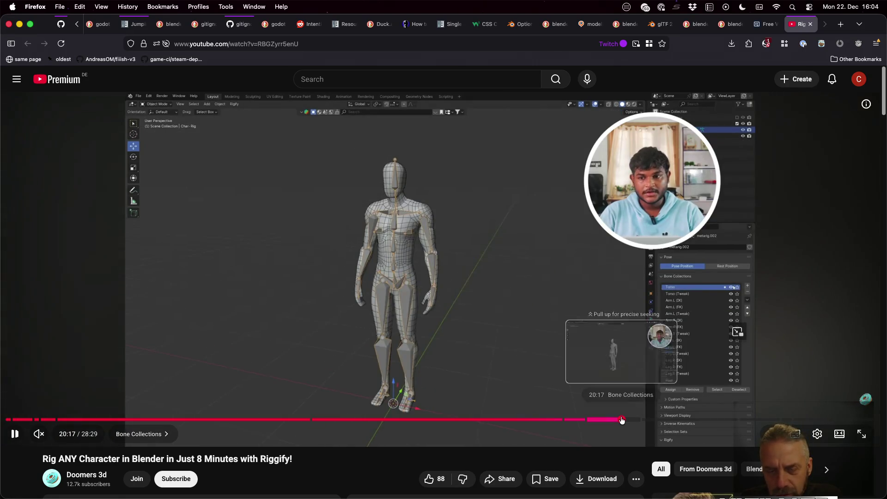
drag(642, 420, 645, 420)
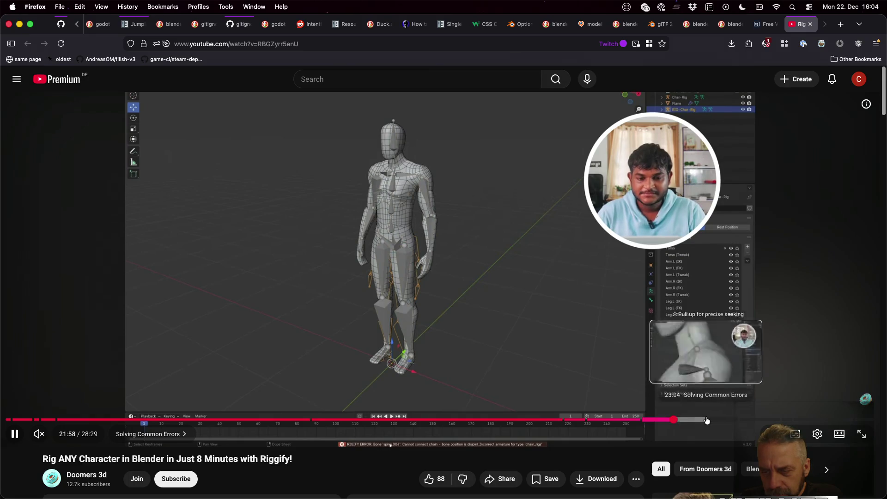
click(707, 420)
click(745, 419)
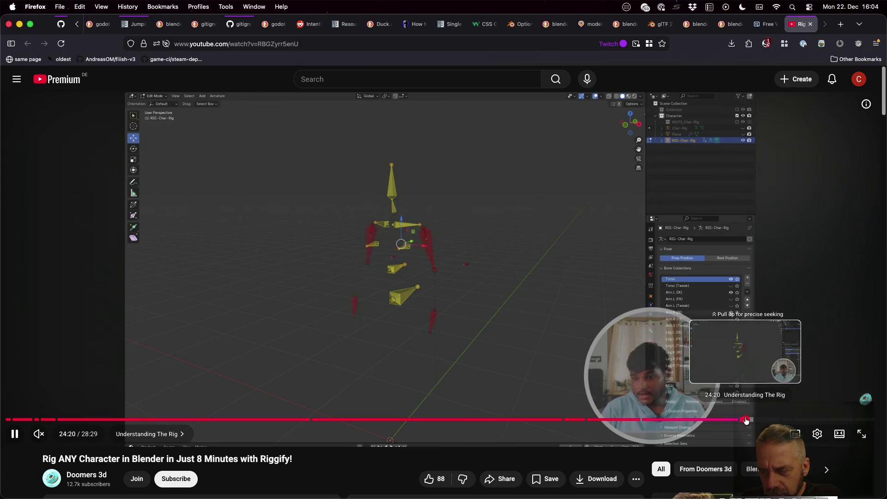
click(740, 420)
mouse_move(737, 421)
mouse_down()
mouse_move(724, 420)
mouse_move(827, 421)
mouse_up()
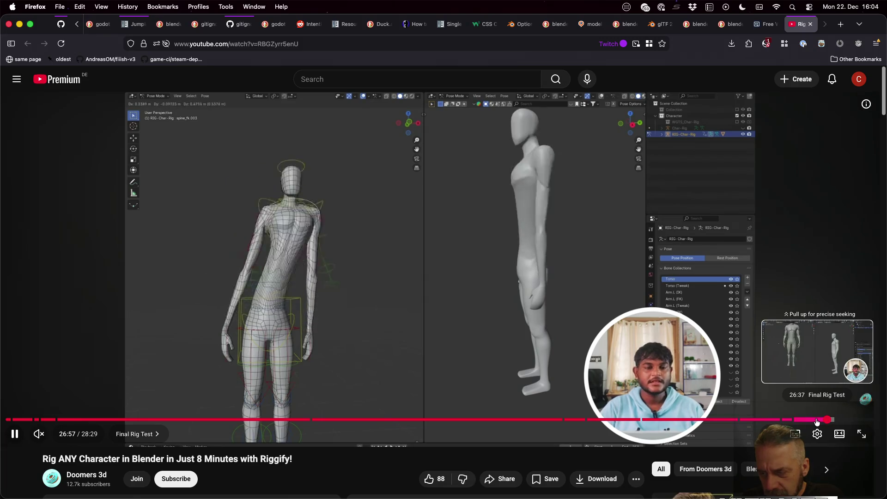
drag(817, 422, 806, 420)
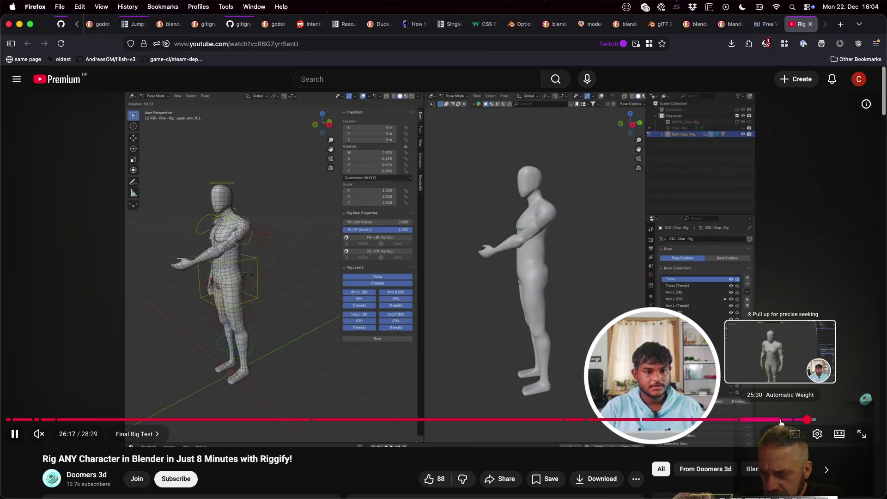
click(780, 420)
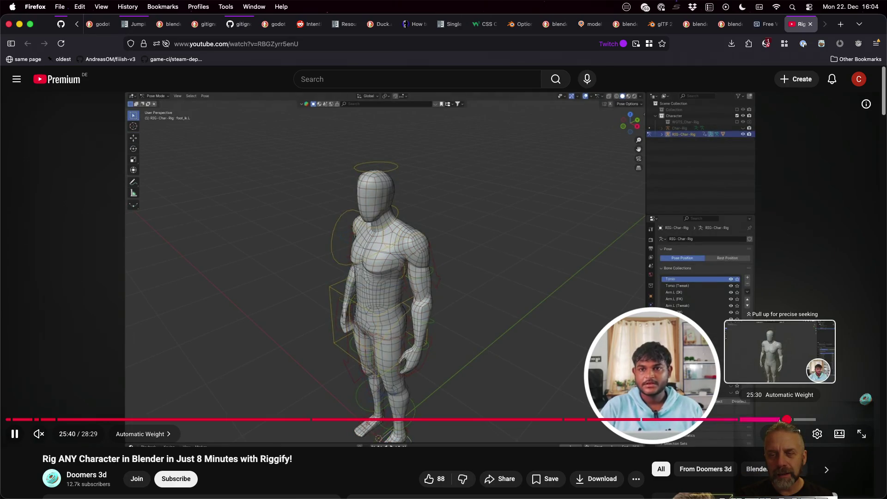
click(509, 301)
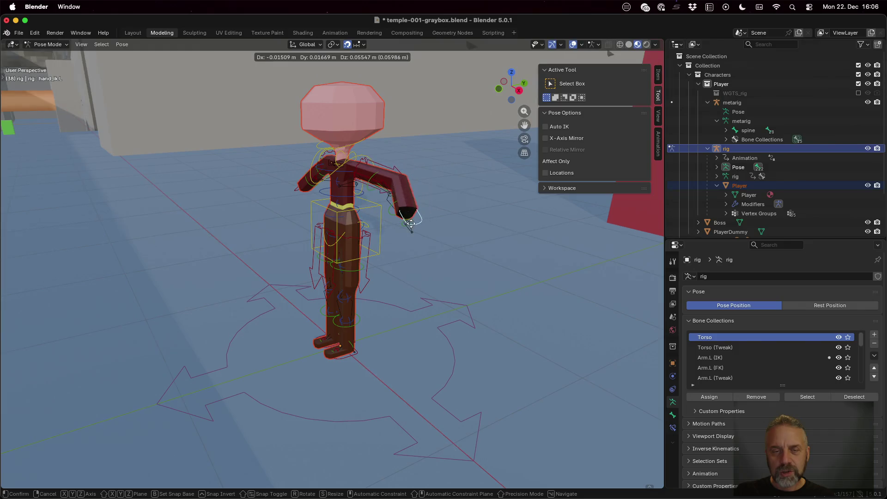
Put the hand IK bone back and hide the metarig from the viewport.
click(413, 229)
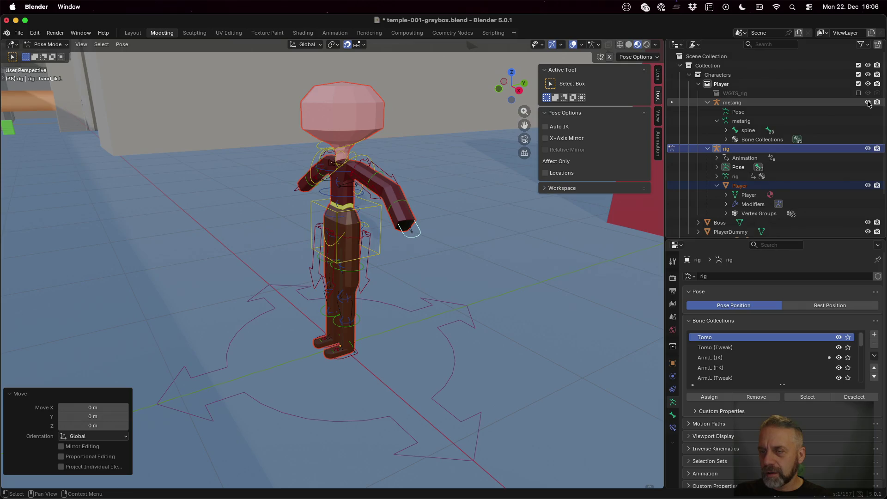
click(869, 102)
mouse_move(342, 234)
middle_down()
mouse_move(402, 242)
mouse_move(345, 203)
middle_up()
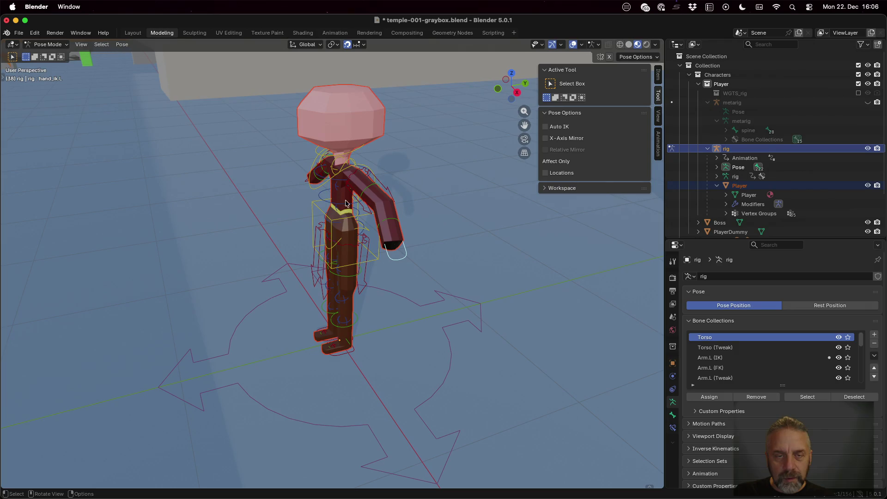
Scale the selected arm bone, then start lifting the foot_ik.L control to bend the left leg.
key(r)
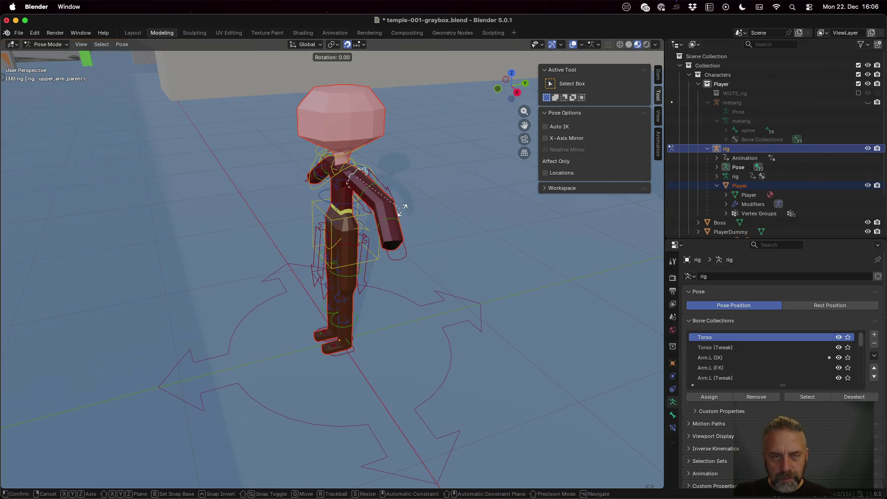
key(s)
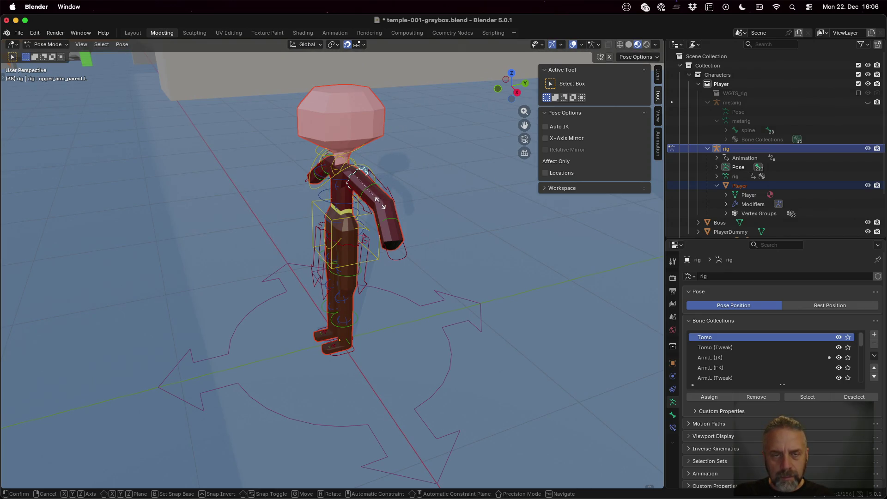
click(361, 190)
middle_drag(383, 285, 457, 273)
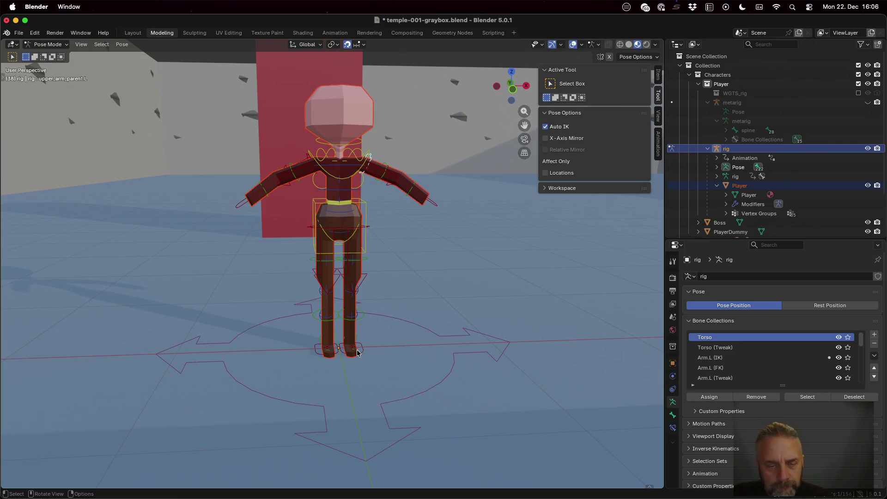
key(g)
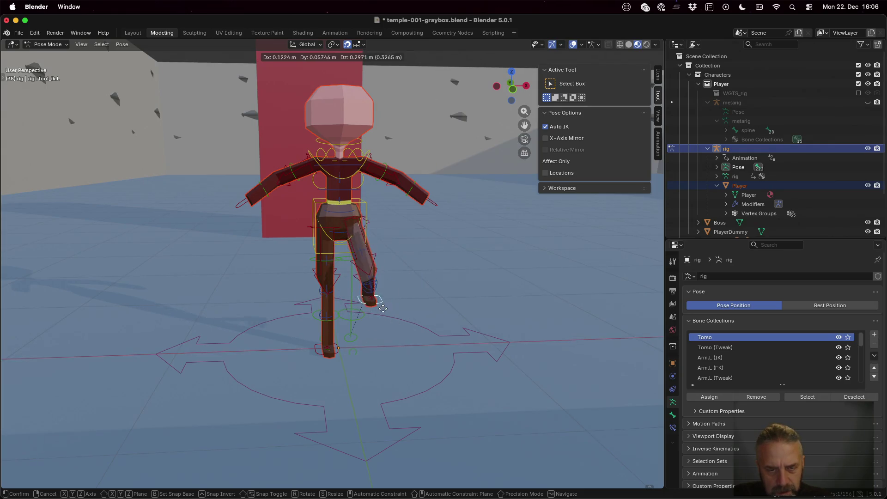
right_click(373, 337)
mouse_move(373, 341)
middle_down()
mouse_move(356, 349)
mouse_move(247, 338)
middle_up()
scroll(338, 333, up, 3)
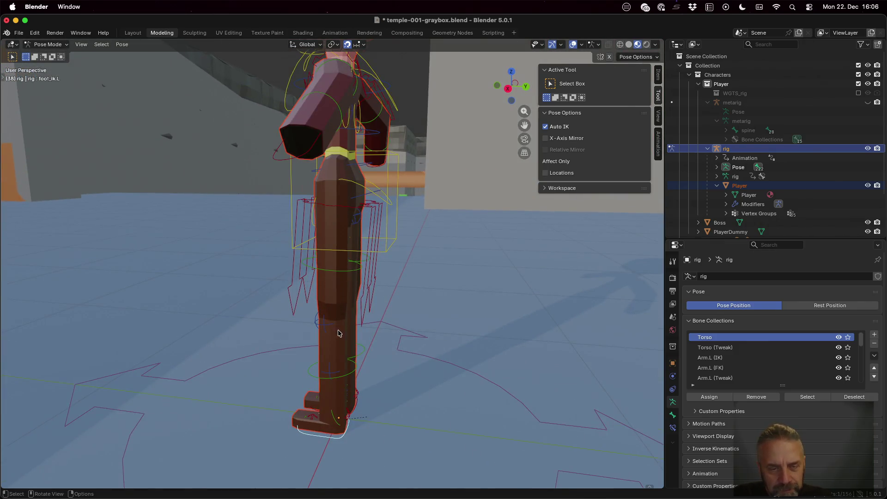
key(g)
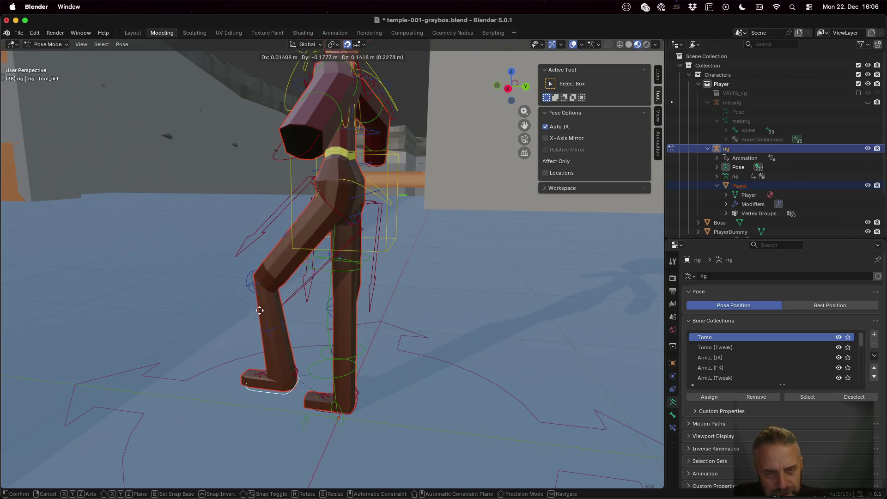
key(Escape)
key(g)
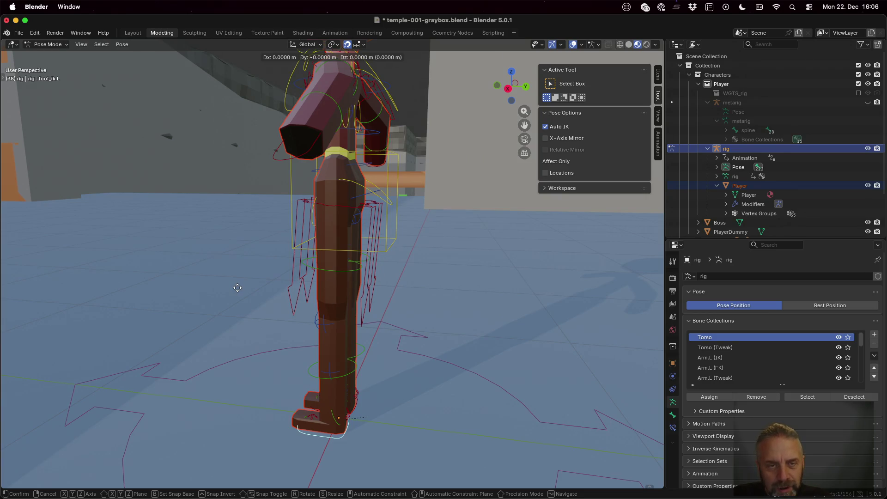
key(z)
key(Escape)
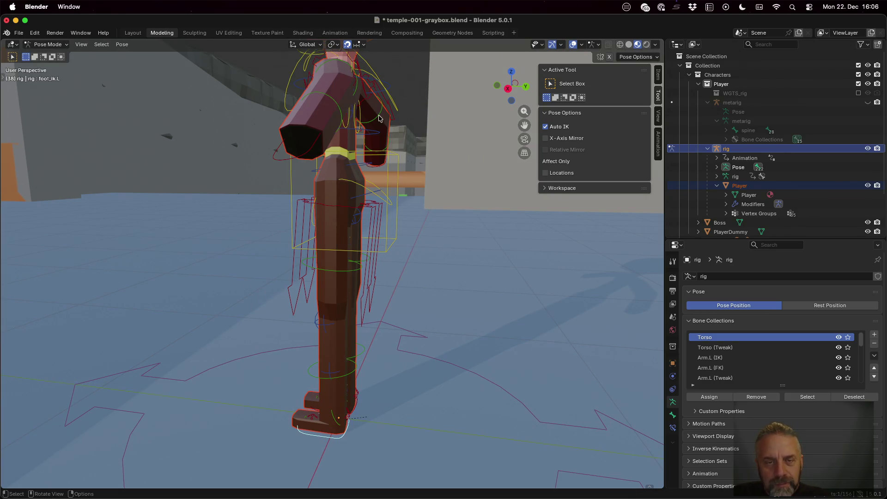
key(r)
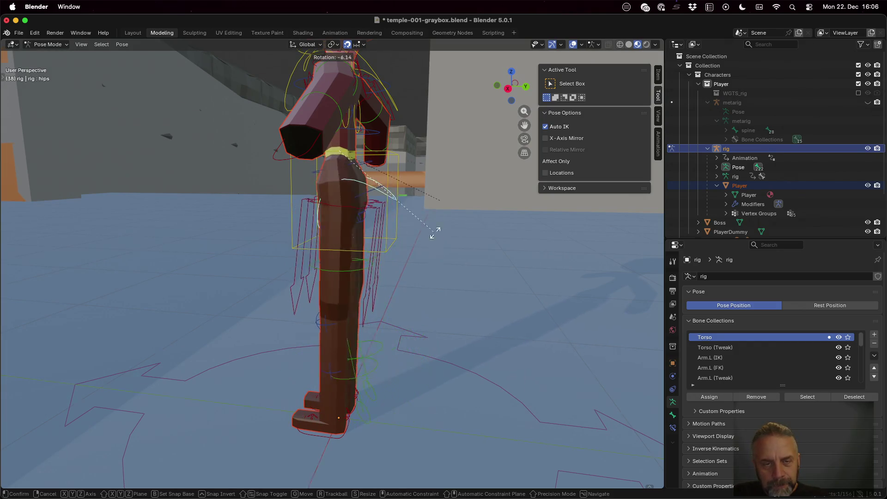
key(Escape)
middle_drag(434, 247, 480, 247)
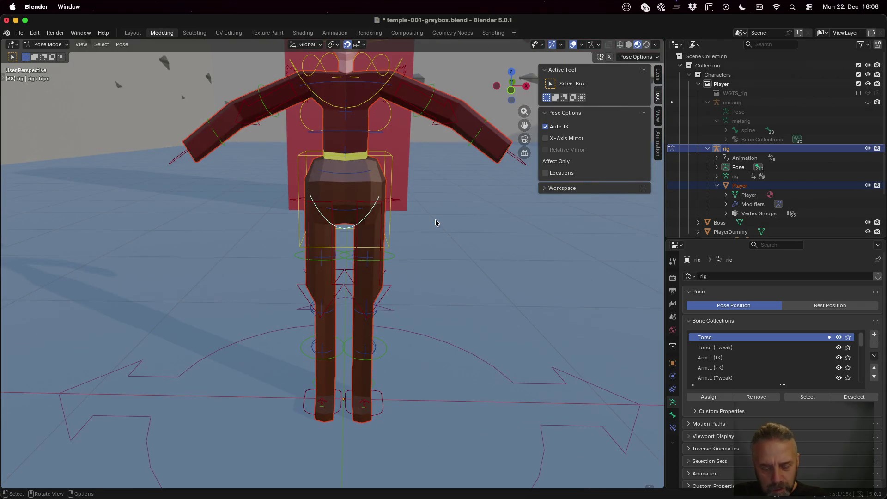
Test-rotate the hips and chest controls, cancelling both rotations.
key(r)
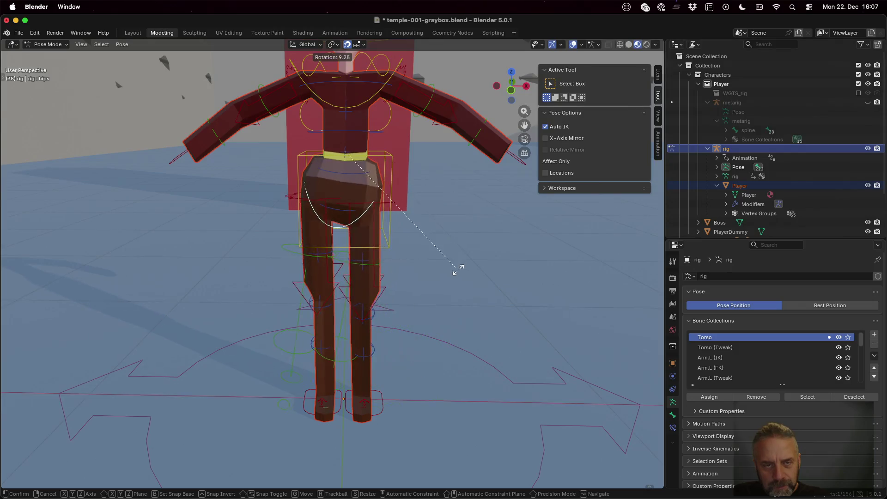
key(Escape)
scroll(456, 174, down, 1)
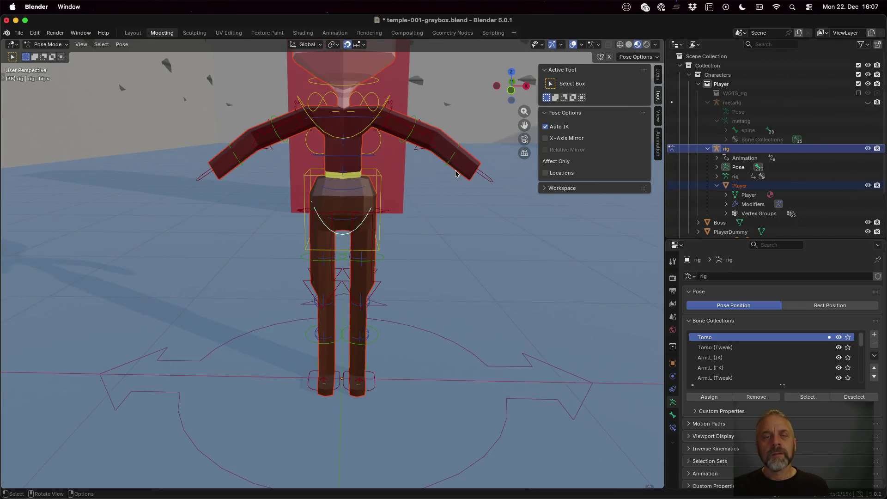
mouse_move(379, 159)
middle_down()
mouse_move(380, 174)
mouse_move(391, 165)
middle_up()
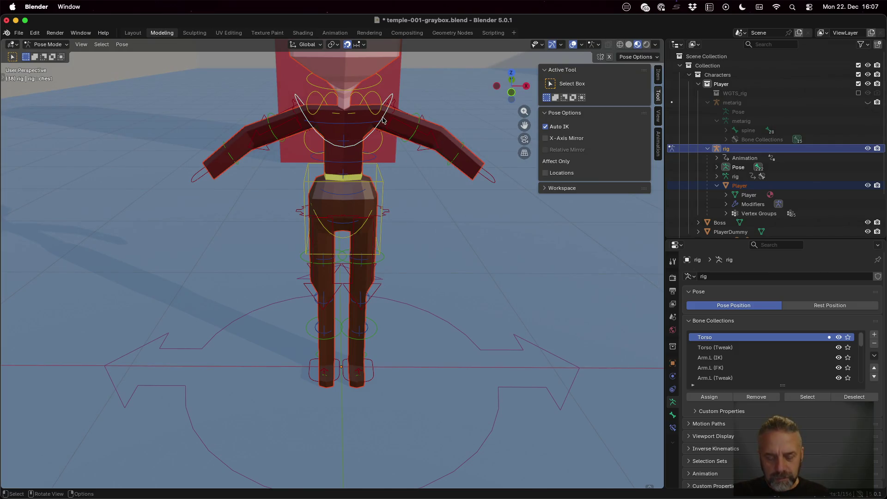
key(r)
right_click(383, 144)
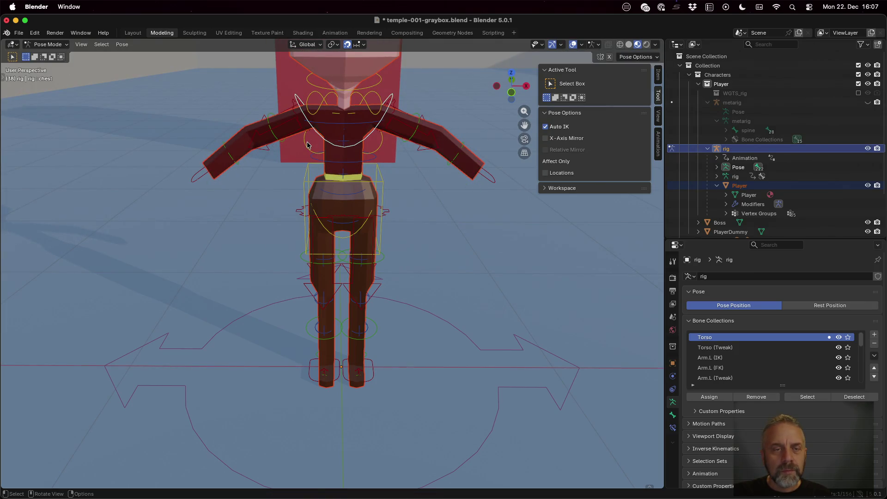
Nudge the breast.R and thigh_ik.R controls to new positions.
key(r)
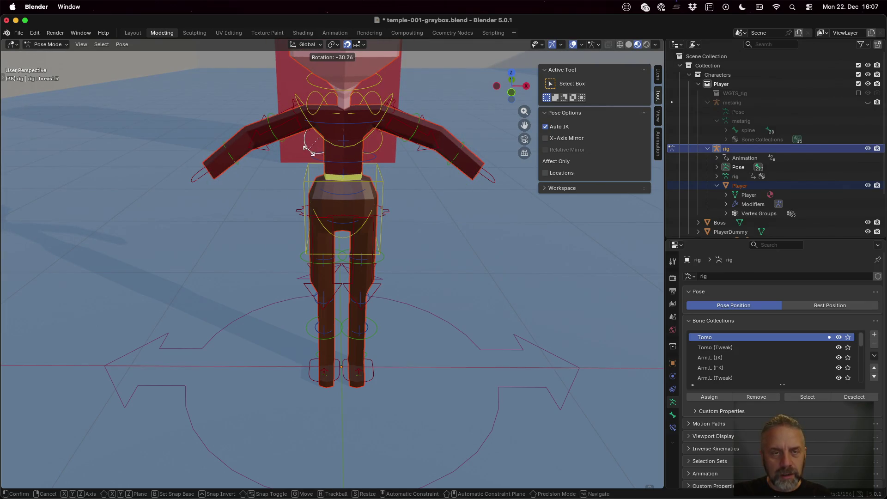
key(g)
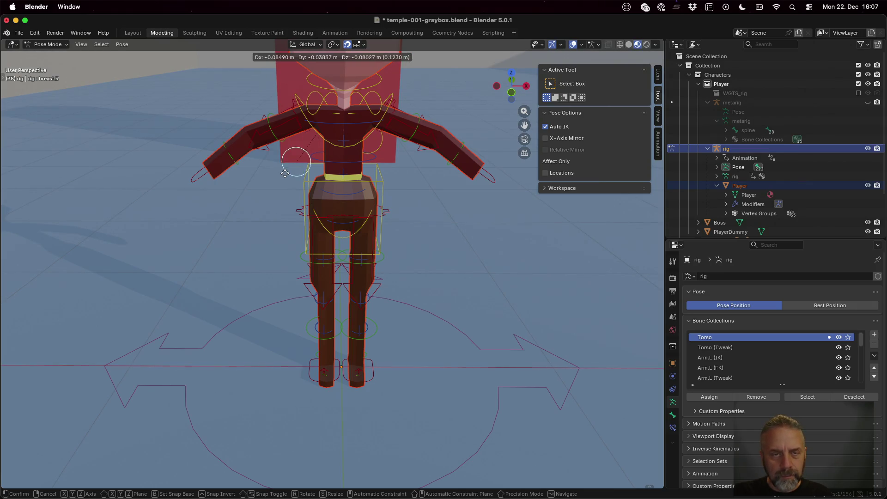
click(304, 150)
mouse_move(317, 162)
middle_down()
mouse_move(521, 161)
mouse_move(498, 164)
mouse_move(403, 234)
middle_up()
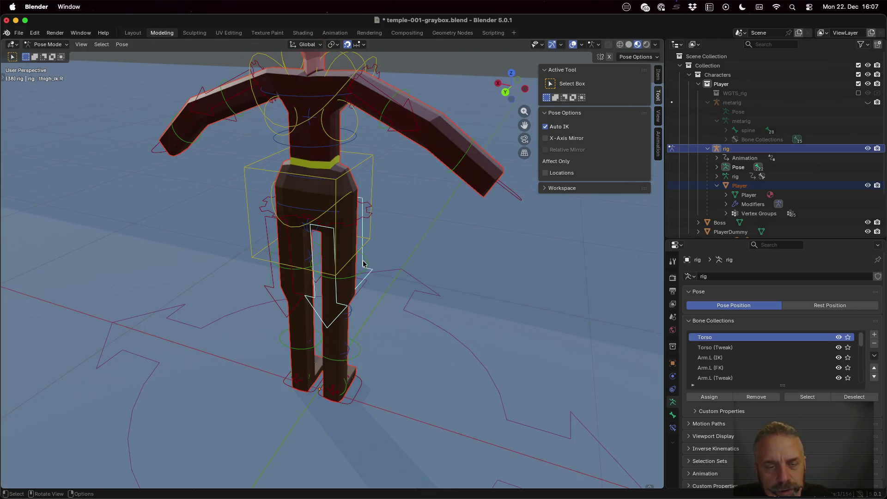
key(g)
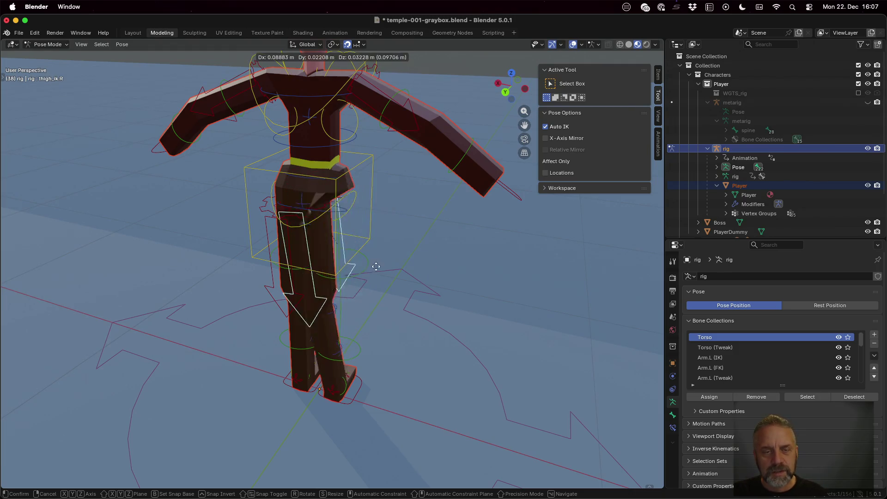
click(395, 231)
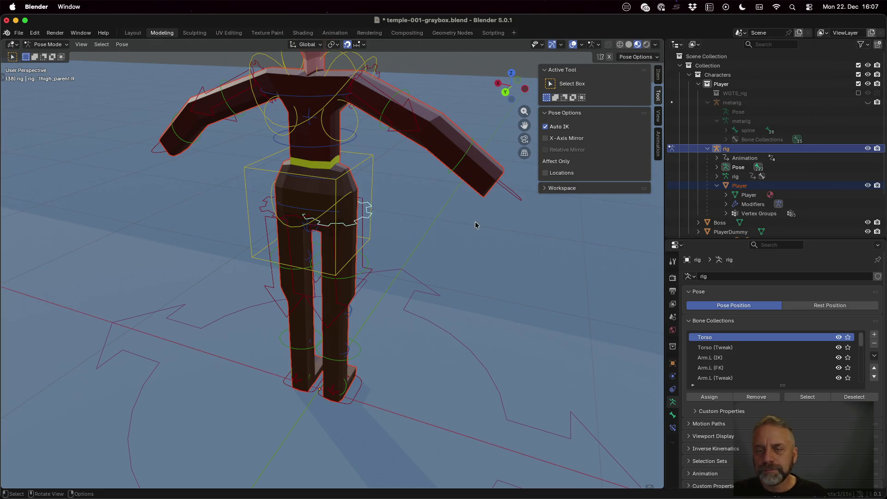
Look through the sidebar's transform, Mirror, Relative and View settings.
click(658, 141)
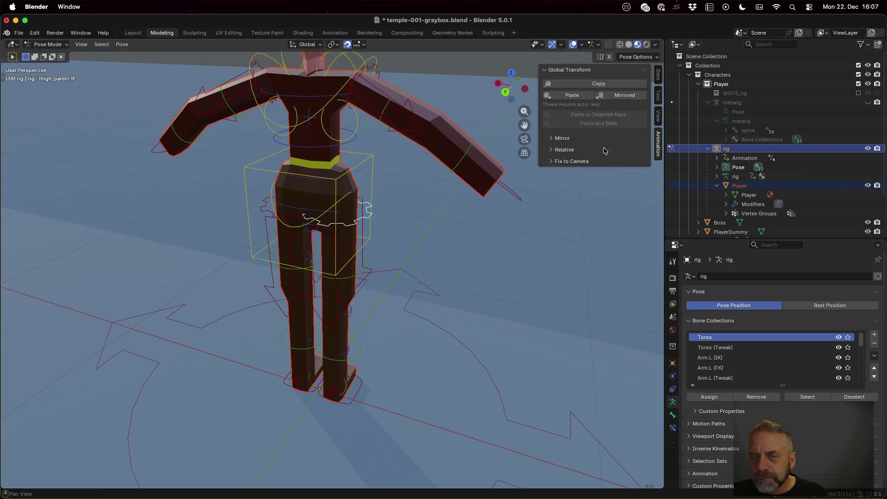
click(578, 139)
click(578, 138)
click(578, 152)
click(577, 153)
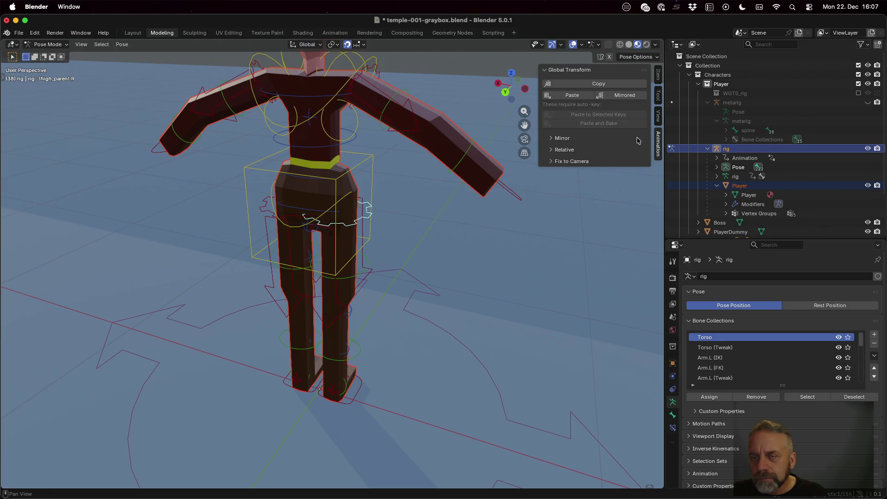
click(658, 115)
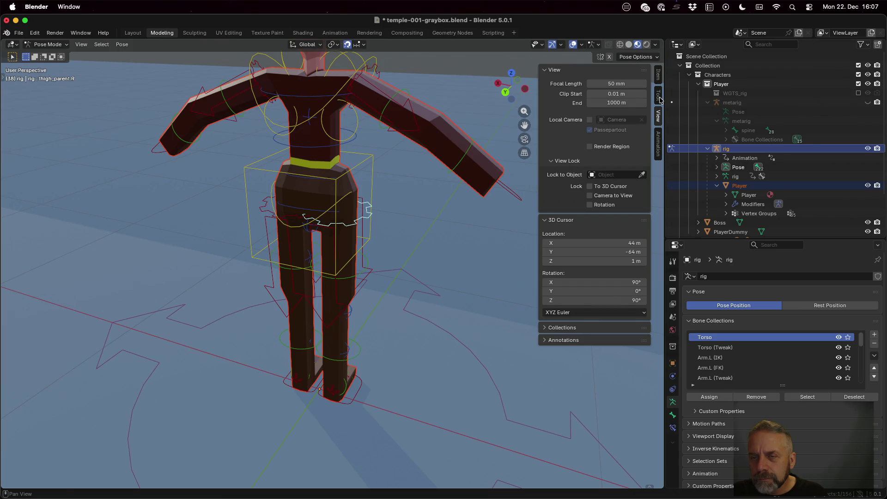
Expand the rig's animation data and Drivers in the outliner and select the driver entry.
click(747, 158)
click(717, 158)
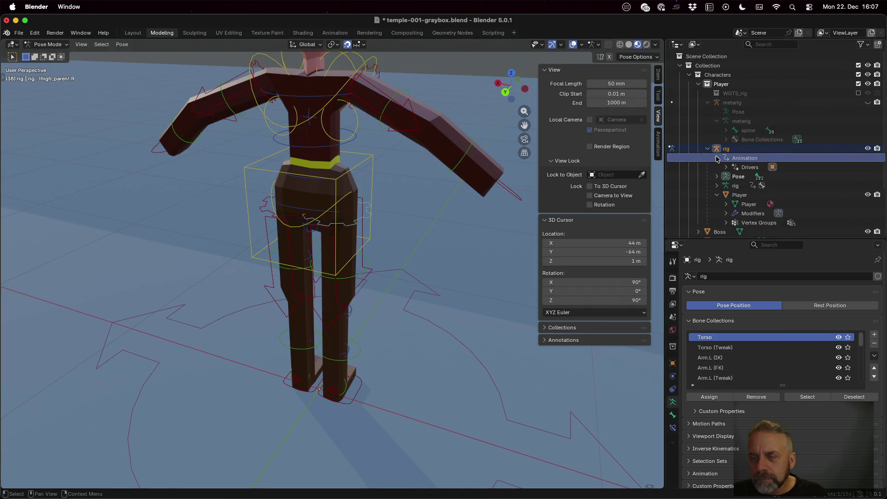
click(733, 168)
click(726, 168)
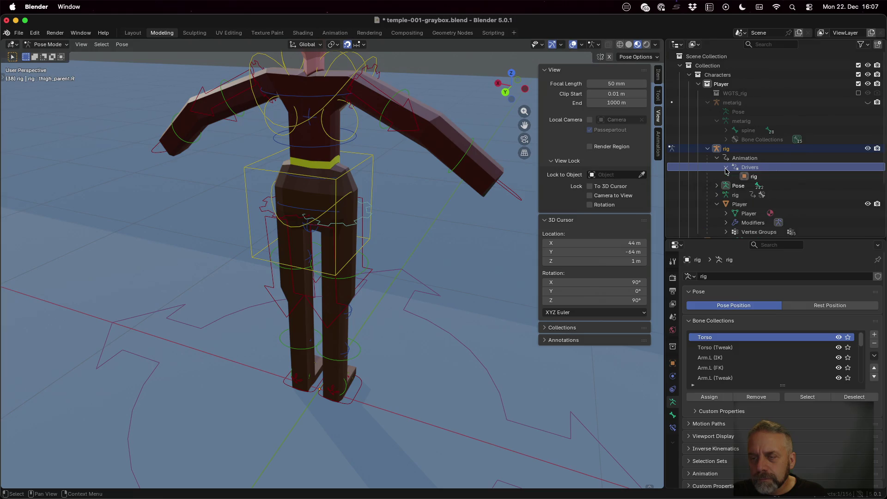
click(749, 176)
Save temple-001-graybox.blend and switch to the Animation workspace with its Dope Sheet.
scroll(749, 177, down, 3)
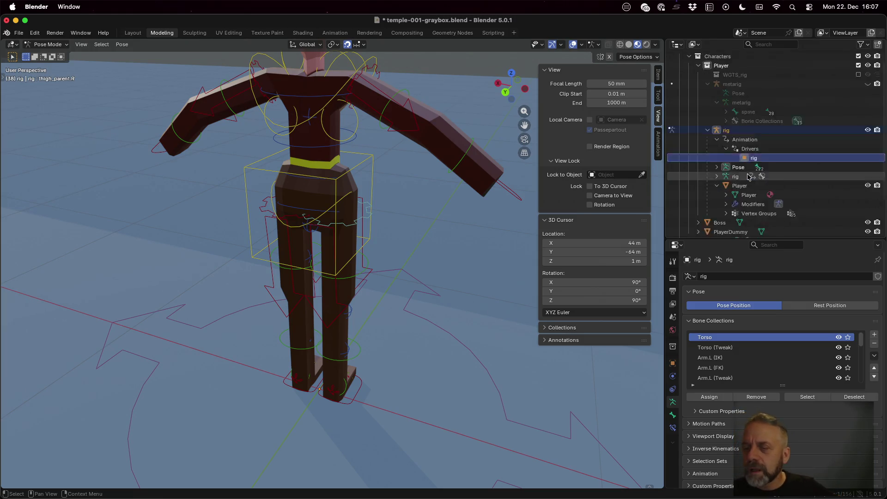
mouse_move(459, 192)
middle_down()
mouse_move(354, 202)
mouse_move(434, 192)
mouse_move(369, 207)
mouse_move(401, 202)
middle_up()
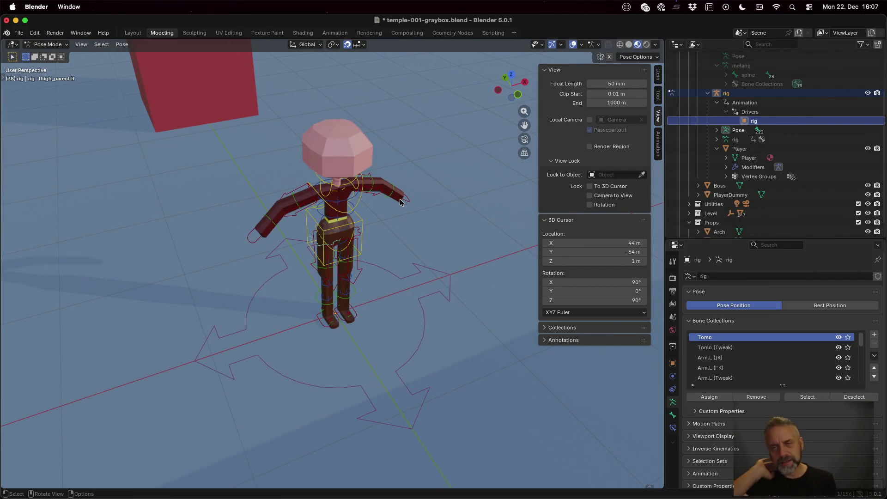
key(super+s)
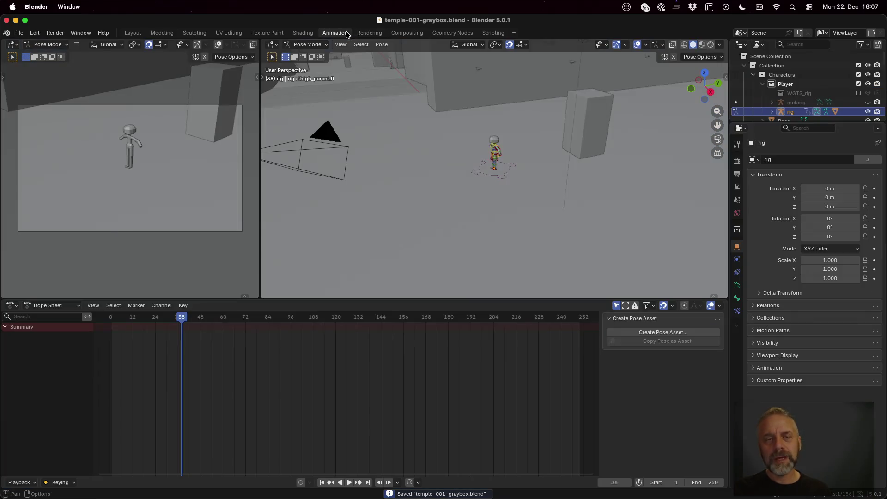
click(347, 34)
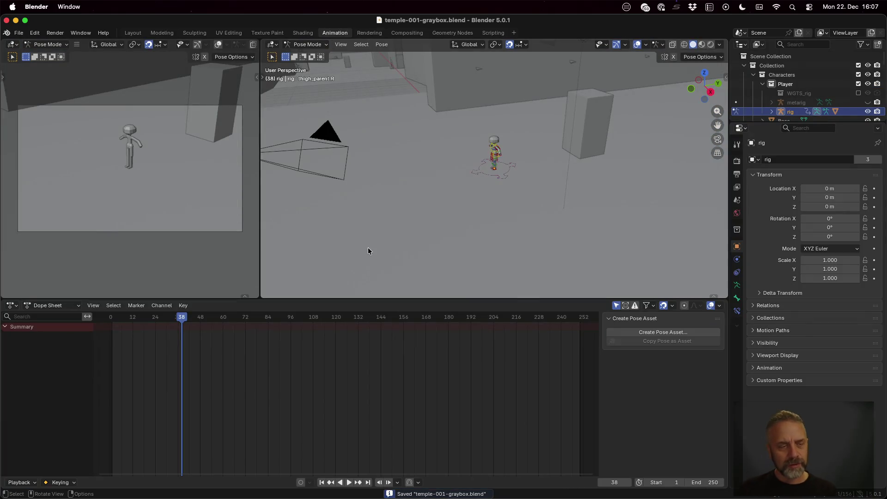
At frame 0, save the rig's pose as a pose asset named 'Idle' in the User Library.
drag(181, 318, 110, 318)
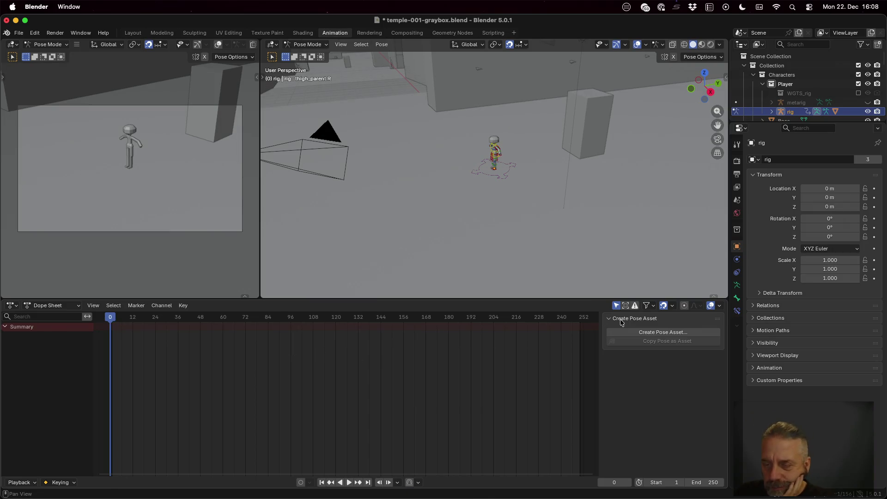
click(655, 333)
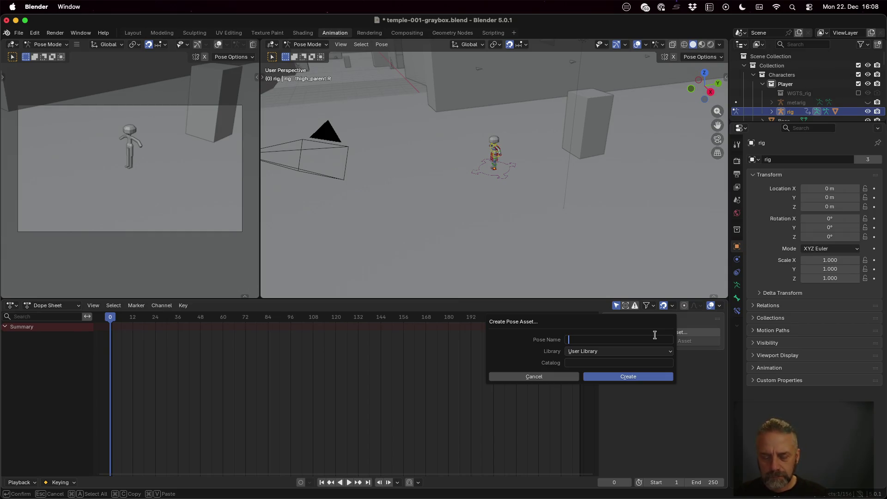
text(Idle)
key(Return)
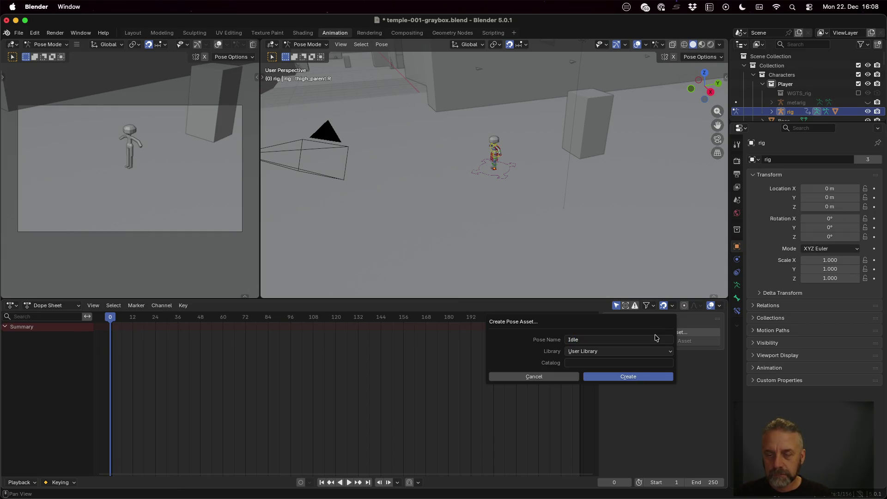
click(646, 374)
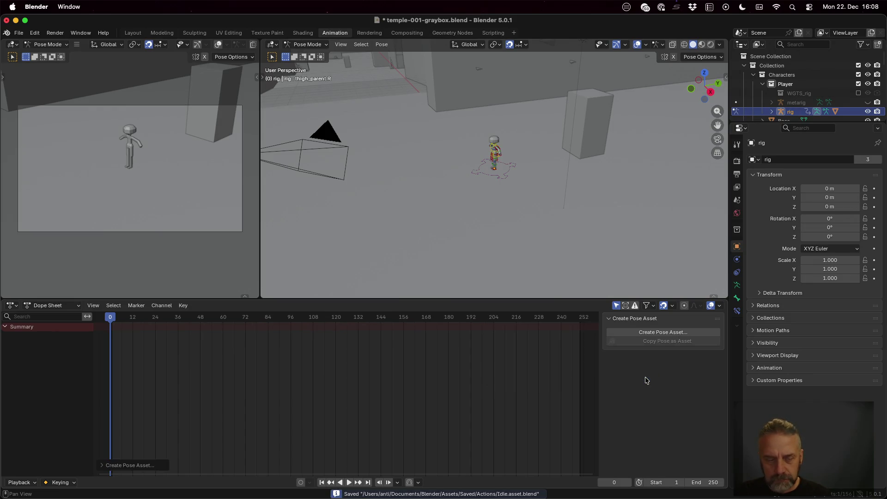
click(106, 465)
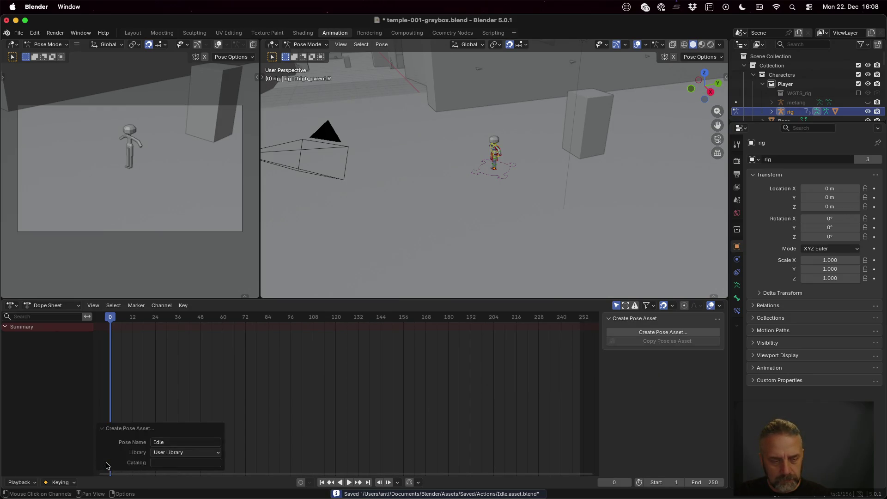
click(115, 429)
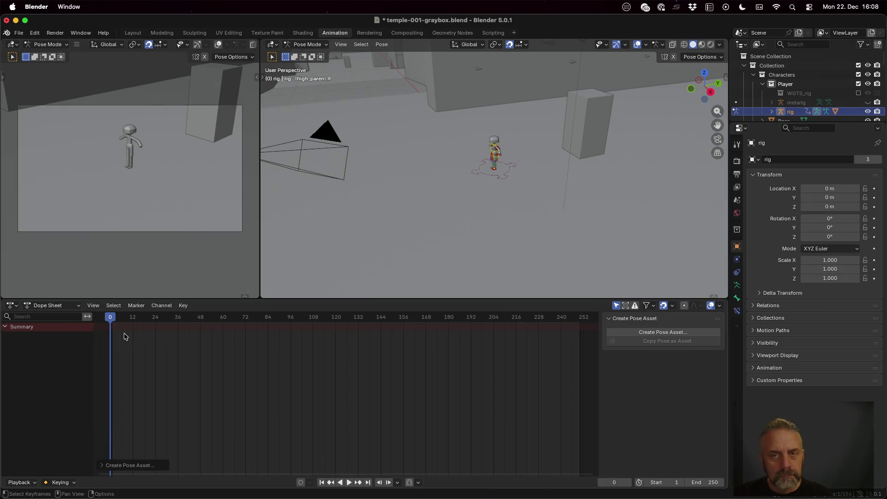
Frame the rigged character up close from the front in perspective, then select a torso bone.
scroll(478, 189, up, 6)
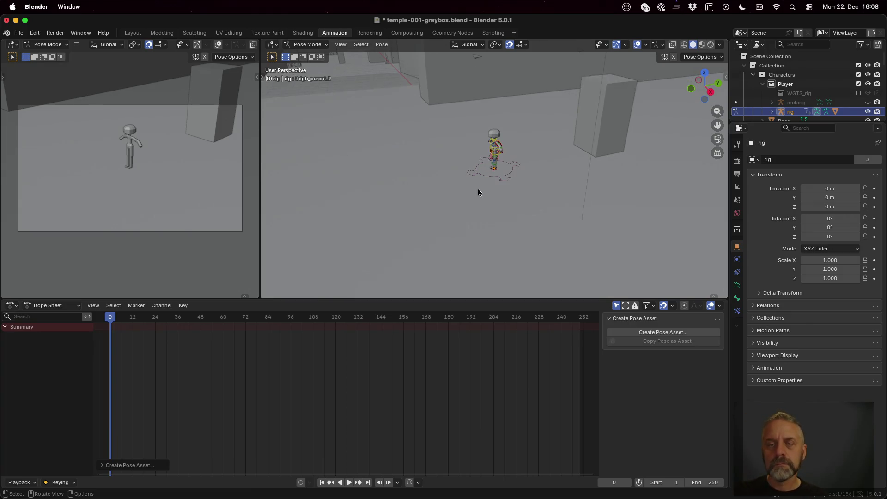
mouse_move(508, 123)
middle_down()
mouse_move(608, 139)
mouse_move(523, 117)
mouse_move(517, 178)
mouse_move(526, 182)
middle_up()
scroll(518, 182, up, 5)
click(707, 95)
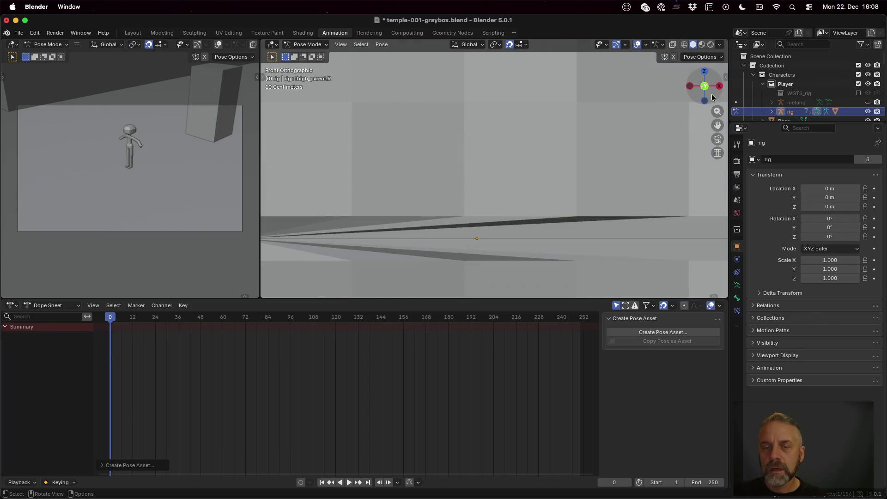
scroll(583, 141, up, 5)
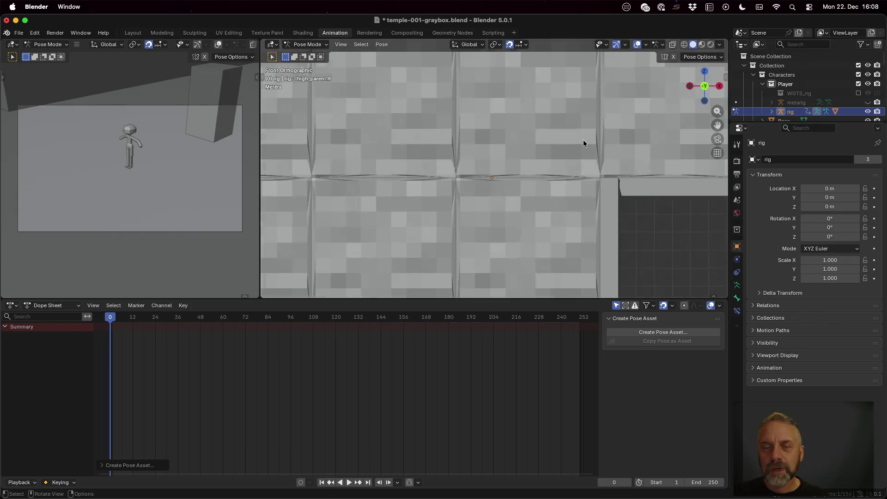
scroll(583, 140, up, 4)
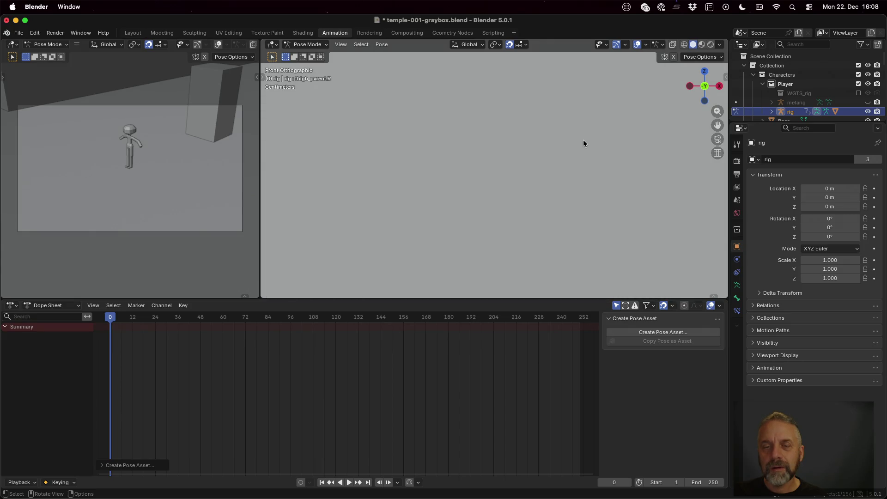
scroll(583, 140, down, 10)
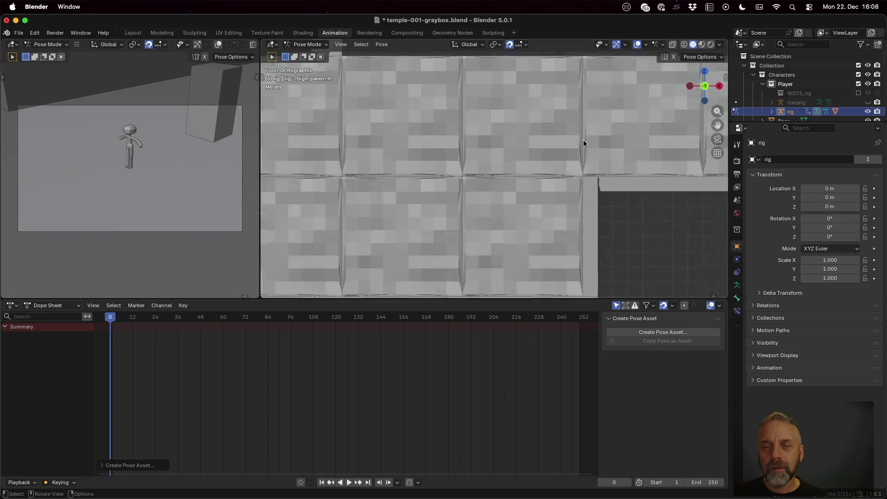
scroll(583, 140, down, 3)
middle_drag(529, 114, 528, 150)
scroll(521, 164, up, 3)
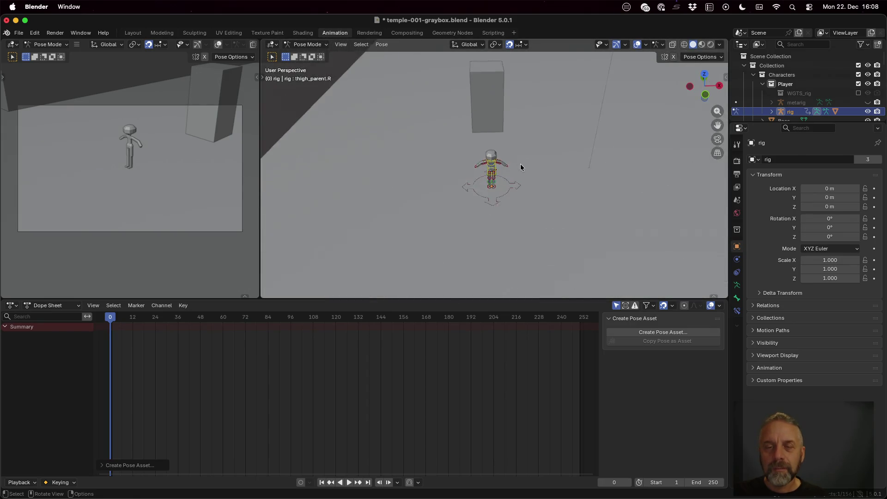
scroll(520, 163, up, 3)
middle_drag(517, 197, 517, 172)
scroll(517, 171, up, 2)
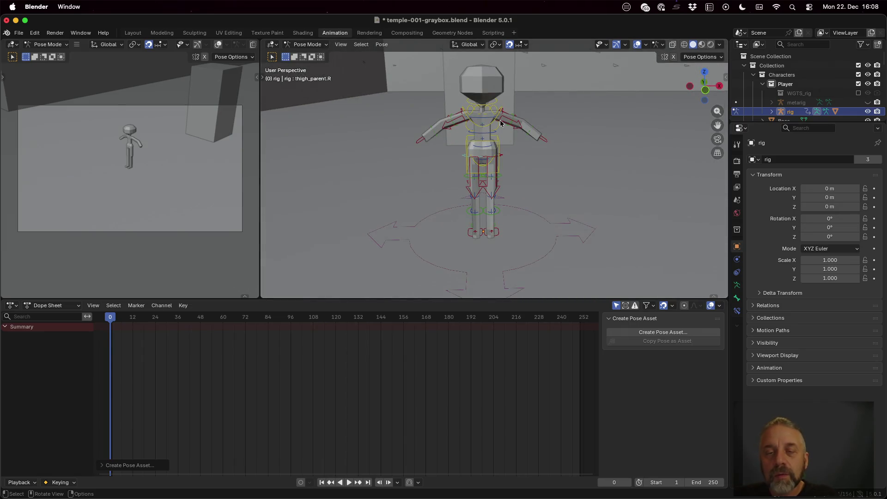
click(487, 101)
Nudge the neck bone slightly to lower the head.
click(491, 105)
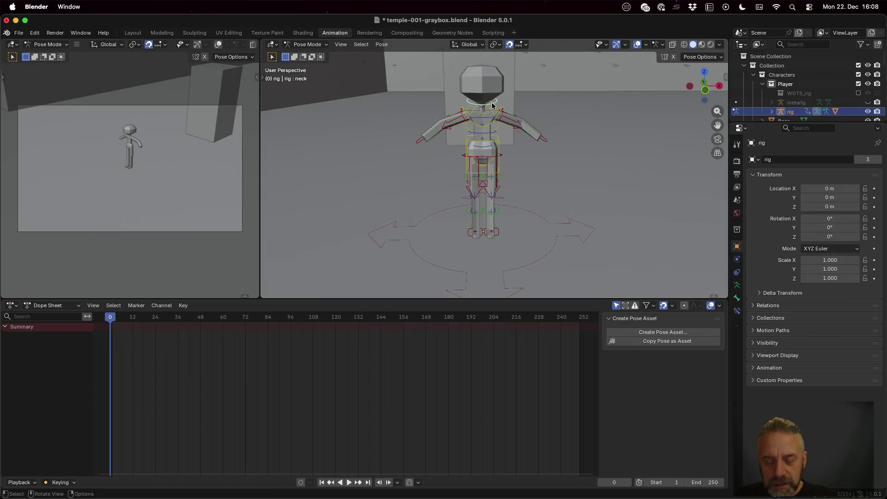
key(g)
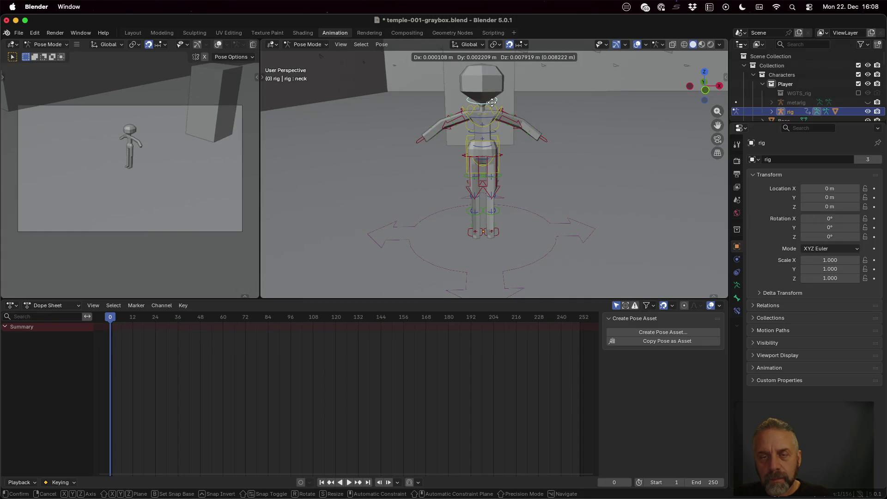
click(493, 103)
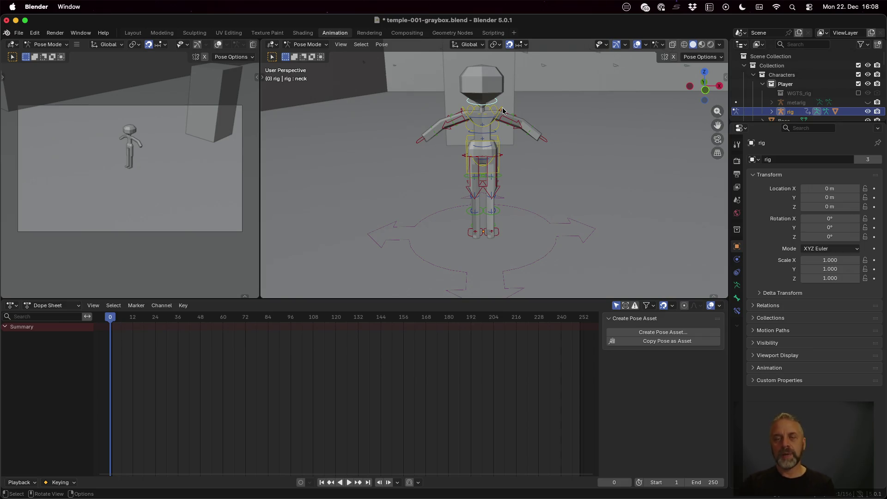
Select the spine_fk.002 control and keyframe its rest pose at frame 0.
scroll(515, 141, up, 2)
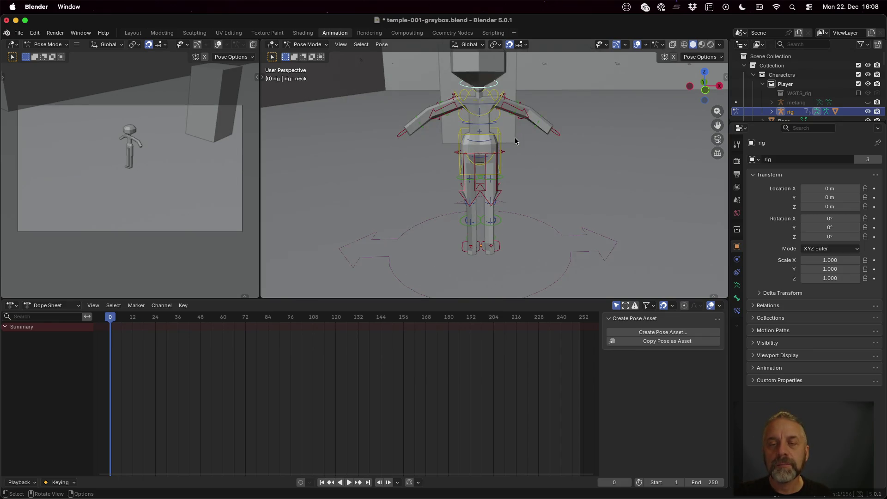
click(498, 124)
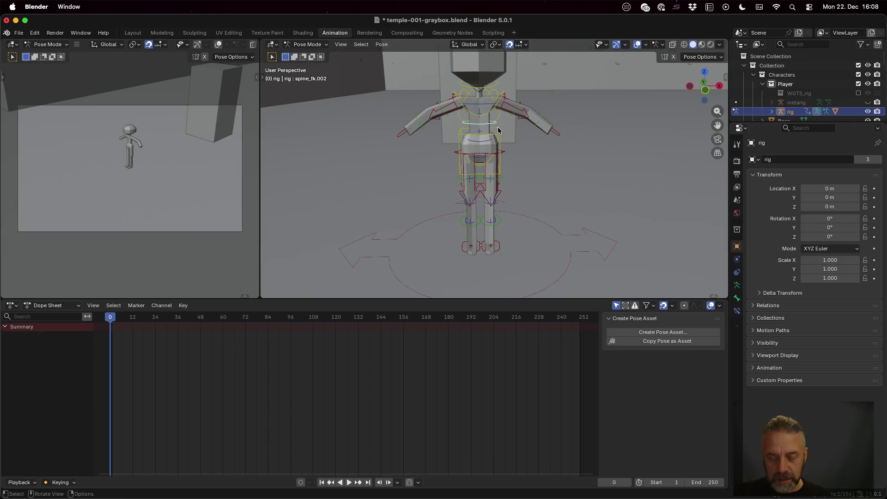
key(g)
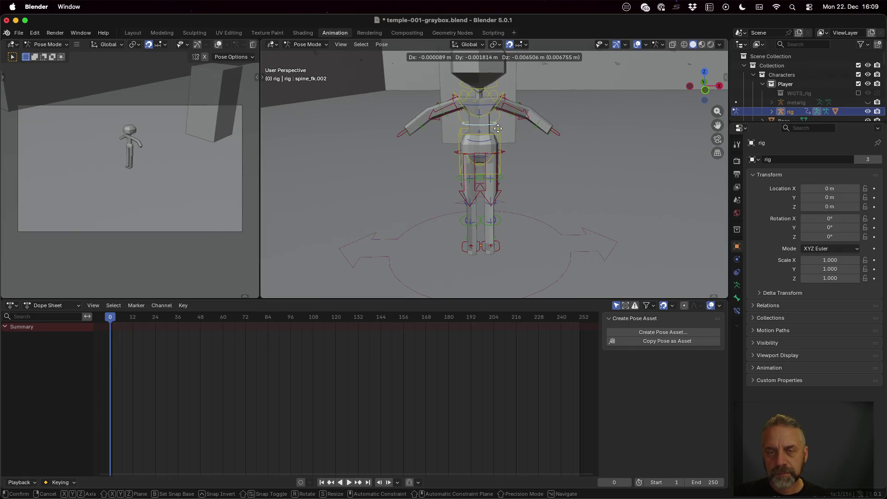
right_click(499, 133)
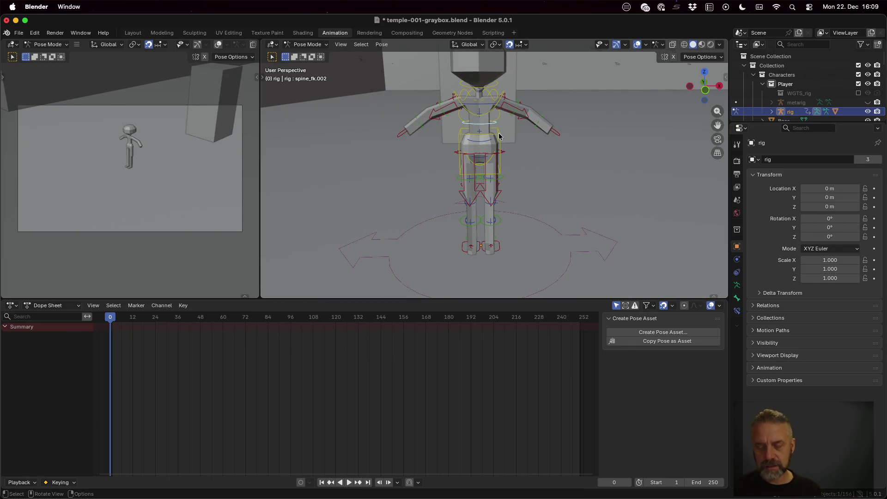
key(i)
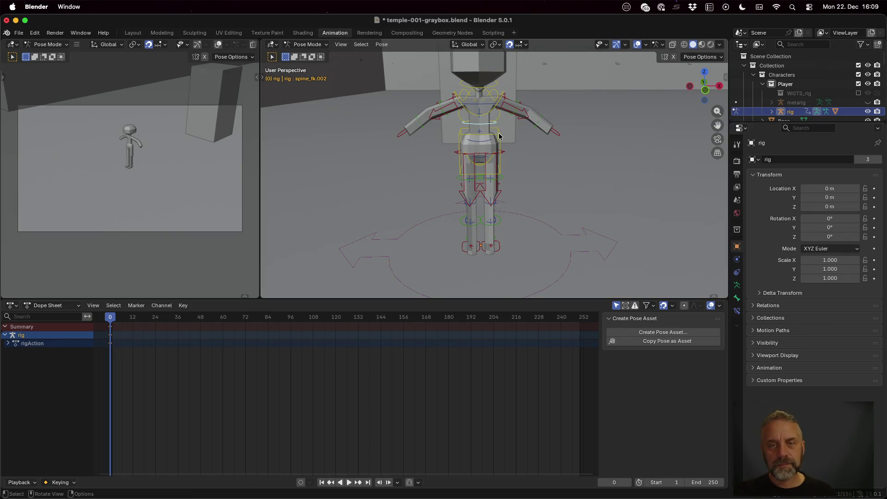
Expand rigAction and keyframe the unchanged spine_fk.002 pose at frame 24.
click(9, 344)
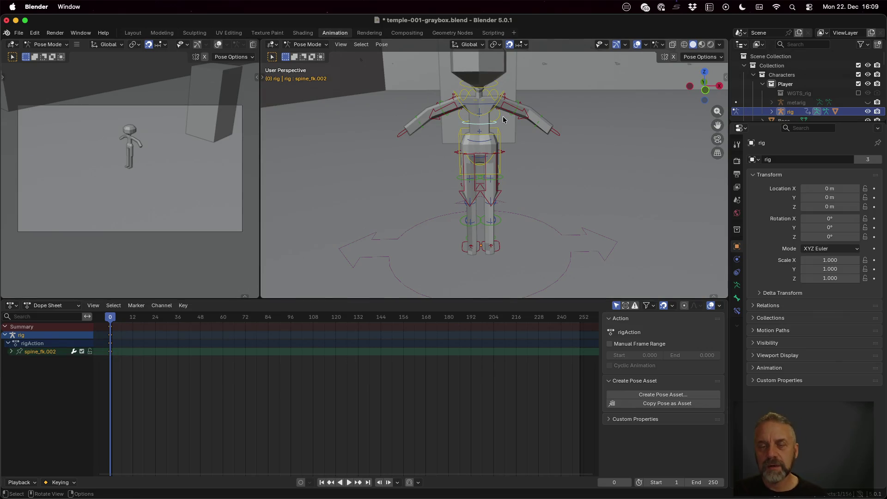
drag(113, 320, 155, 320)
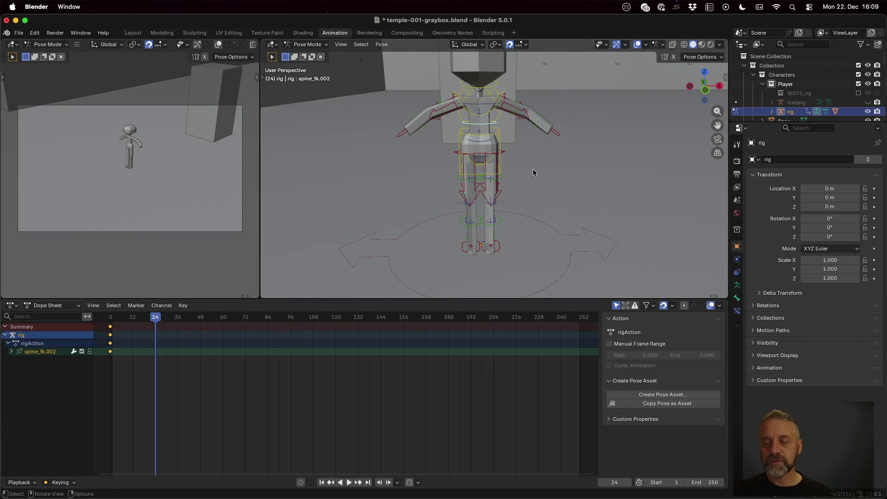
key(i)
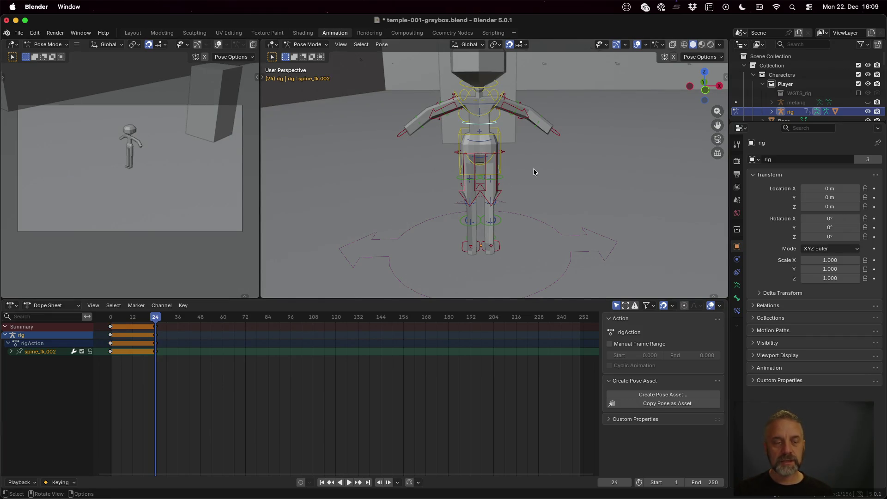
At frame 12, shift spine_fk.002 along Z and keyframe it, then scrub back to preview.
drag(157, 317, 132, 319)
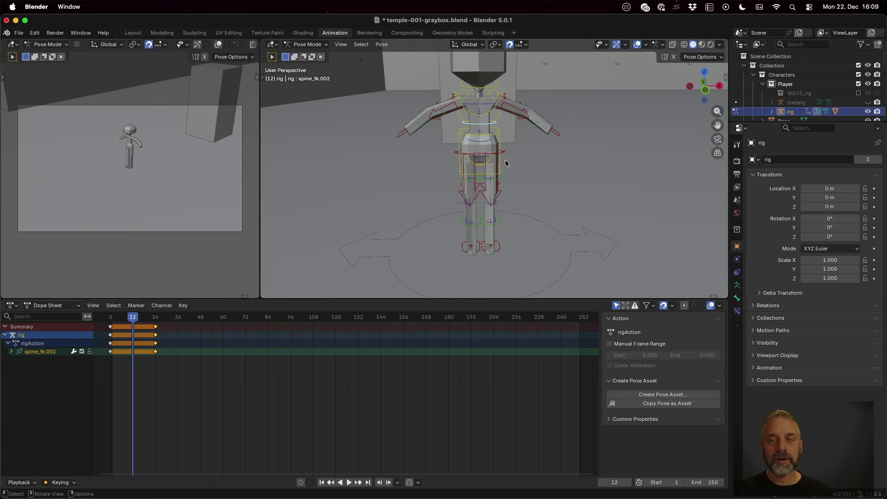
key(g)
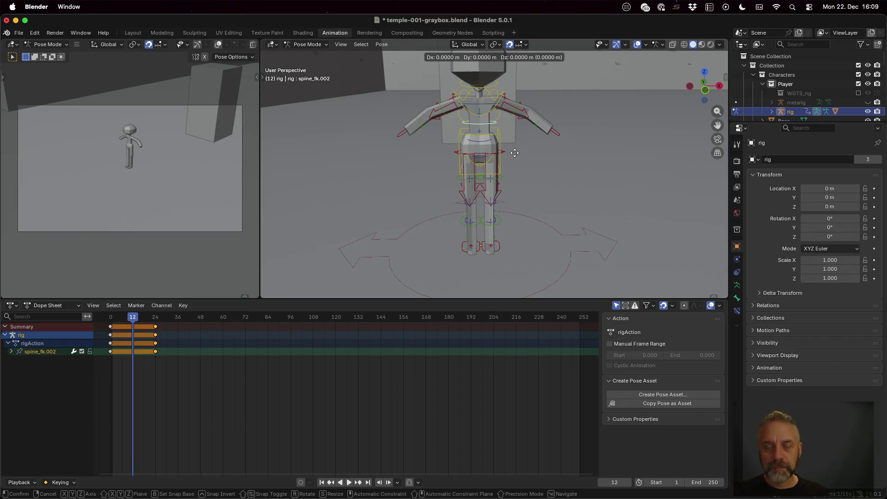
key(z)
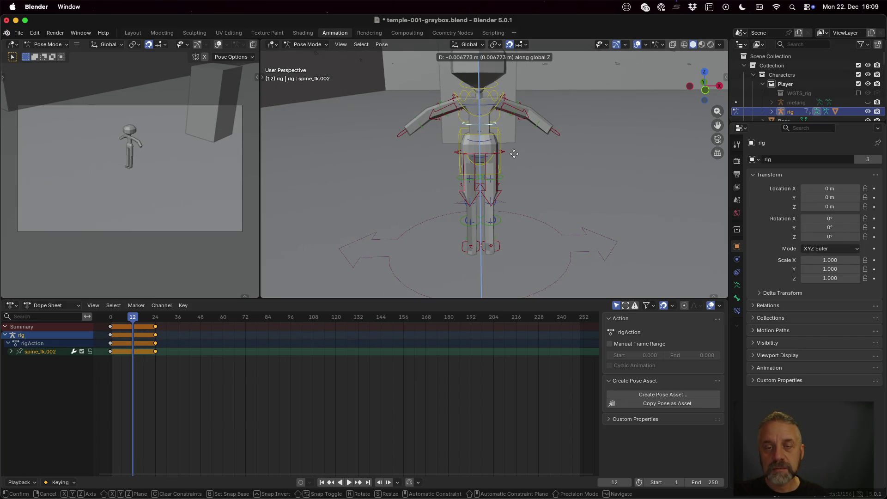
click(514, 159)
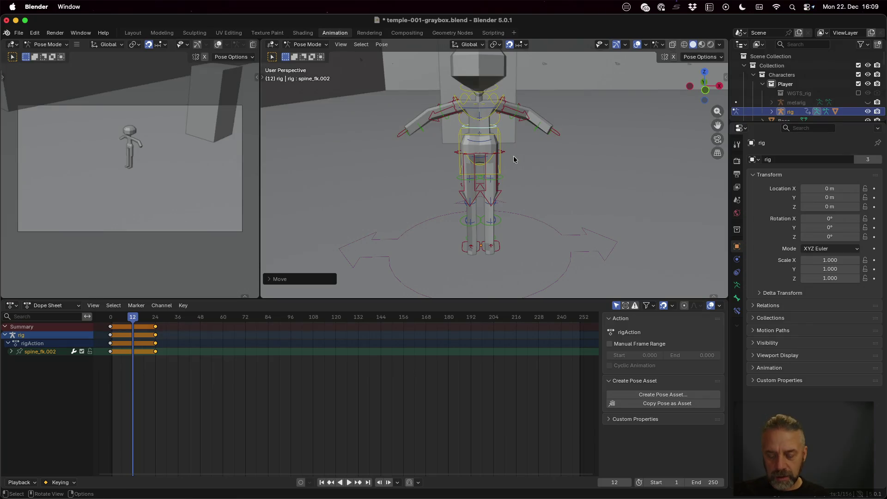
key(i)
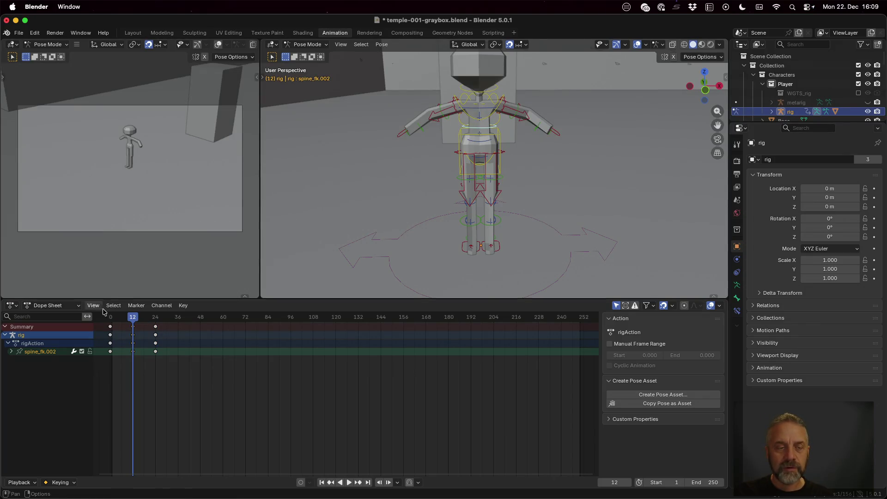
mouse_move(133, 317)
mouse_down()
mouse_move(116, 318)
mouse_move(158, 317)
mouse_move(109, 317)
mouse_move(203, 317)
mouse_move(142, 317)
mouse_move(120, 324)
mouse_move(141, 326)
mouse_move(110, 329)
mouse_up()
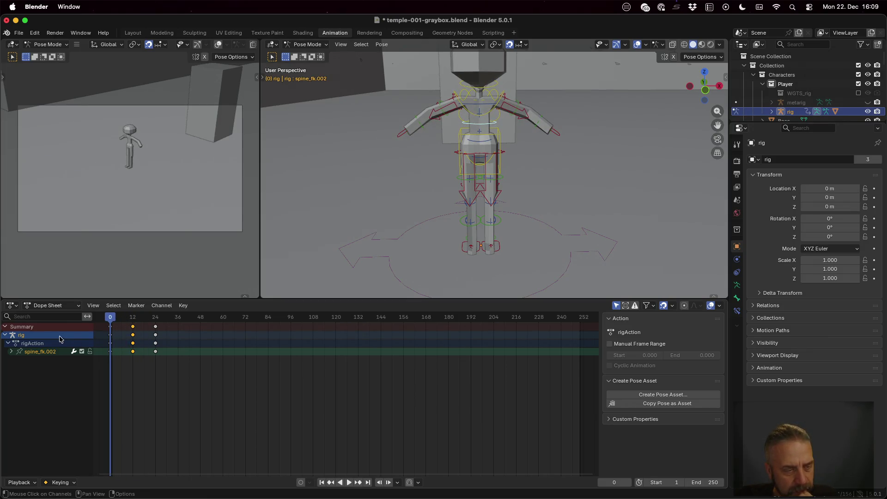
Change the scene end frame from 250 to 24 and play the looping spine animation.
click(41, 344)
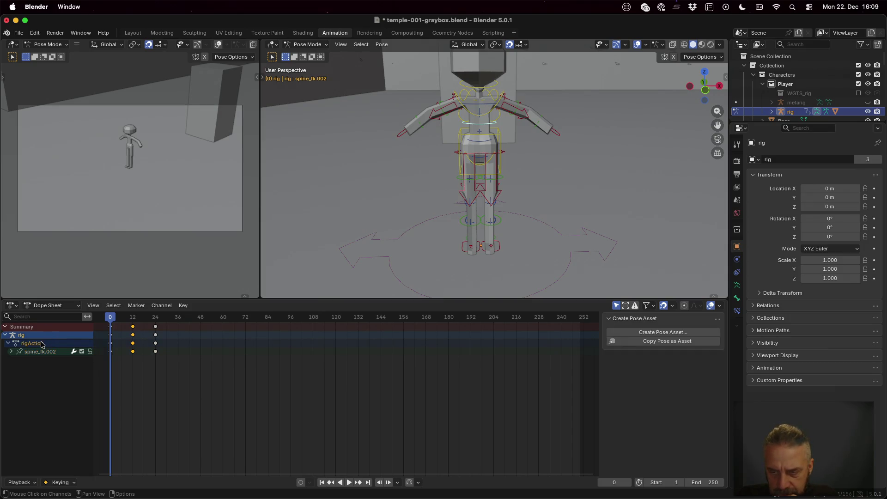
click(40, 352)
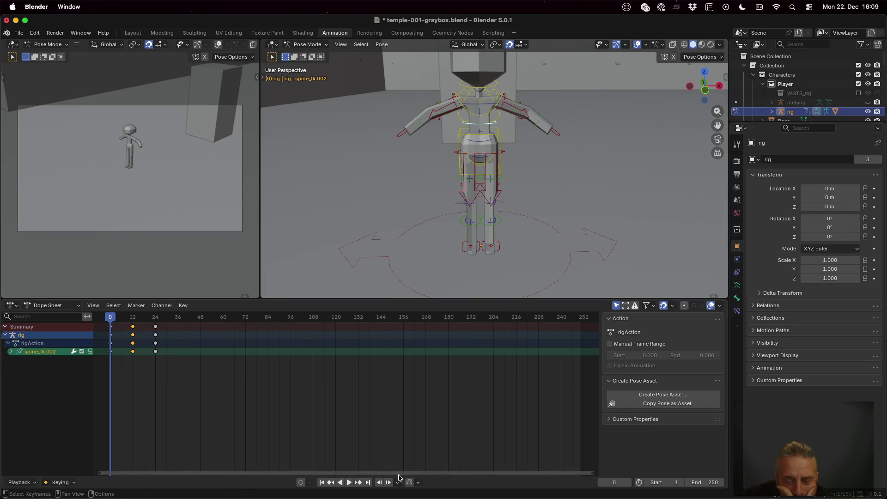
click(37, 483)
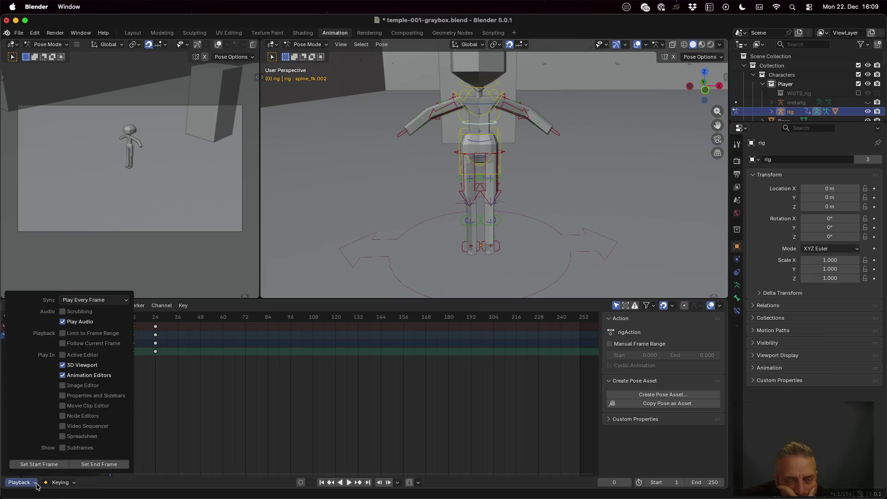
drag(113, 318, 155, 318)
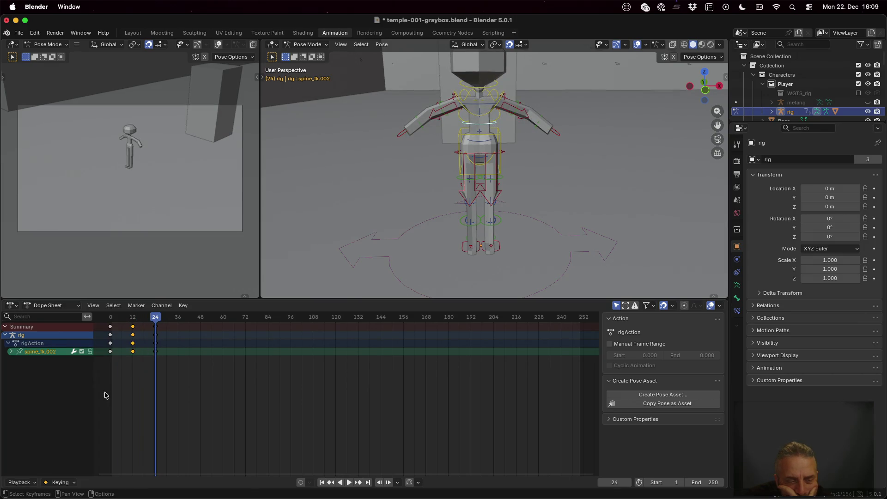
click(36, 482)
click(96, 464)
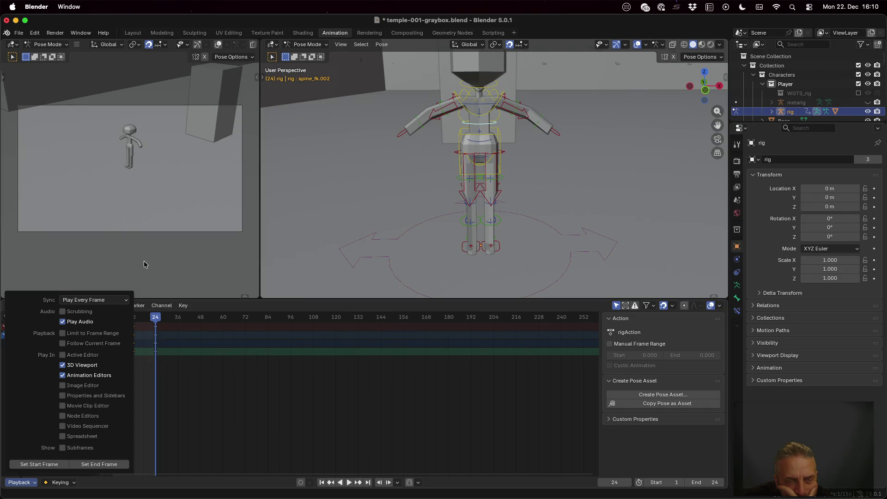
click(349, 482)
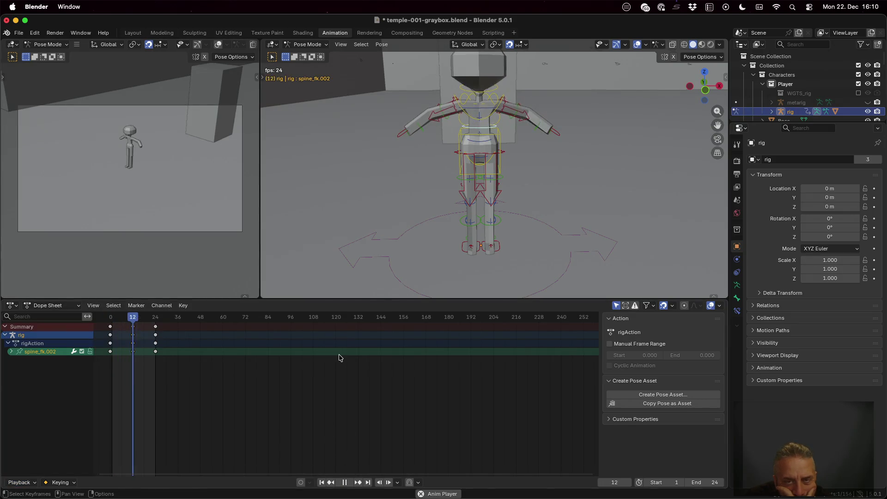
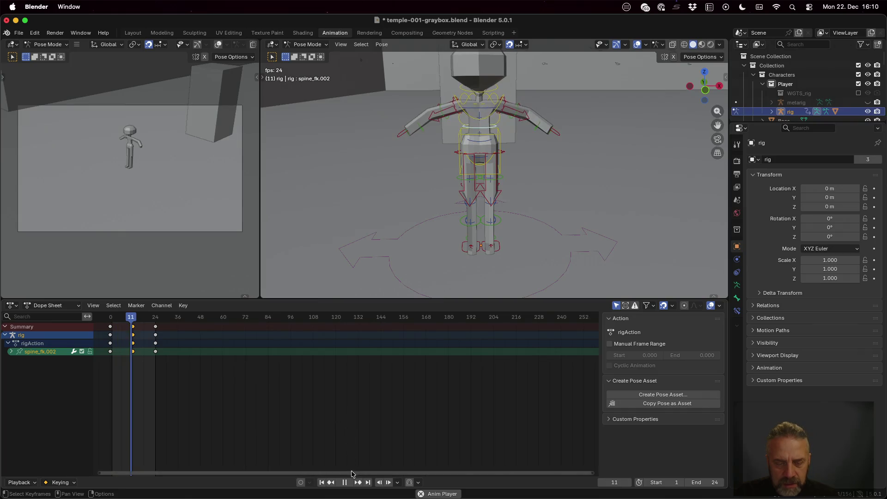
Stop playback at frame 7, switch the Dope Sheet to Action Editor and expand spine_fk.002's channels.
click(344, 483)
click(56, 316)
click(75, 310)
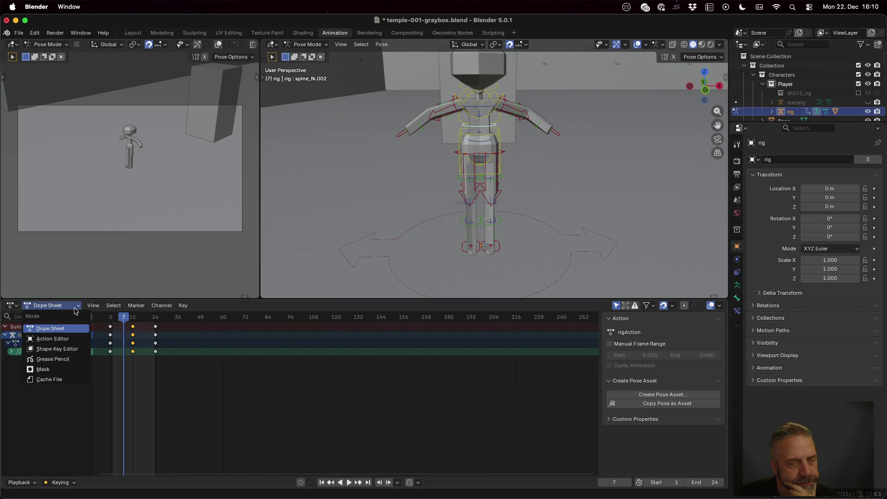
click(73, 340)
click(9, 344)
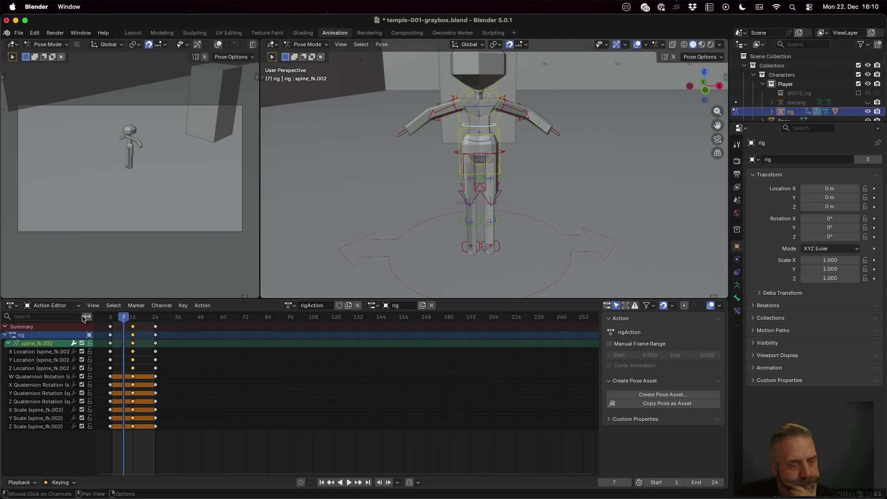
Toggle the Dope Sheet between Dope Sheet and Action Editor modes and check its view options.
click(70, 307)
click(64, 332)
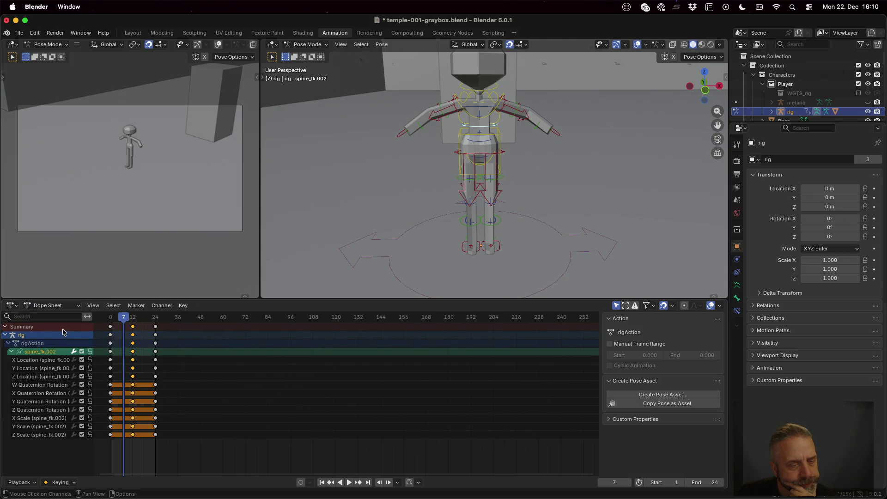
click(68, 307)
click(67, 340)
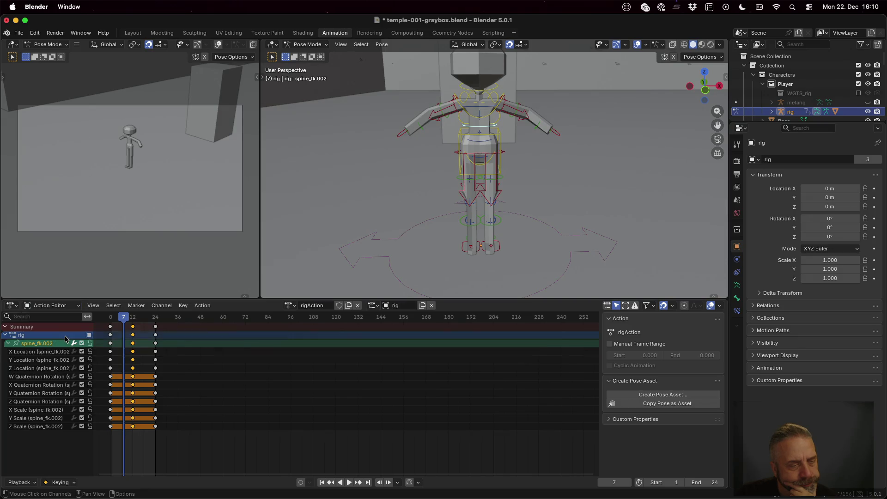
click(68, 307)
click(63, 330)
click(63, 306)
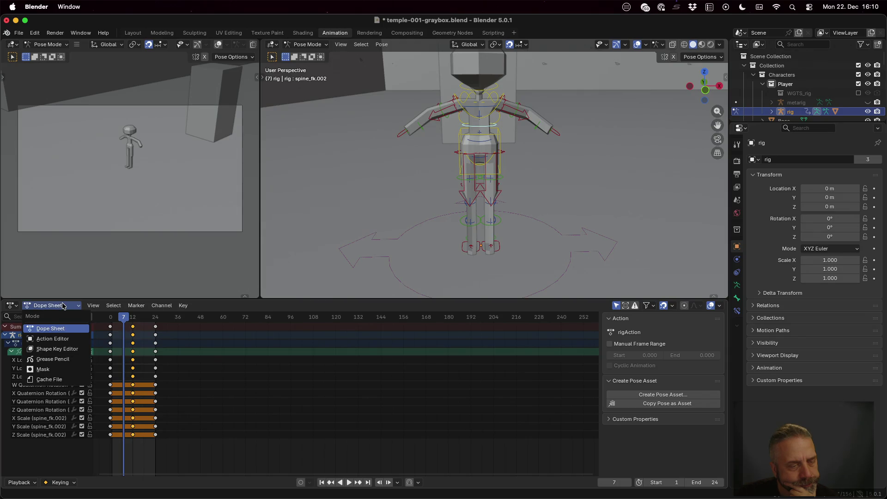
click(98, 304)
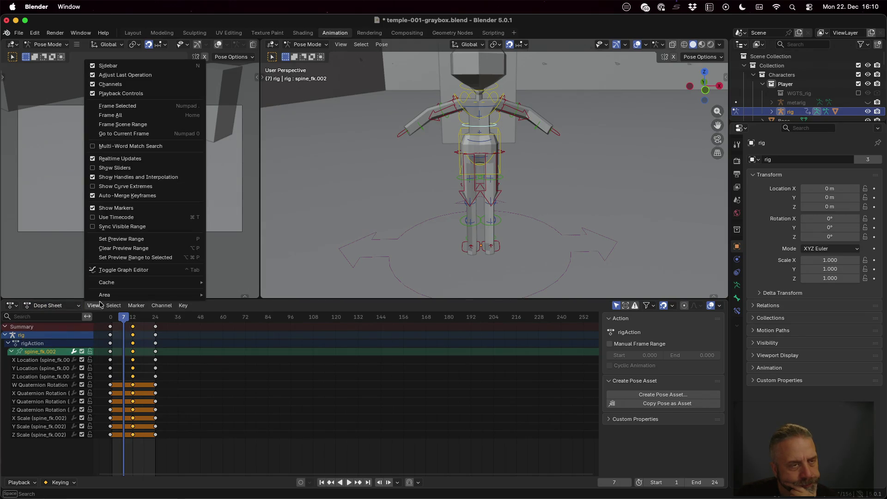
click(99, 301)
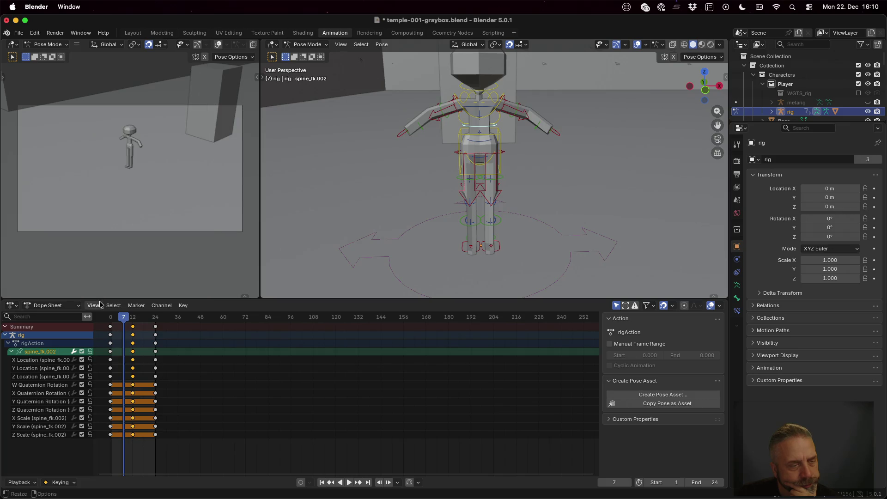
click(16, 307)
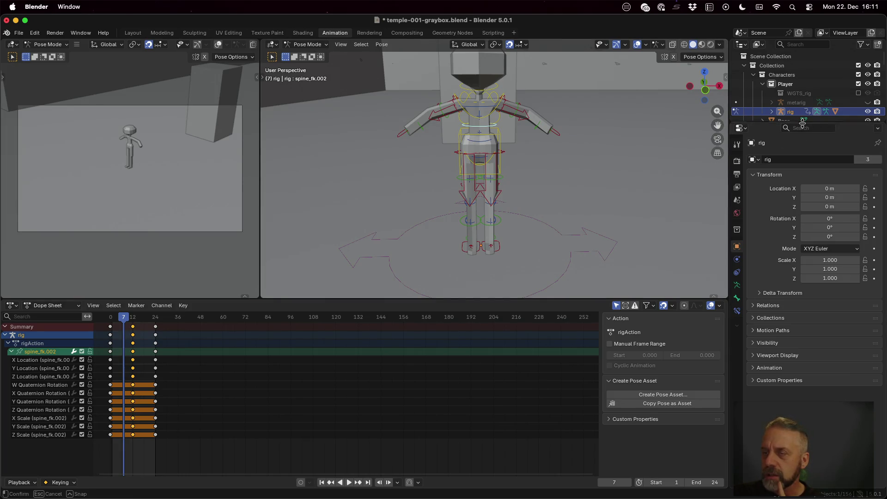
Enlarge the Outliner, expand rig > Animation > rigAction to its rig slot, and select the rig.
drag(784, 123, 784, 196)
click(772, 111)
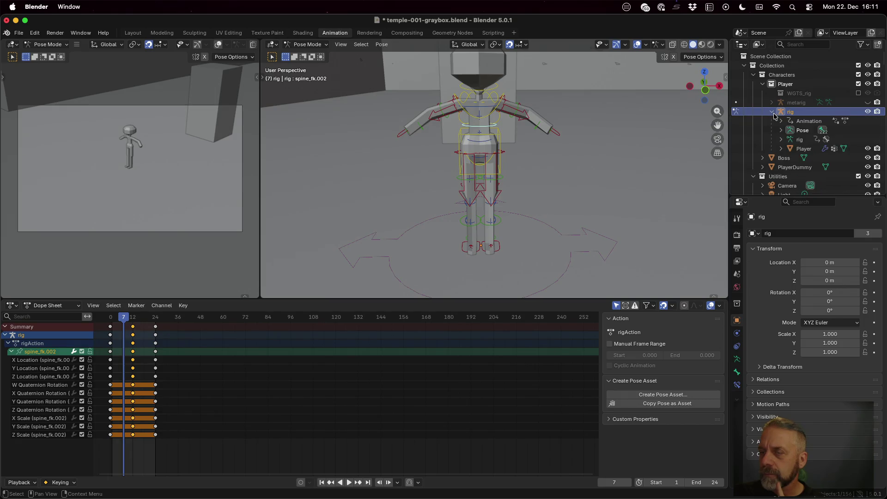
click(781, 121)
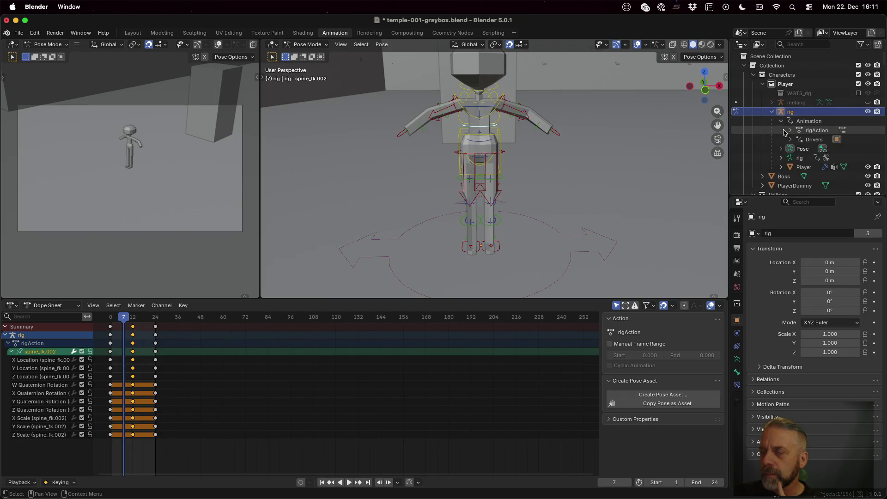
click(790, 130)
click(818, 140)
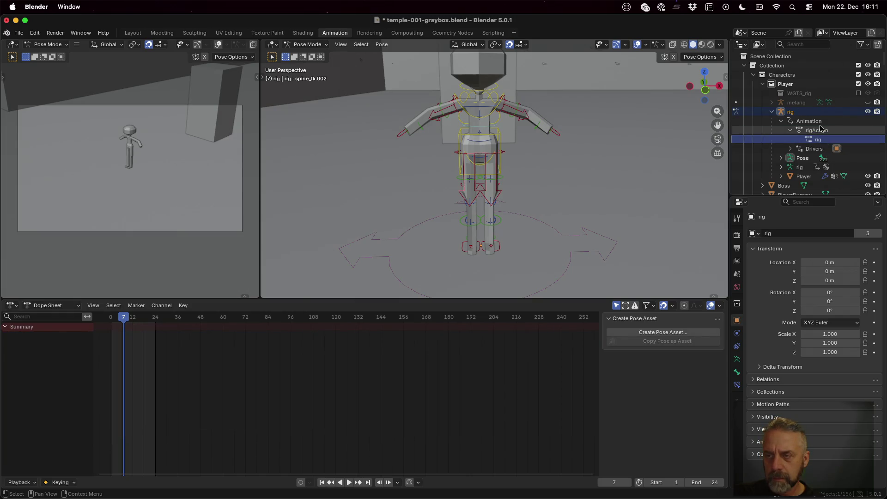
click(820, 121)
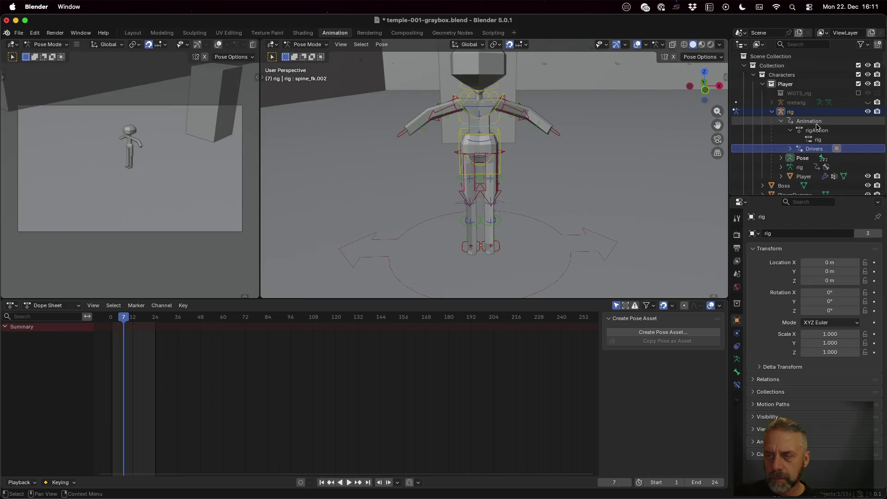
click(802, 112)
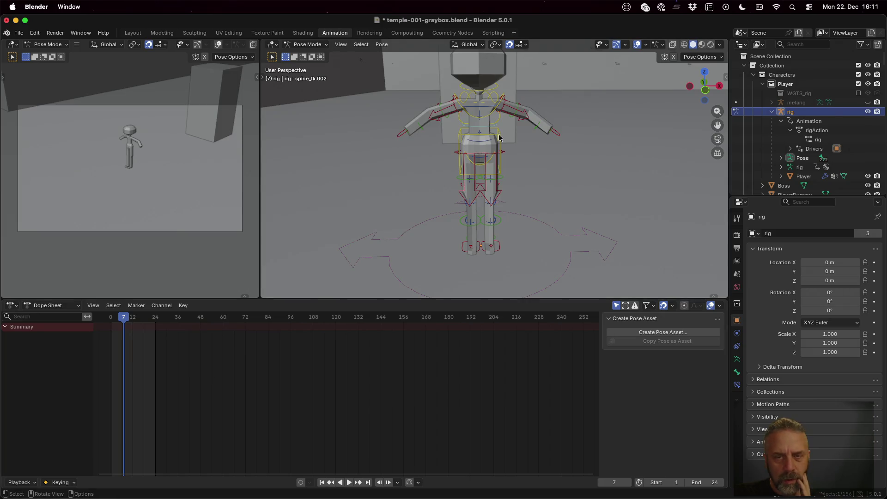
Select and deselect the neck bone, toggle mode with Tab, and reselect the rig's Animation entry.
click(494, 139)
click(493, 80)
click(485, 62)
key(Tab)
key(Tab)
double_click(791, 112)
click(803, 122)
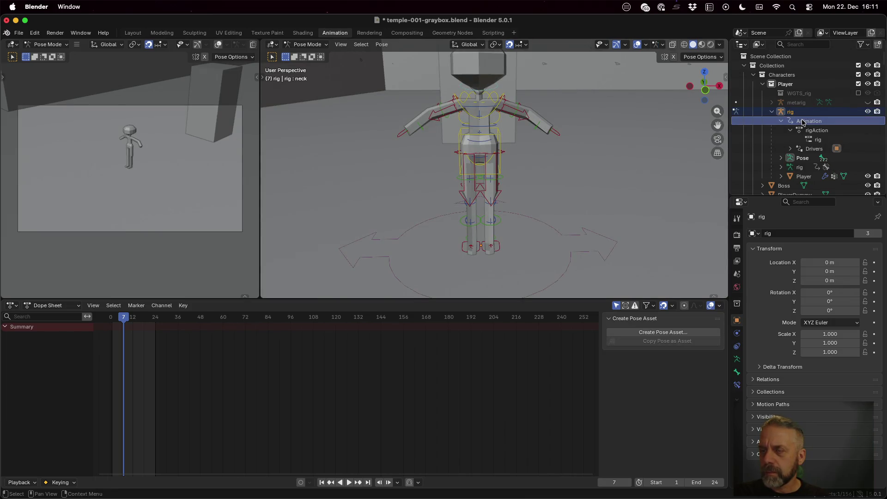
Select the Player mesh and play the animation, stopping at frame 17.
click(807, 177)
click(349, 483)
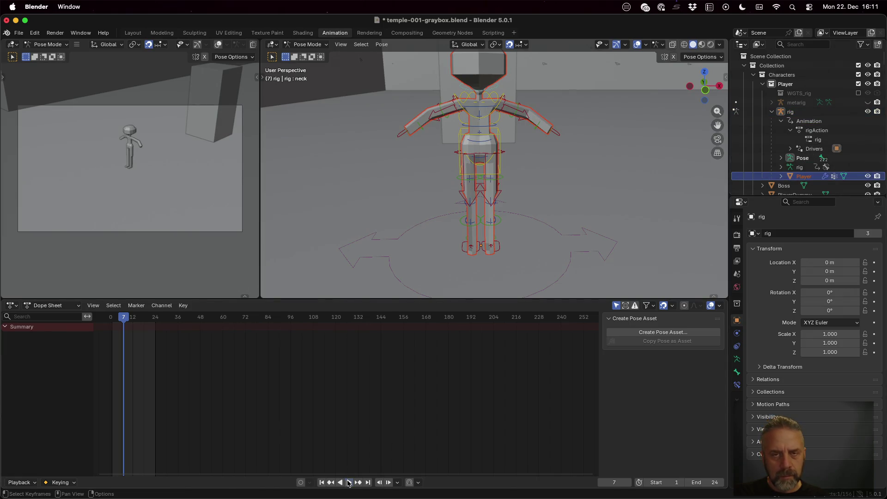
key(space)
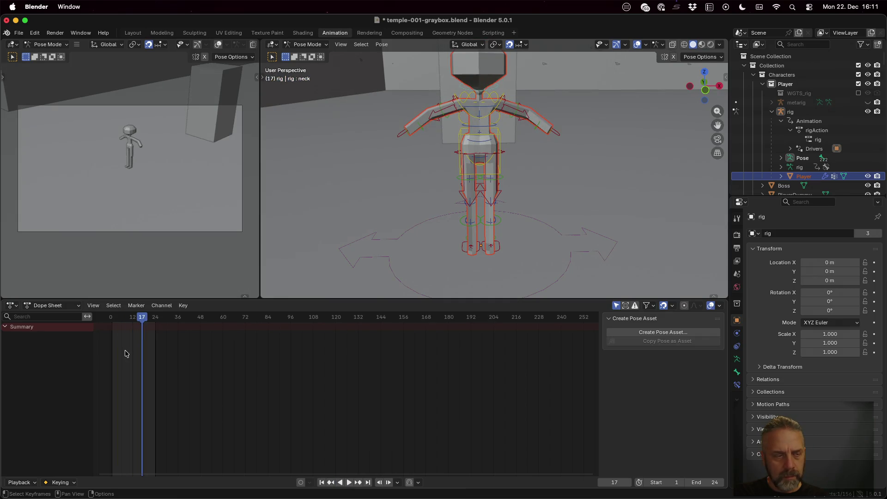
click(52, 306)
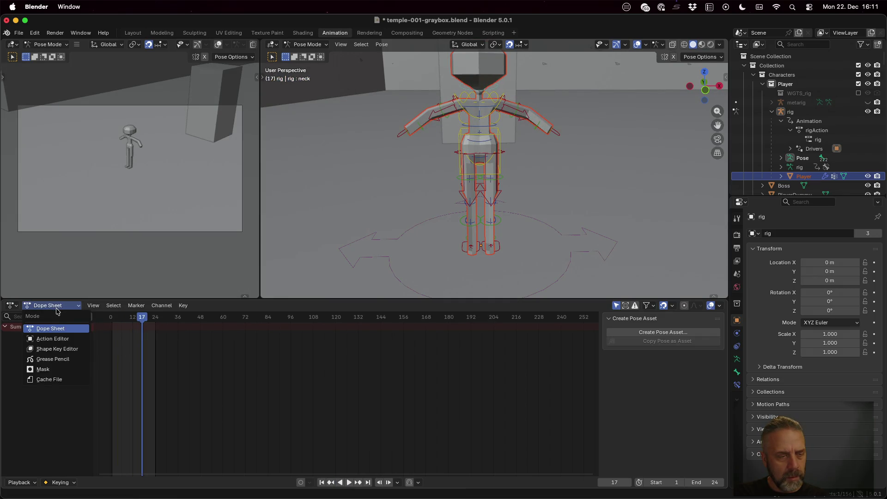
Set the Dope Sheet to Action Editor mode to edit rigAction.
click(60, 339)
click(57, 306)
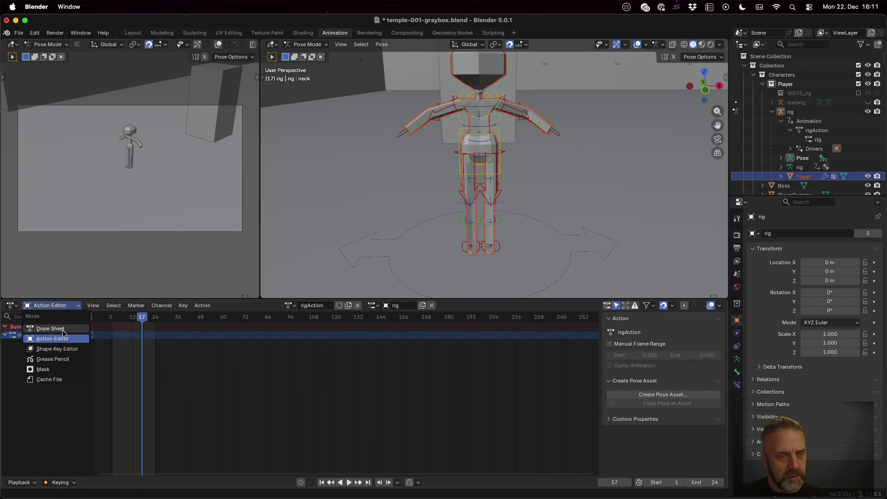
click(62, 329)
click(56, 306)
click(67, 340)
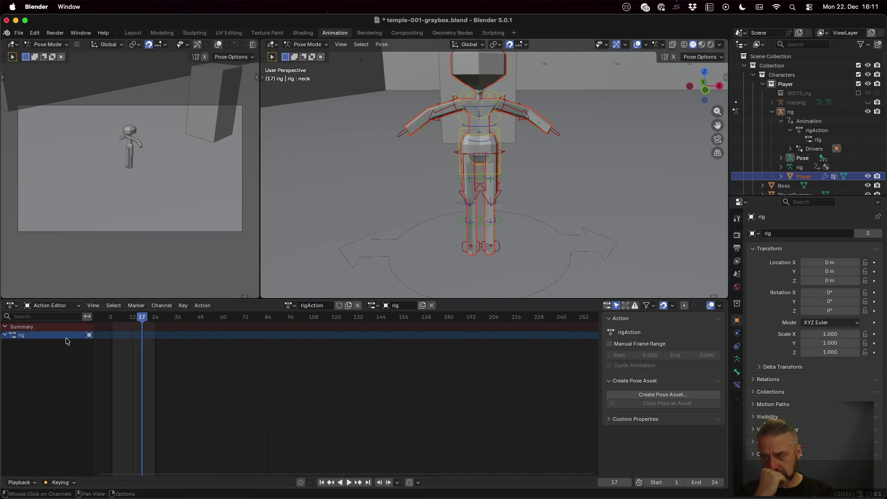
Expand the rig's Pose bone list in the Outliner and scroll through it.
click(782, 159)
scroll(784, 158, down, 5)
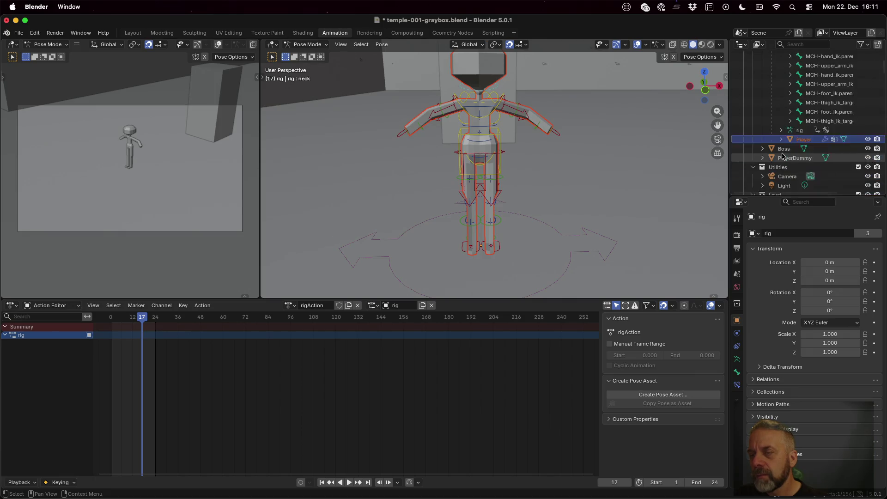
scroll(782, 155, up, 5)
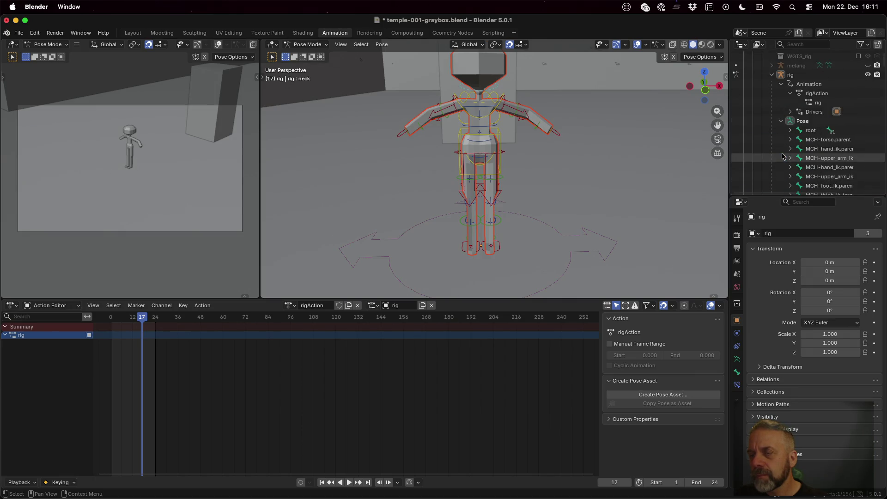
scroll(783, 157, down, 3)
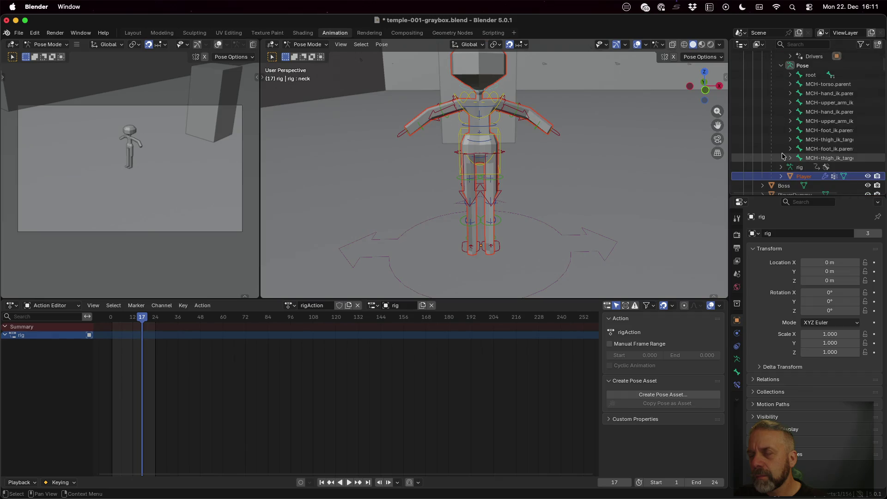
scroll(783, 156, down, 2)
Search the Outliner for 'idle', clear the search, and undo back to frame 7.
click(821, 43)
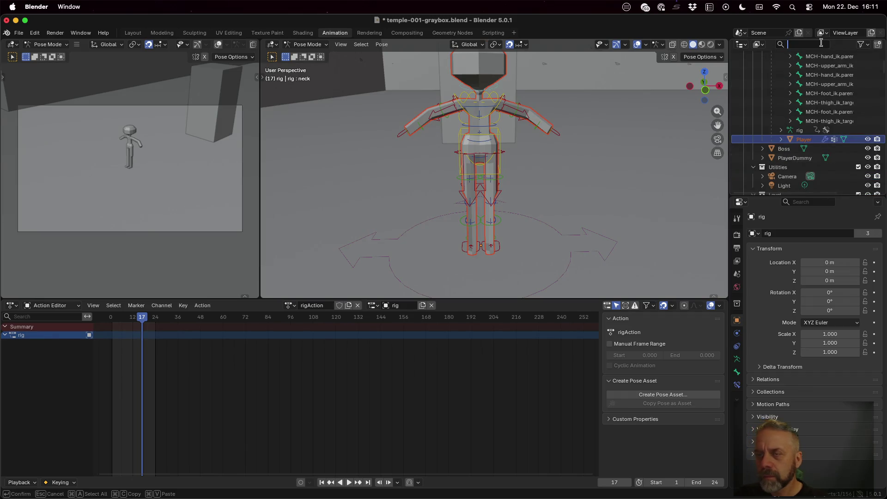
text(idle)
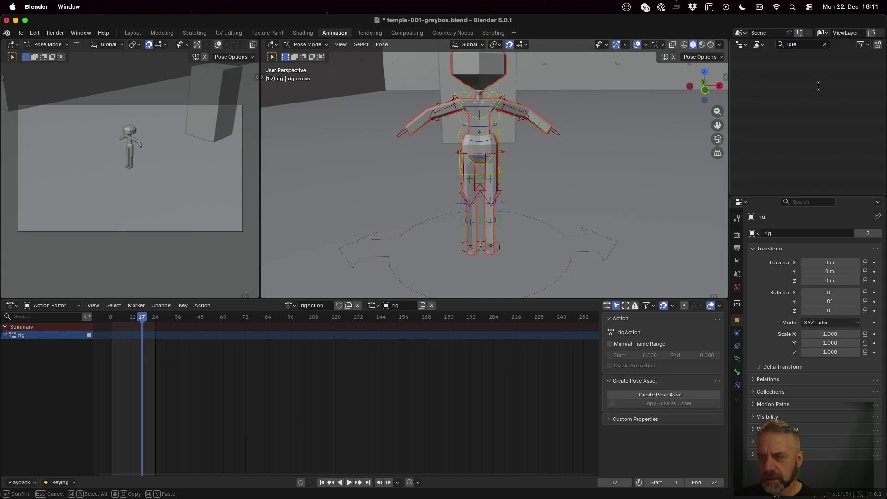
key(BackSpace)
key(BackSpace)
key(BackSpace)
text(idl)
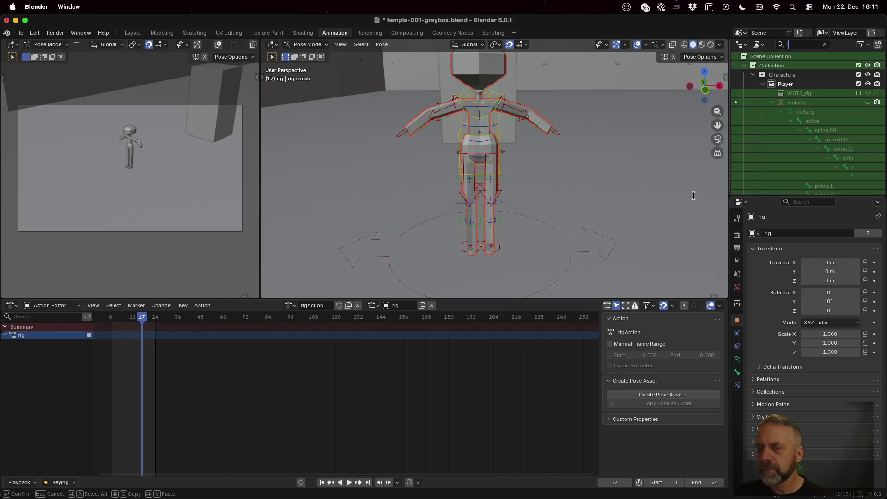
key(BackSpace)
key(BackSpace)
key(BackSpace)
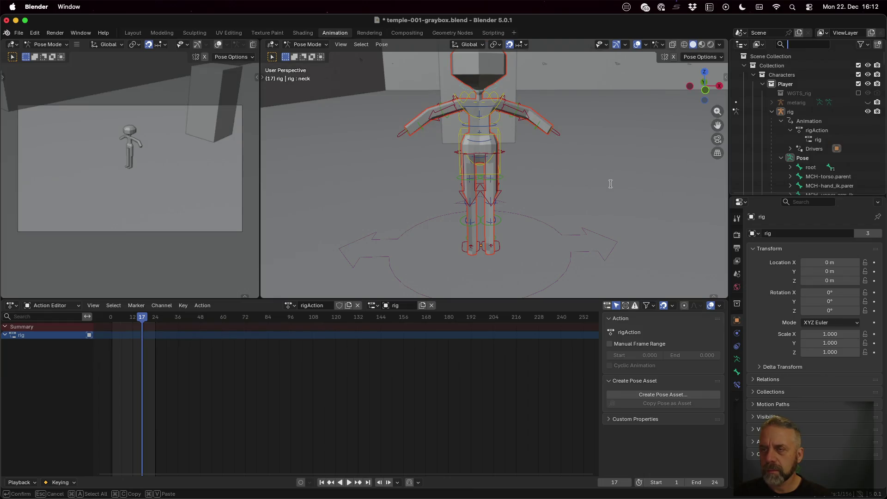
key(Escape)
key(super+z)
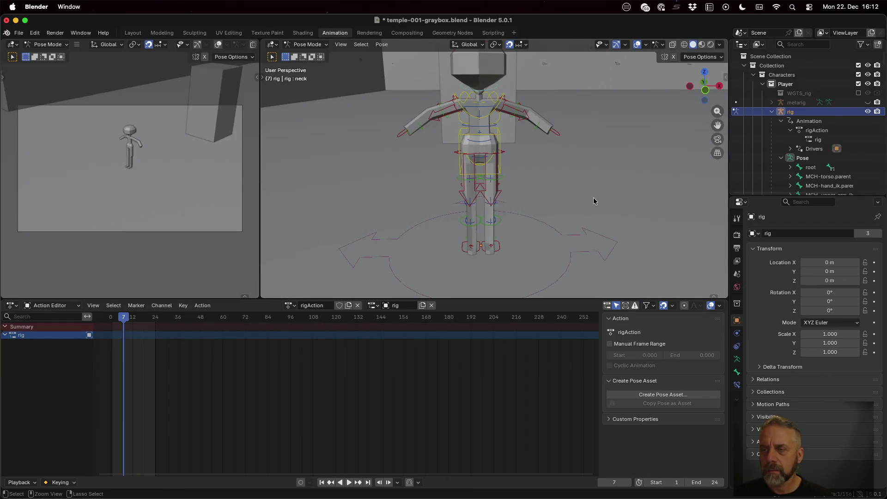
Step between spine_fk.002's keys at frames 24 and 7, scrub to frame 9, and enter Edit Mode.
key(super+z)
key(super+z)
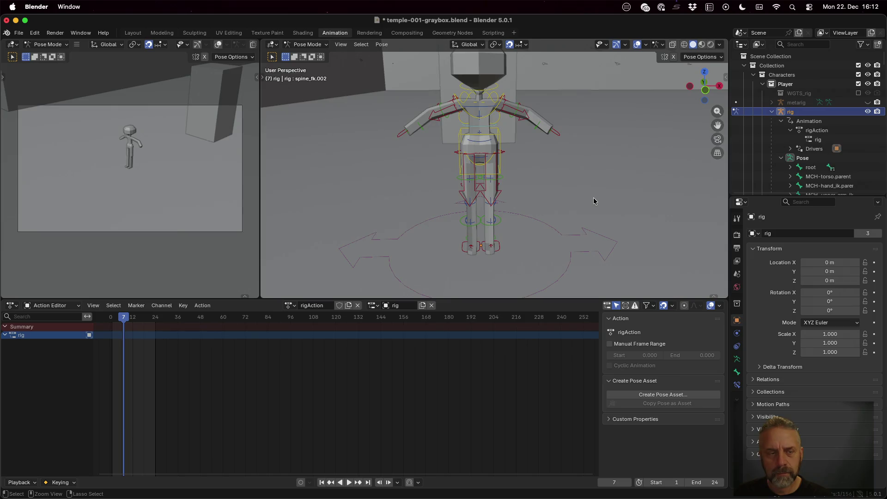
key(super+z)
key(super+shift+z)
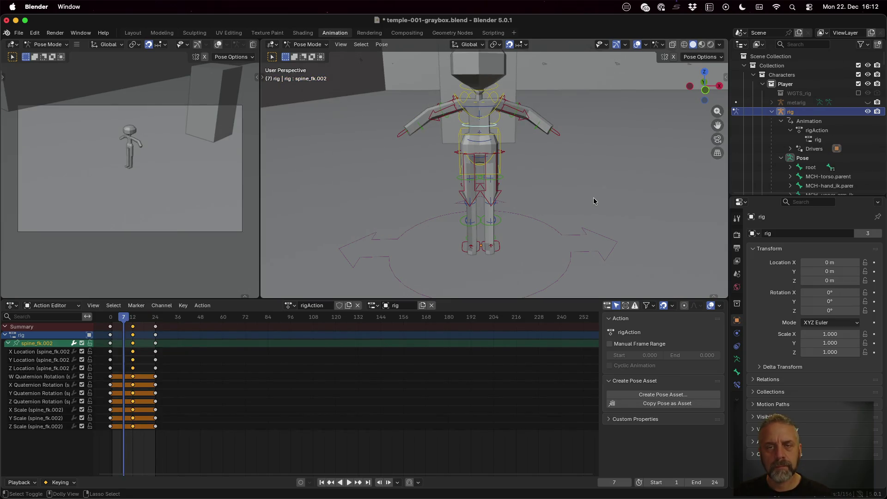
key(super+z)
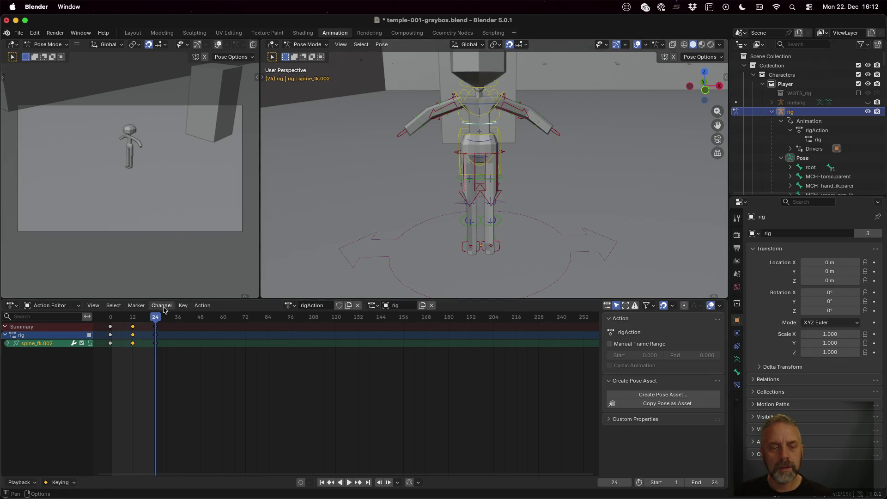
mouse_move(156, 317)
mouse_down()
mouse_move(113, 317)
mouse_move(190, 318)
mouse_move(112, 317)
mouse_move(129, 317)
mouse_up()
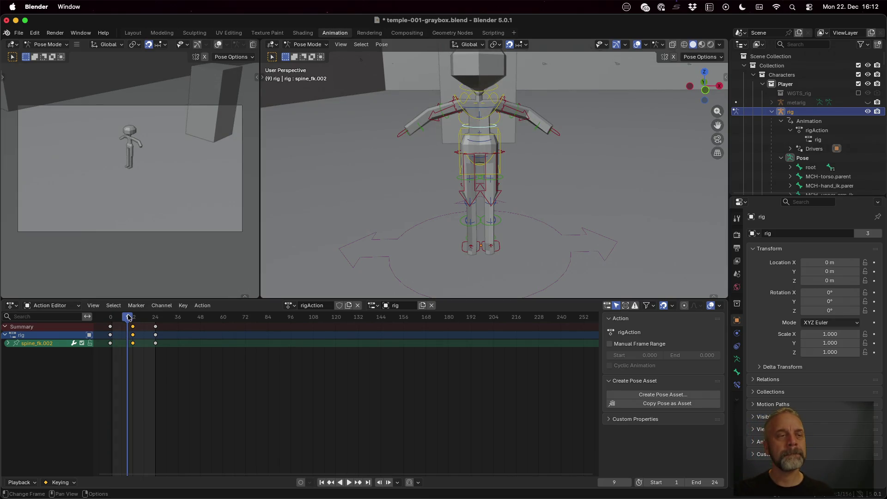
key(Tab)
click(306, 45)
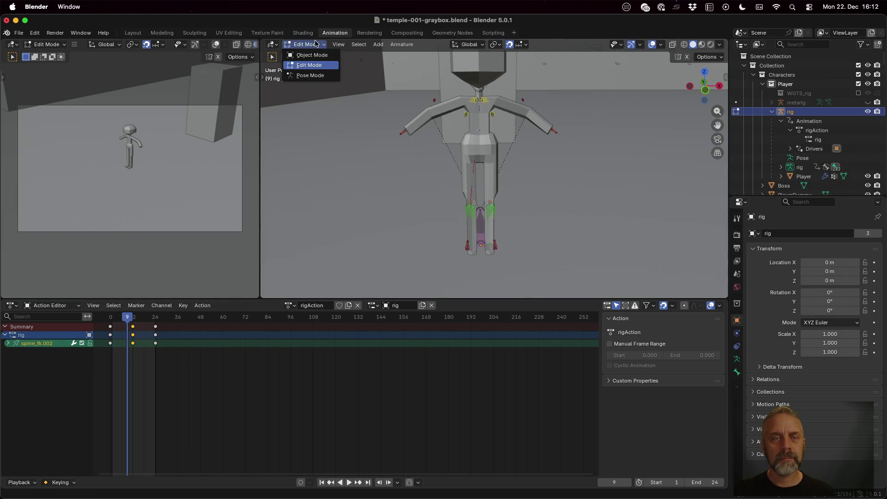
Return the rig to Object Mode and rename it PlayerRig in the Outliner.
click(314, 58)
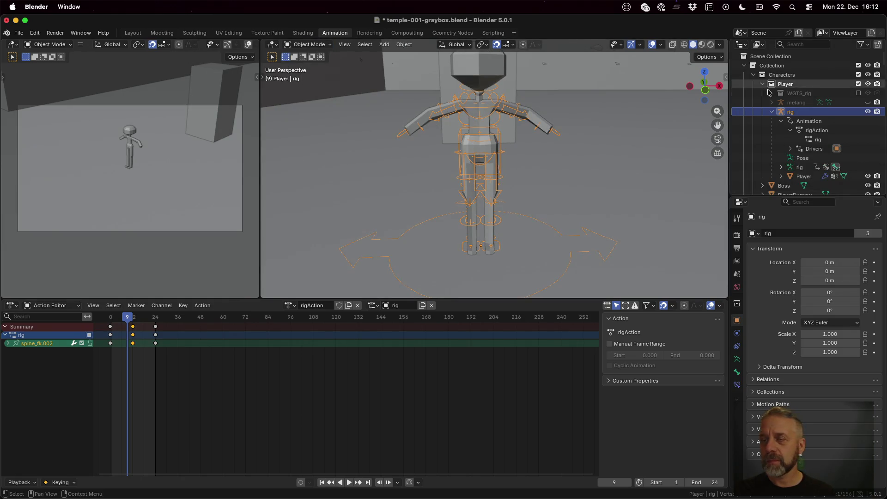
double_click(793, 112)
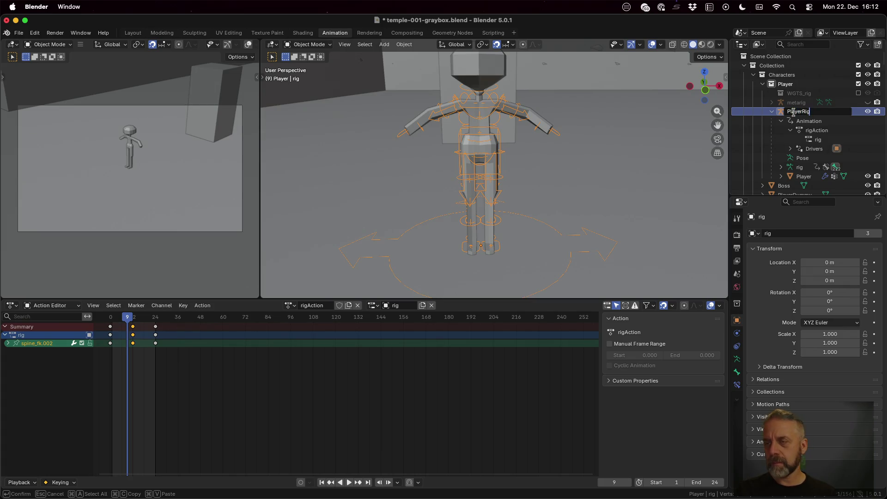
key(Return)
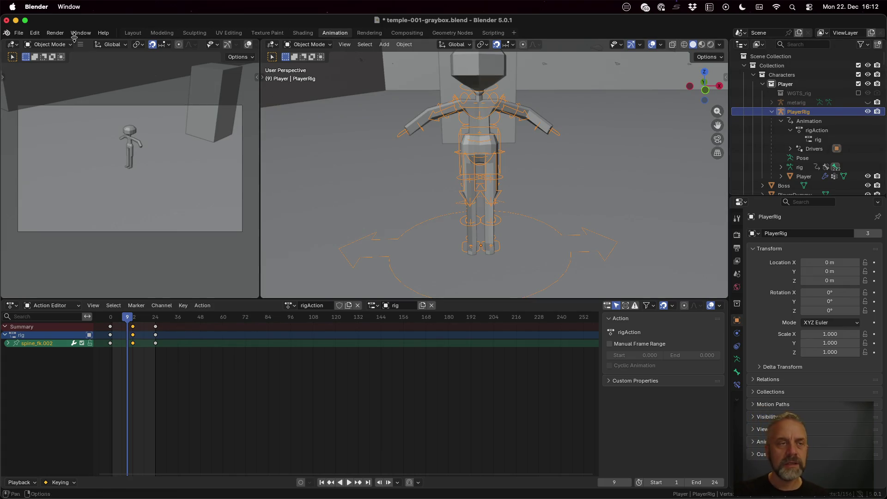
click(19, 33)
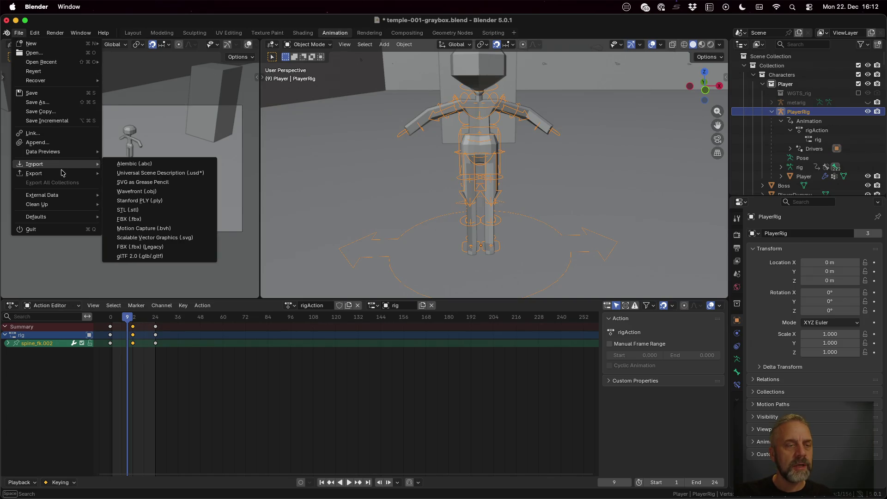
Start a glTF 2.0 export, expand the Include, Transform, Data, Mesh and Armature sections, and enable Skinning.
mouse_move(59, 174)
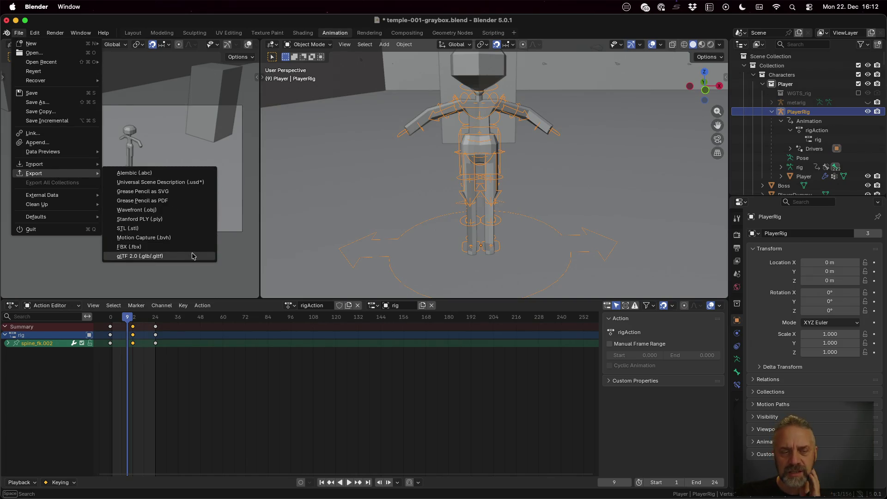
click(193, 257)
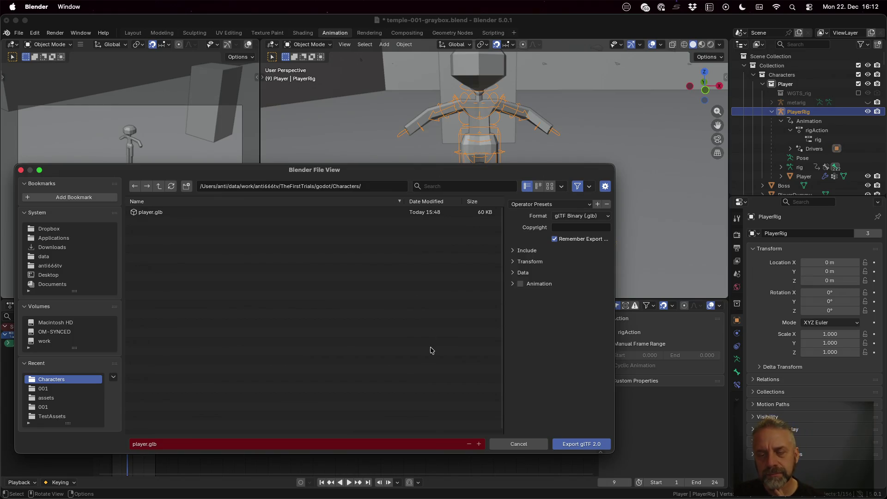
click(534, 251)
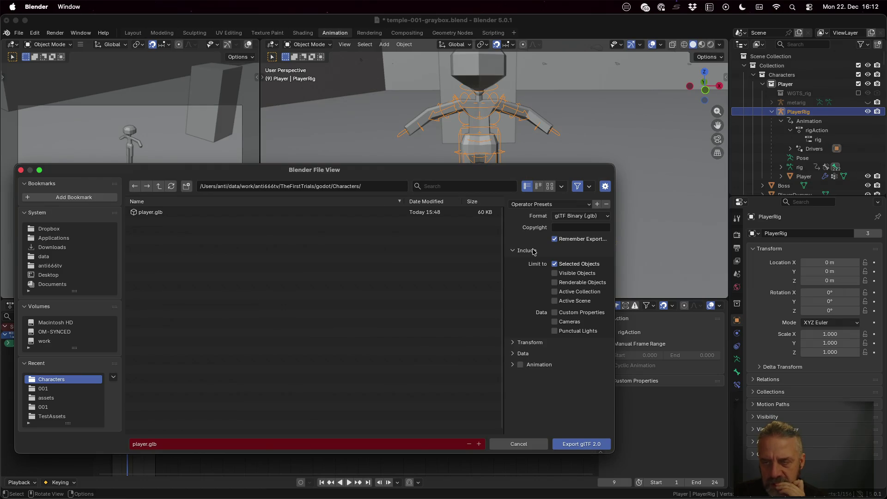
click(532, 343)
click(536, 369)
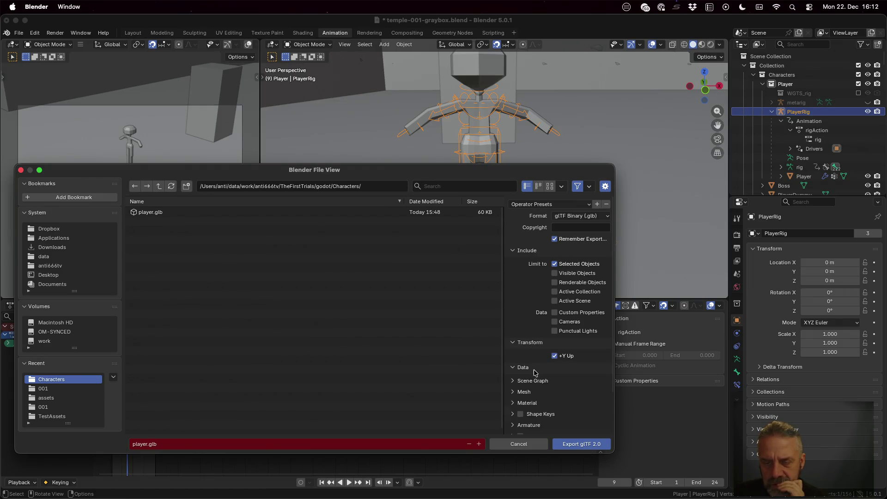
scroll(535, 372, down, 2)
click(535, 348)
scroll(536, 349, down, 3)
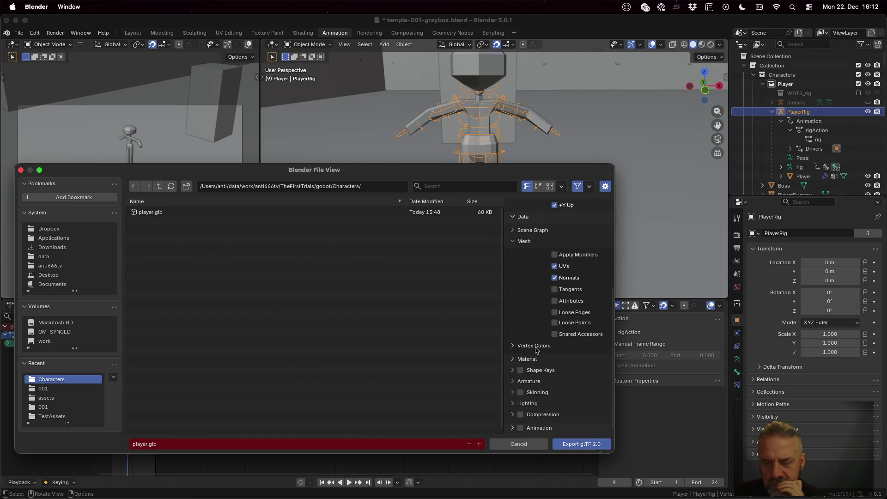
click(538, 382)
scroll(538, 383, down, 4)
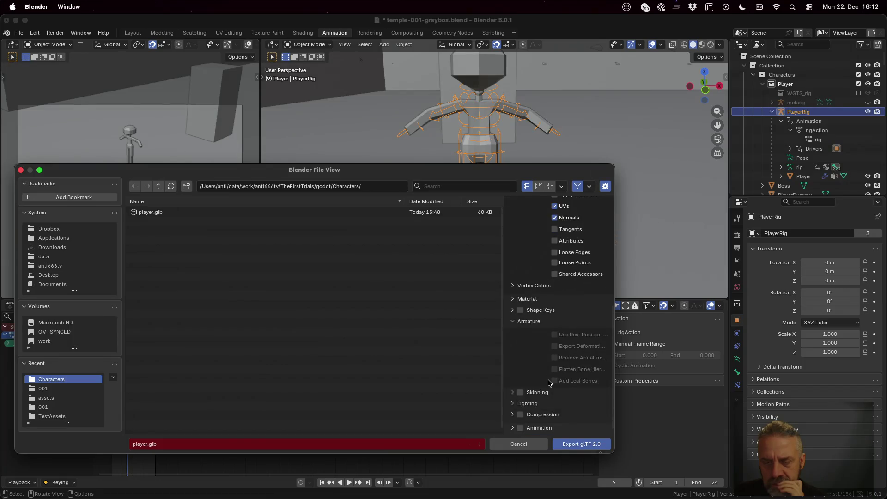
click(536, 375)
scroll(537, 391, down, 1)
click(531, 370)
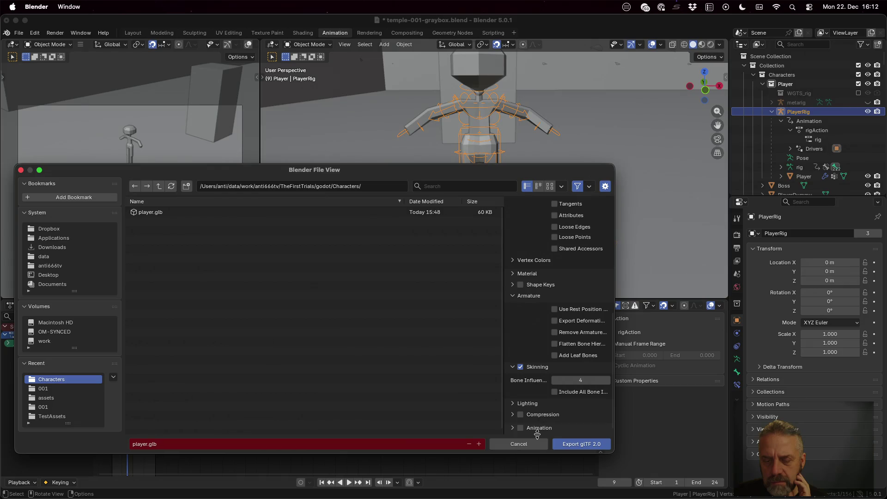
Enable Animation export in NLA Tracks mode, merging animations by NLA Track Names.
click(513, 428)
click(520, 428)
scroll(547, 416, down, 8)
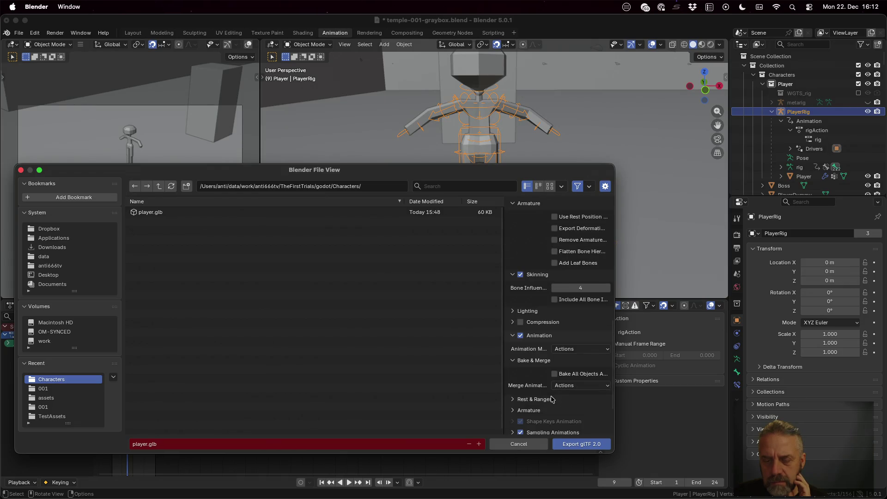
click(574, 299)
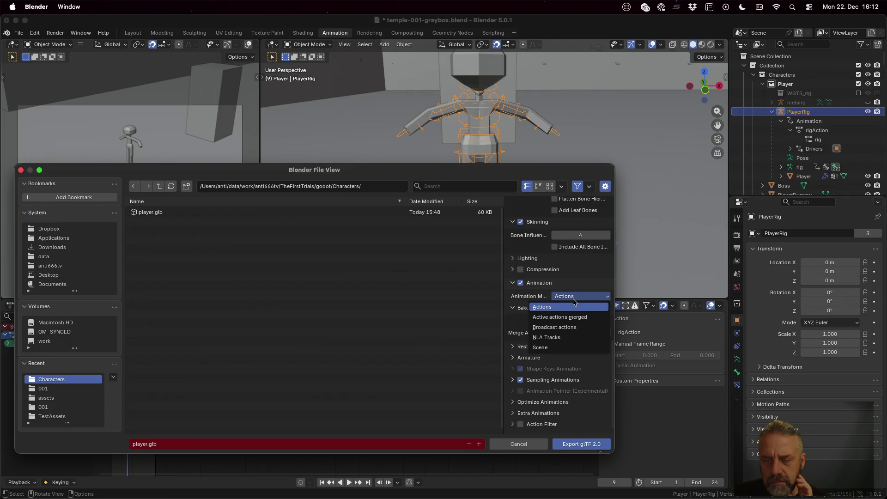
click(560, 338)
click(525, 319)
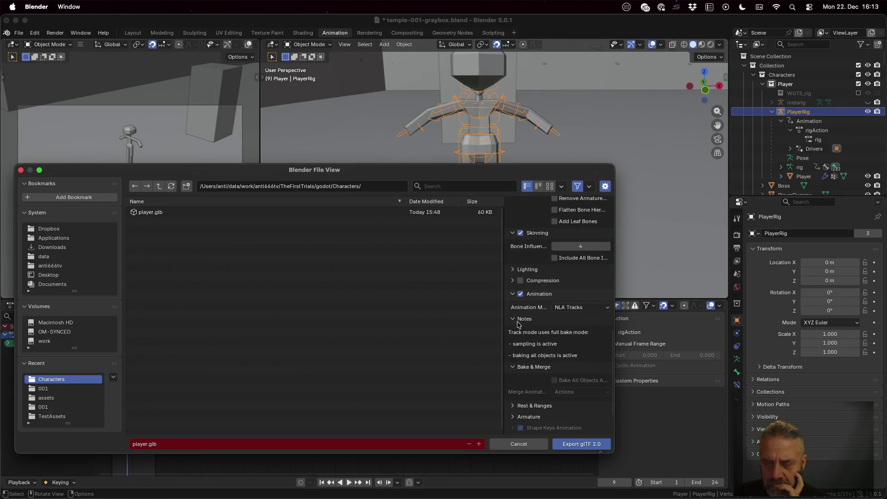
scroll(540, 312, down, 2)
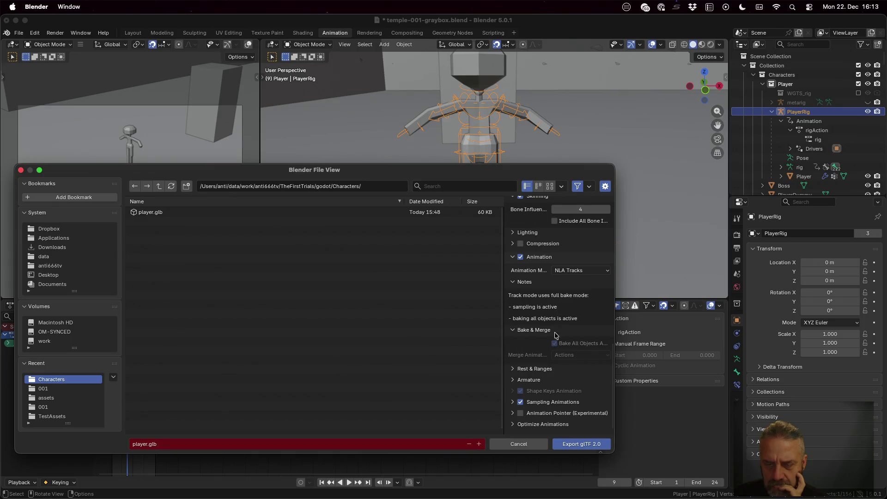
click(564, 357)
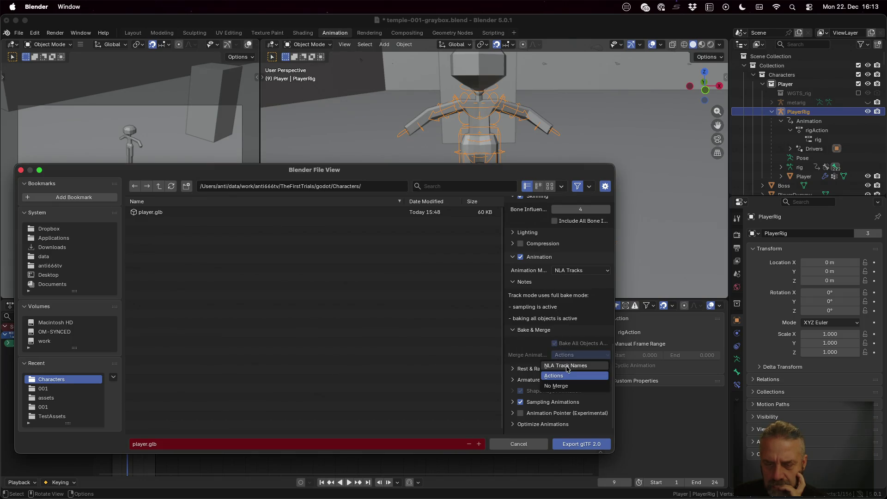
click(566, 366)
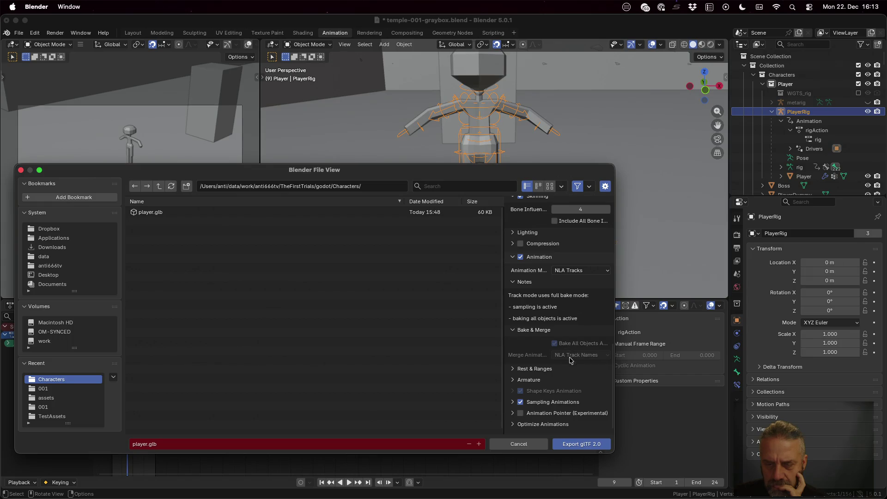
Set frame 0 as rest pose, limit to playback range, and keep negative frames on Slide.
click(543, 369)
scroll(543, 374, down, 2)
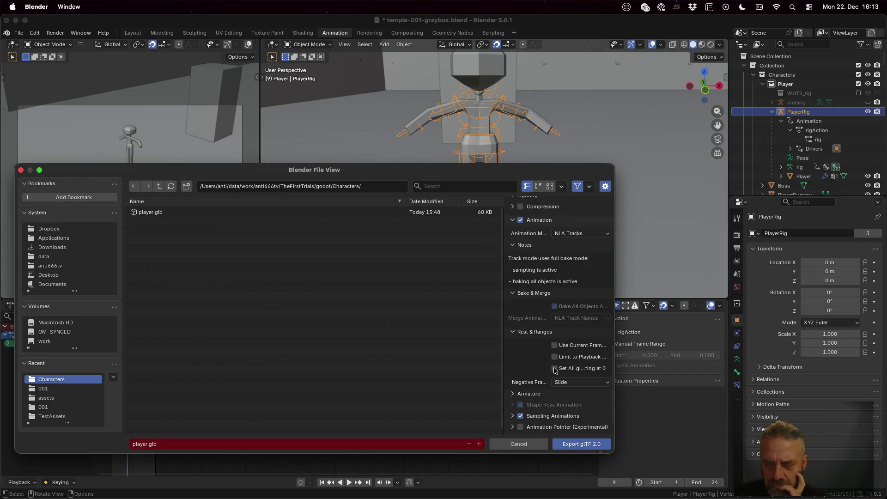
drag(504, 335, 321, 334)
mouse_move(277, 169)
mouse_down()
mouse_move(294, 138)
mouse_move(416, 40)
mouse_up()
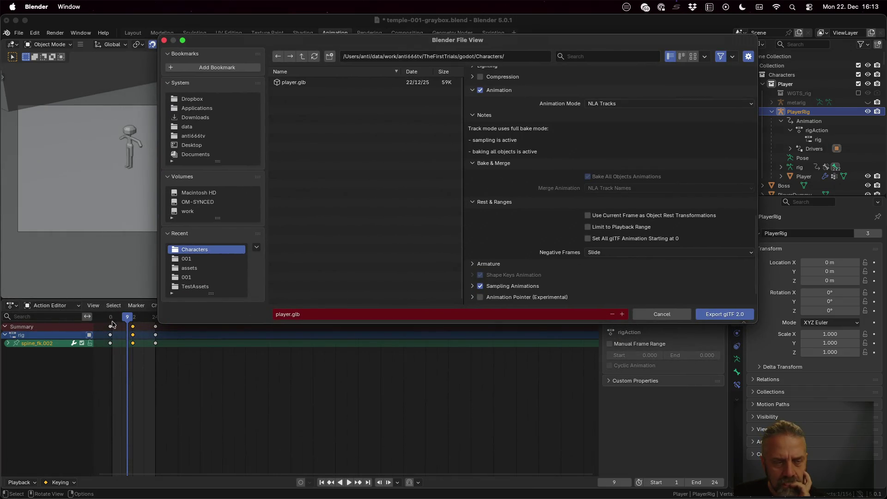
drag(125, 319, 110, 317)
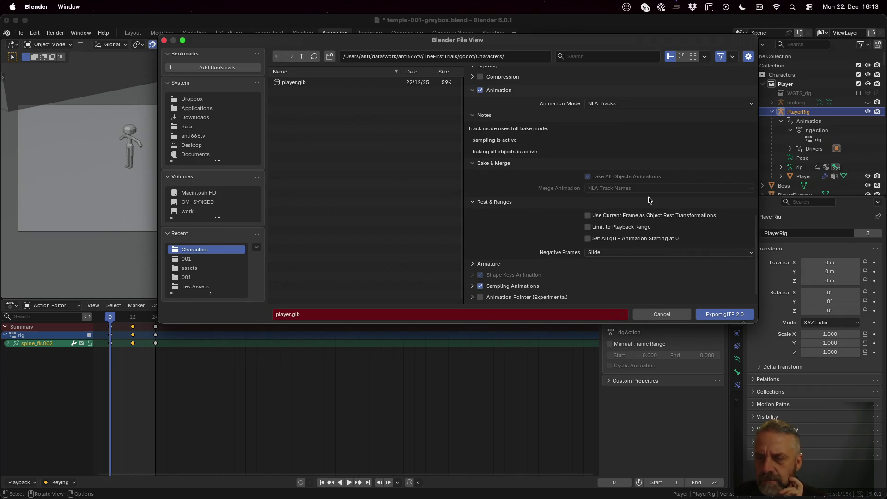
click(649, 215)
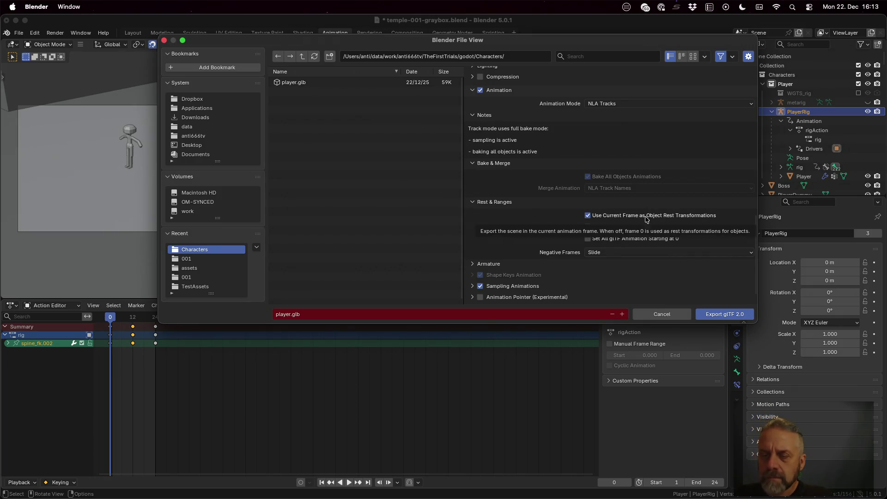
click(636, 230)
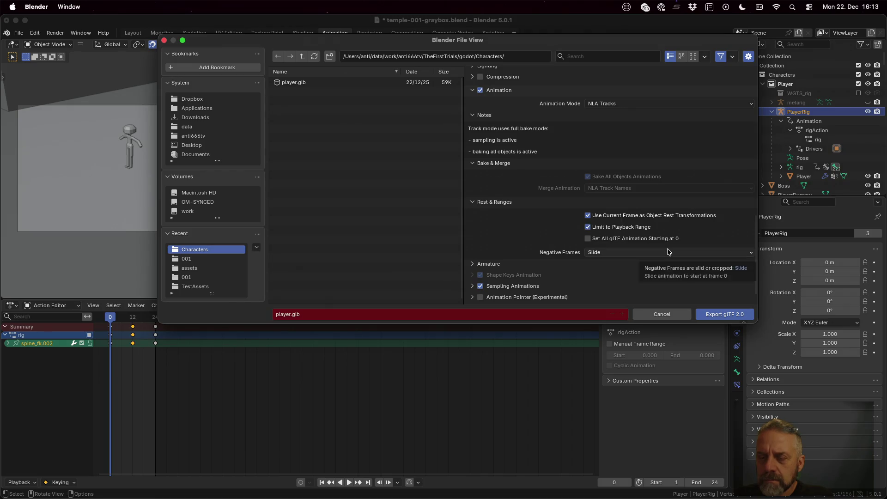
click(659, 251)
click(659, 250)
Review the armature, Sampling and Animation Pointer options, then export to player.glb.
click(494, 263)
scroll(517, 259, down, 2)
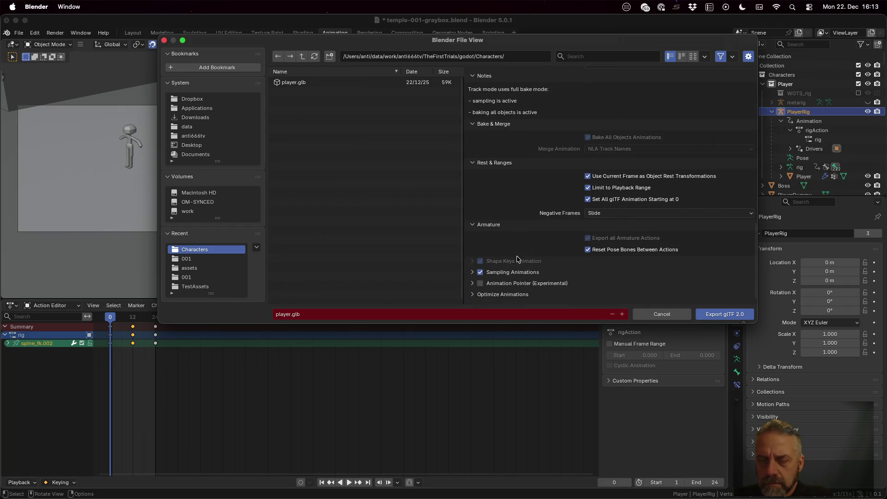
click(471, 274)
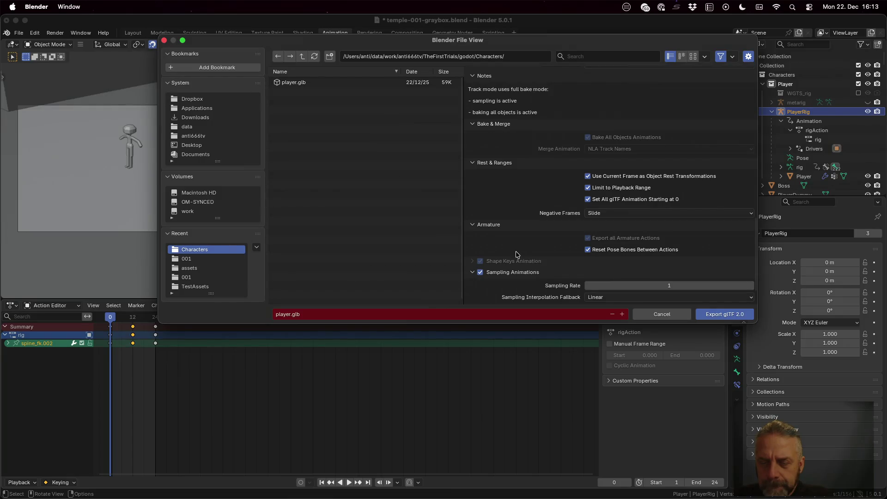
scroll(517, 254, down, 1)
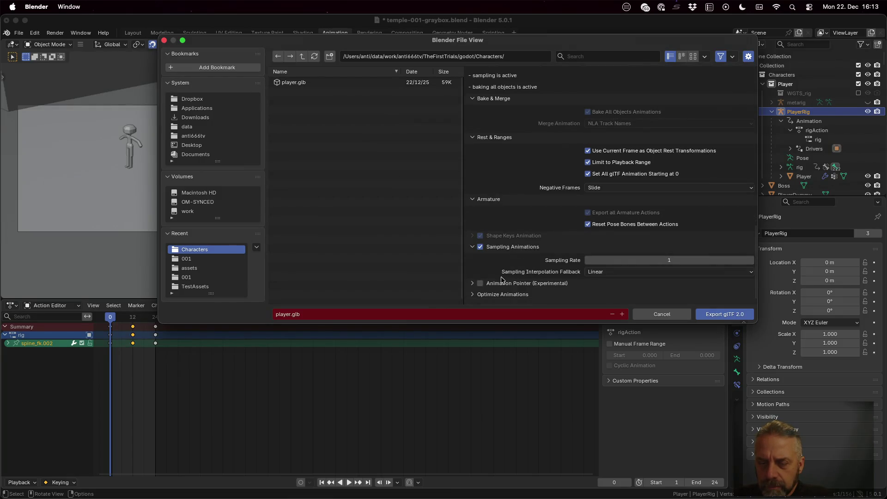
click(472, 284)
scroll(508, 259, down, 1)
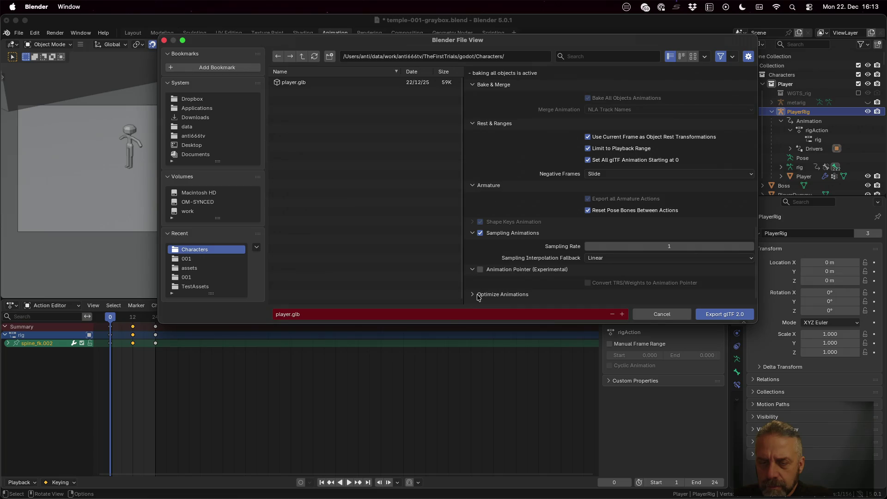
scroll(521, 256, down, 2)
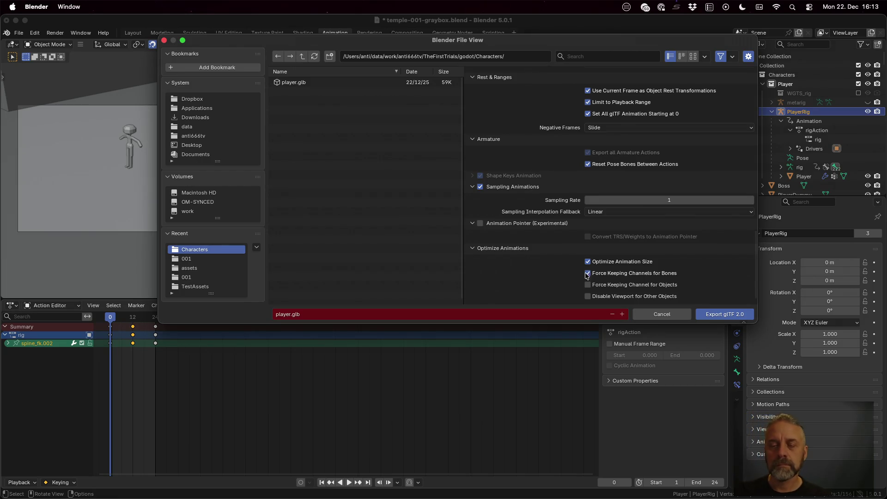
click(714, 315)
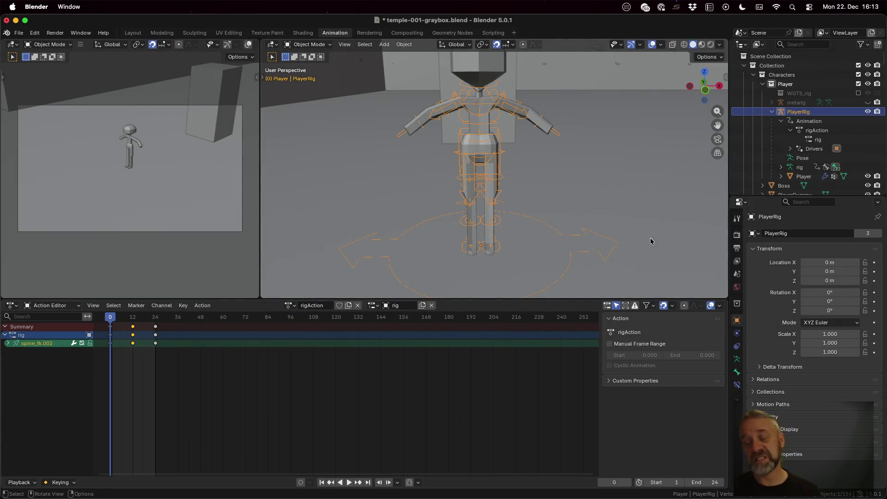
In Godot, reload the updated player.glb from disk and open its scene.
key(ctrl+Left)
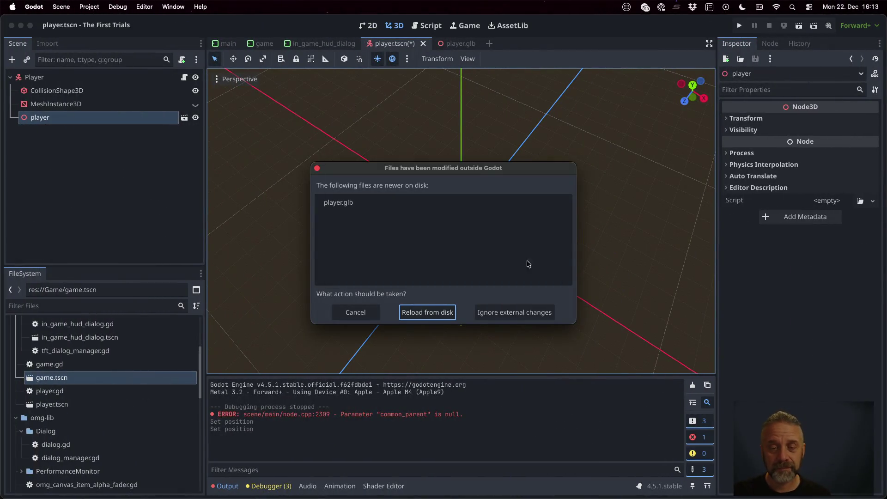
click(441, 313)
scroll(532, 239, up, 5)
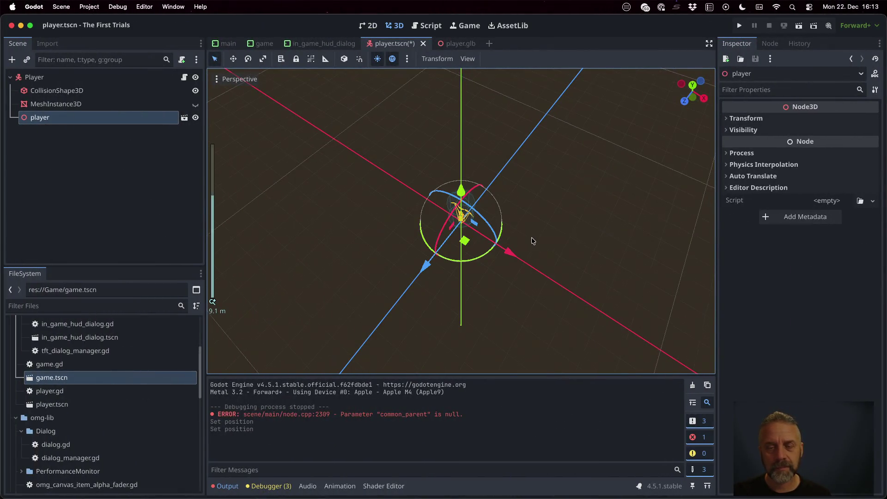
middle_drag(517, 223, 539, 180)
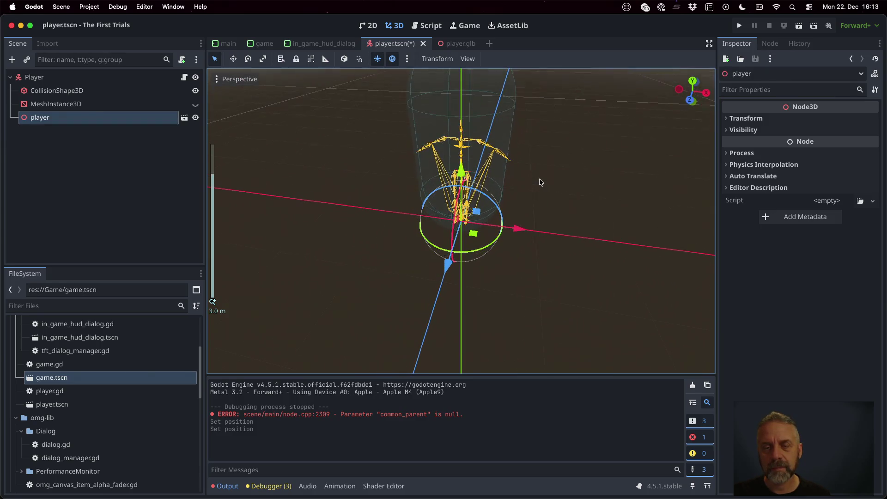
click(184, 118)
Inspect the player, PlayerRig and Skeleton3D nodes in the Scene dock, then return to Blender.
click(103, 82)
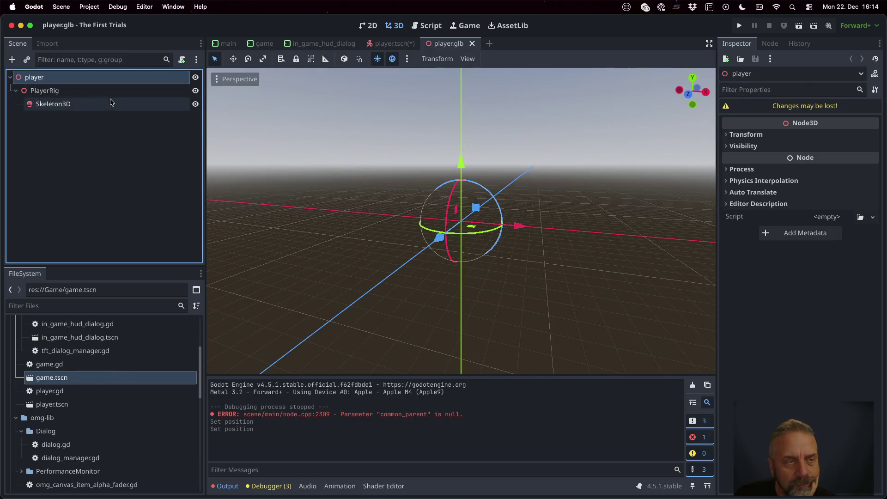
click(112, 102)
click(109, 95)
click(108, 79)
click(110, 92)
click(111, 106)
click(110, 90)
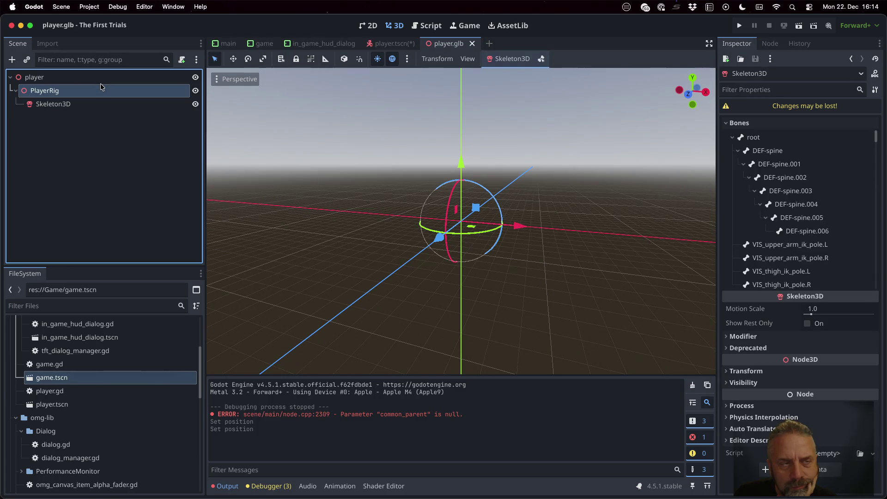
click(110, 77)
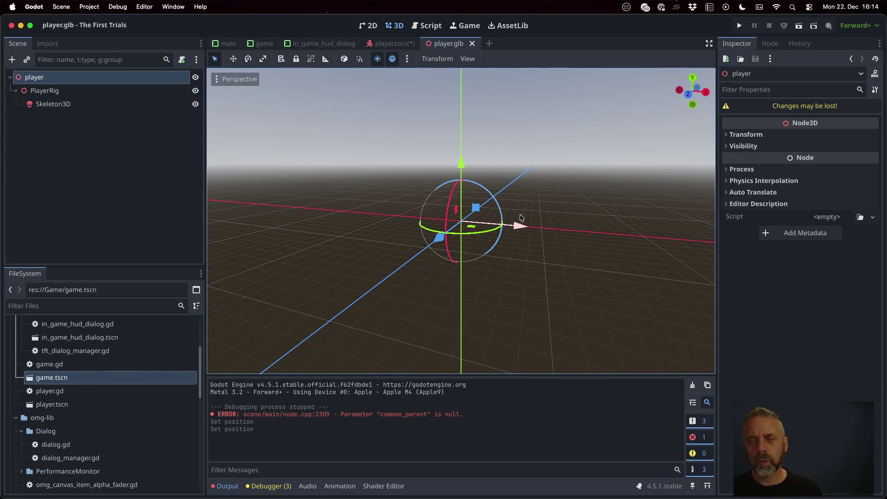
key(super+Tab)
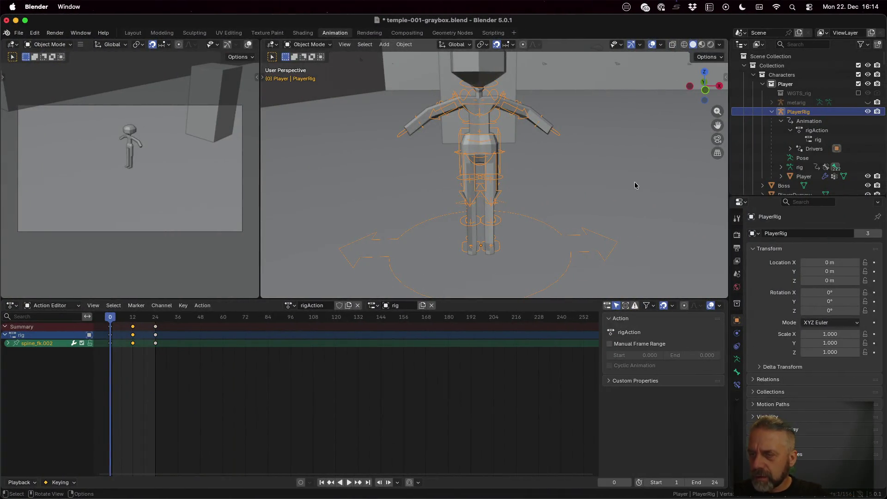
Select Player and PlayerRig and re-export them as glTF 2.0 over player.glb.
click(808, 177)
shift+click(796, 113)
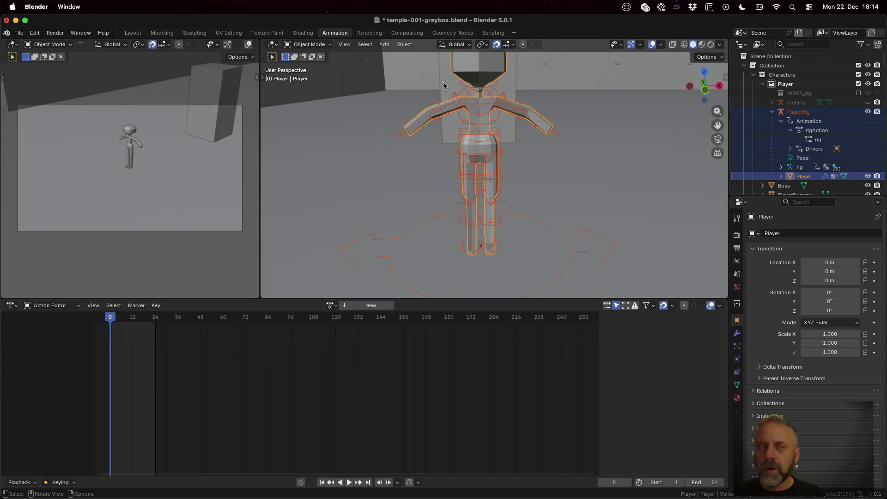
click(18, 33)
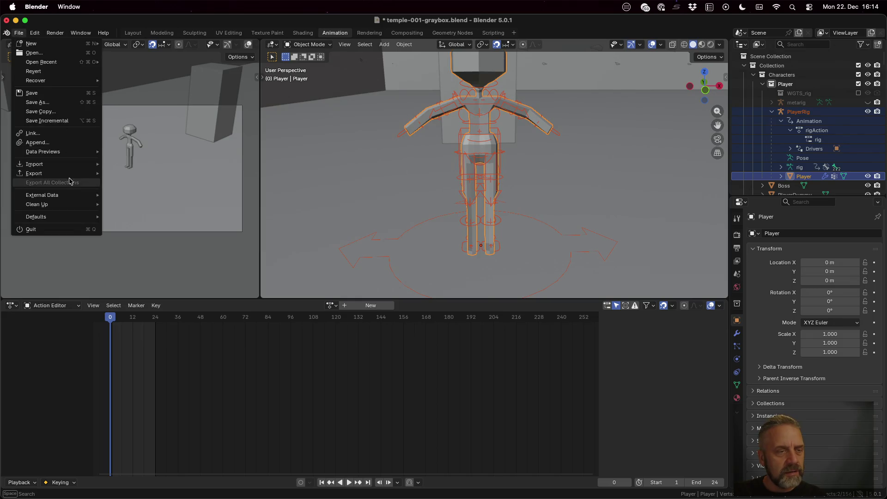
mouse_move(70, 174)
click(161, 254)
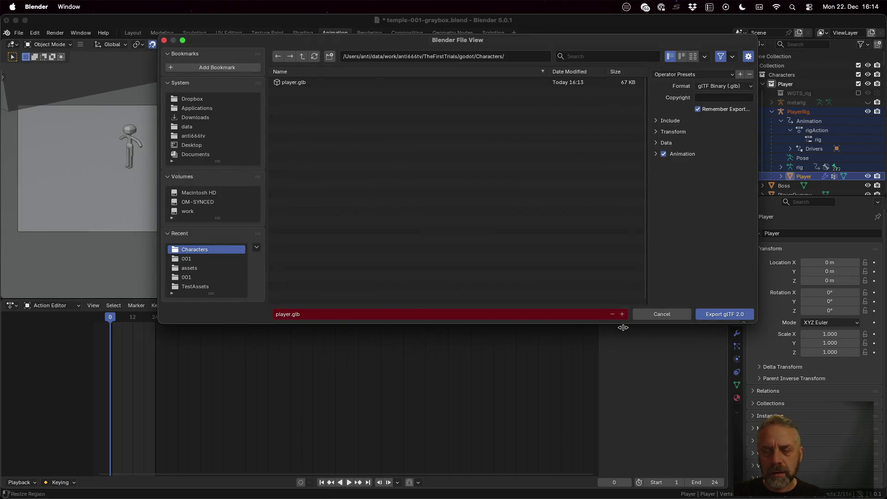
click(720, 313)
key(super+Tab)
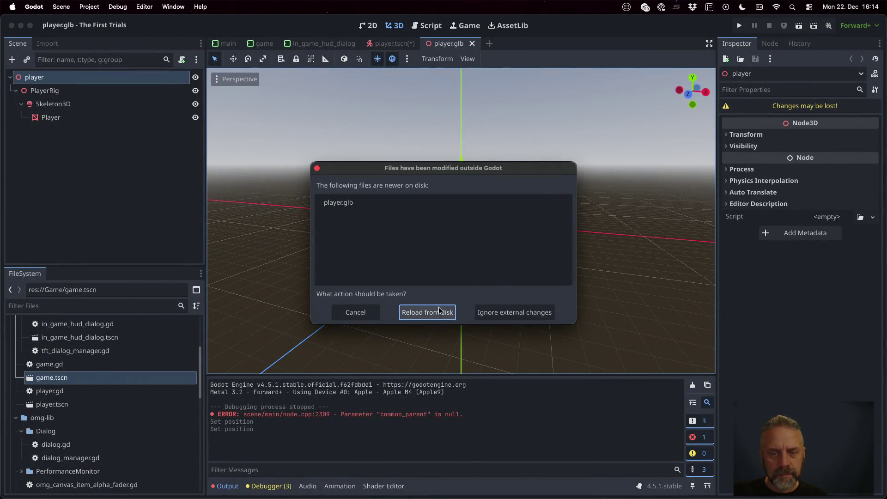
Reload player.glb from disk, view the character front-on, and show the Animation panel.
click(428, 313)
scroll(462, 227, down, 3)
scroll(483, 224, up, 5)
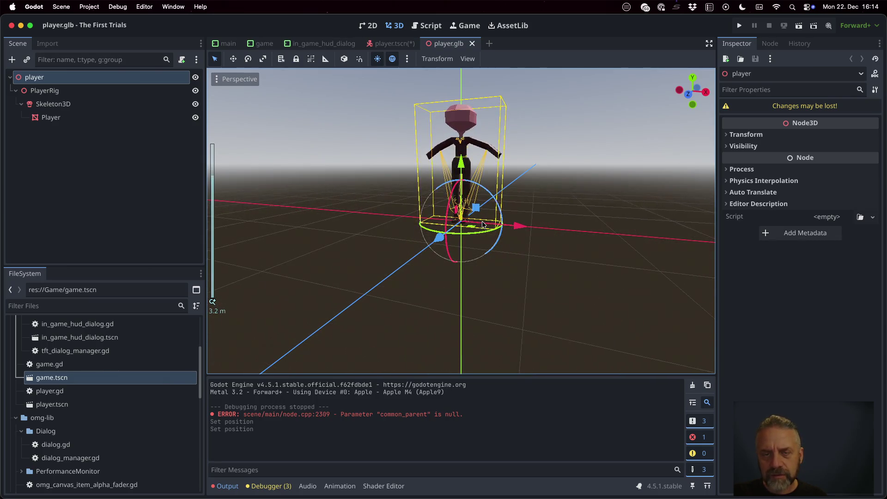
middle_drag(485, 204, 490, 169)
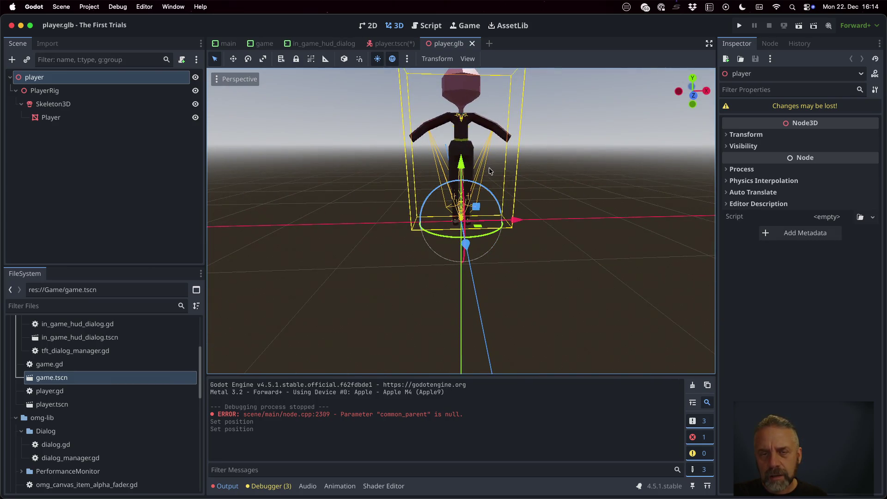
click(85, 111)
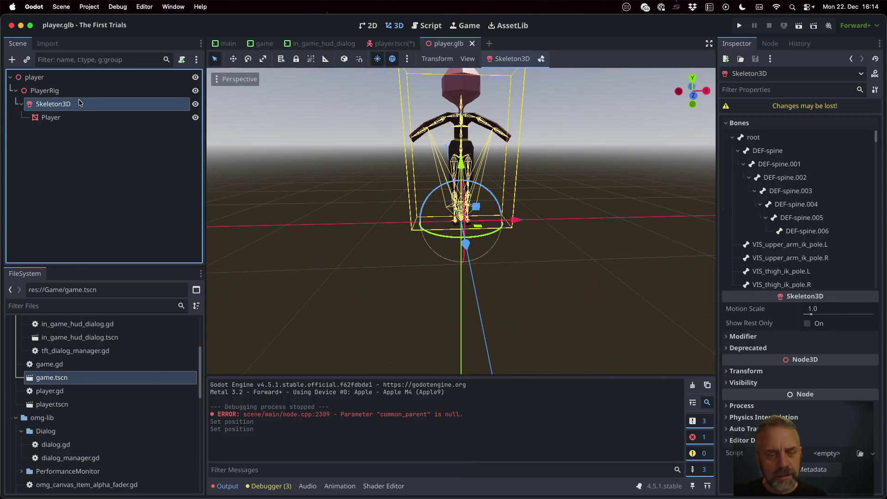
click(340, 484)
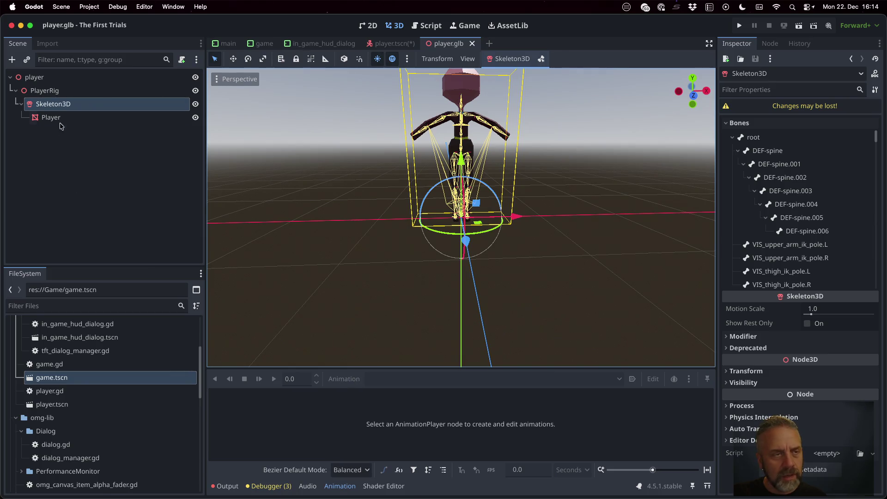
Check the PlayerRig, Skeleton3D and Player mesh nodes, then open game.tscn.
click(56, 93)
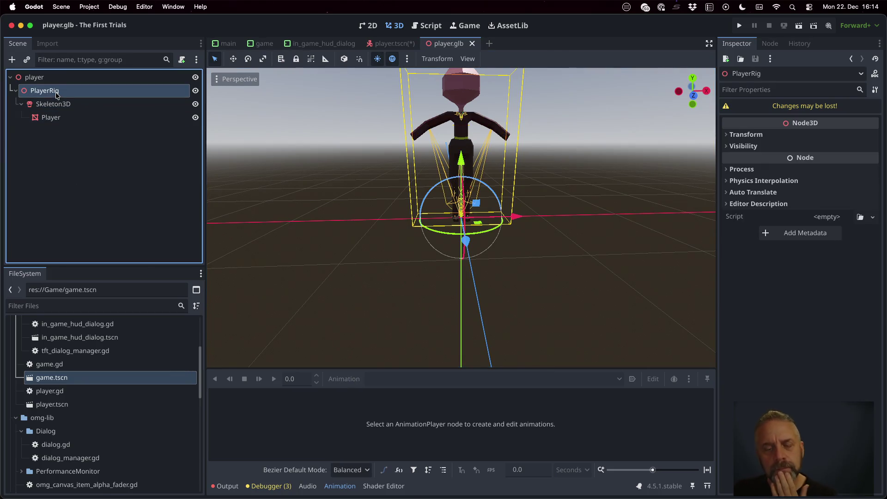
click(56, 102)
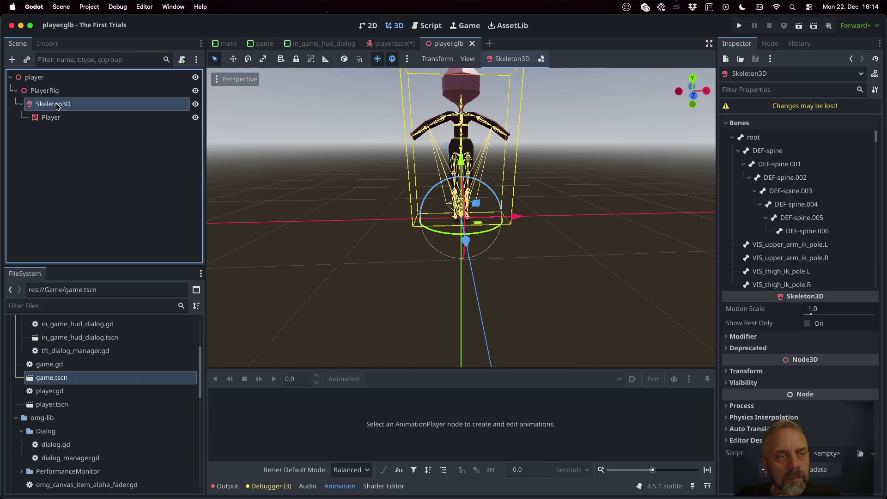
click(64, 120)
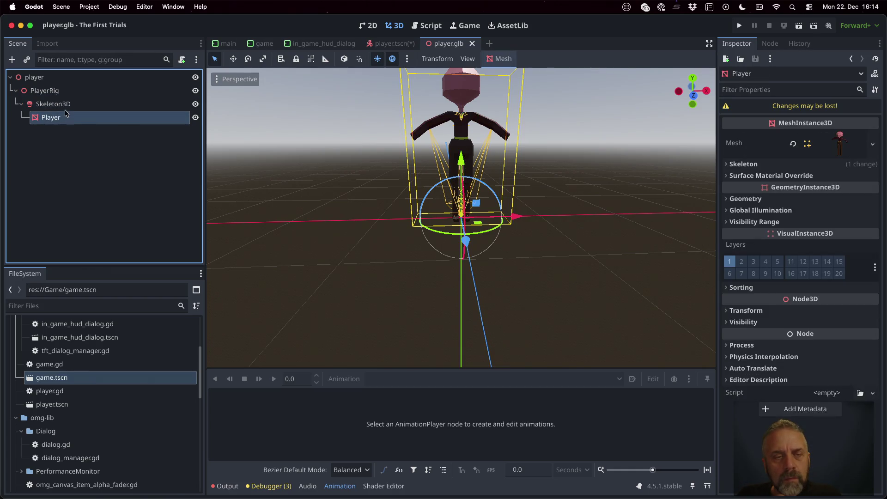
click(65, 107)
double_click(95, 384)
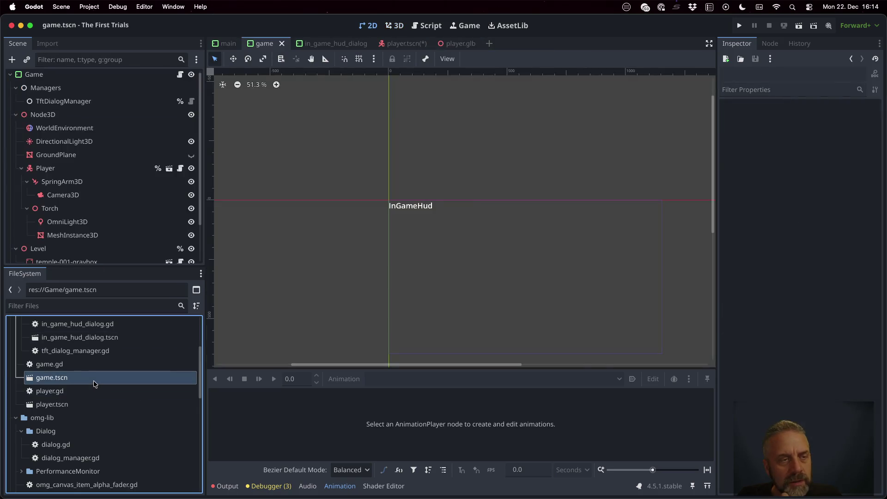
Add an AnimationPlayer child to Player in player.tscn and check its still-empty animation libraries.
click(169, 168)
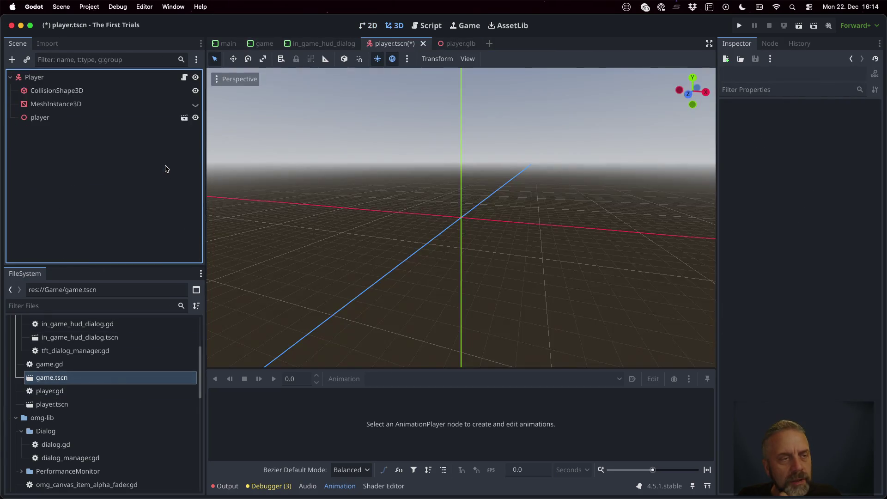
click(68, 82)
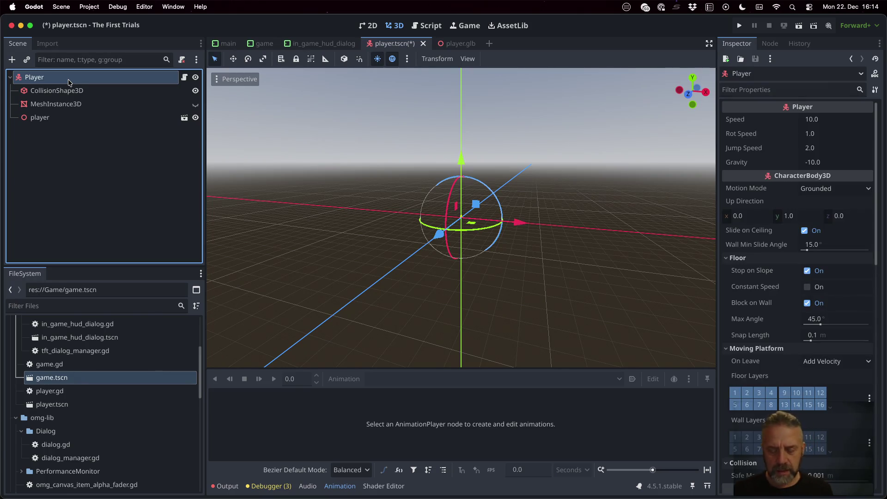
key(super+a)
text(ani)
key(Up)
key(Return)
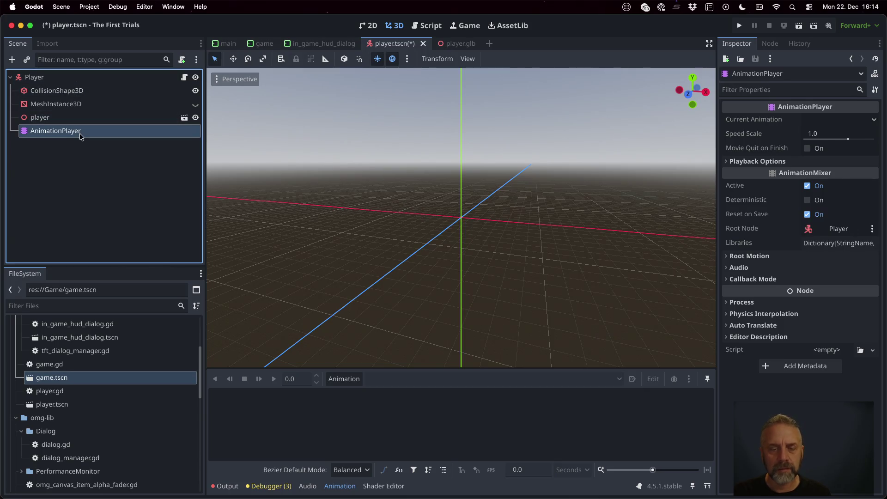
click(328, 381)
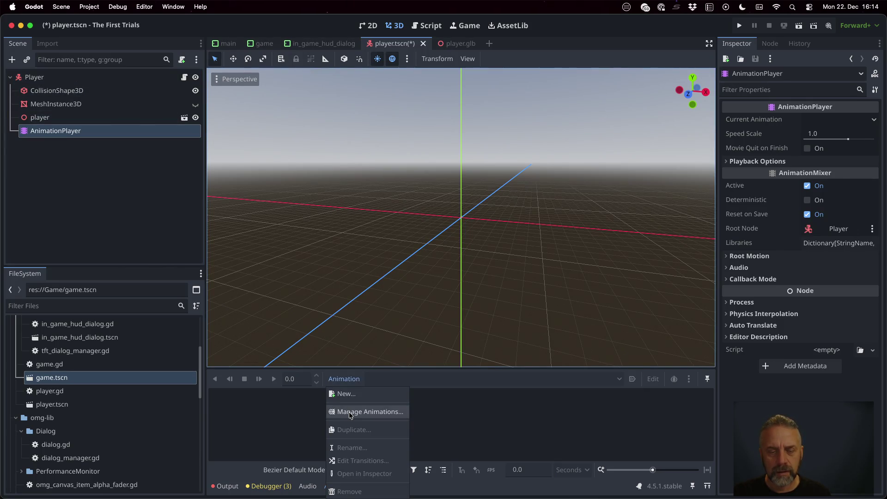
click(350, 414)
click(437, 364)
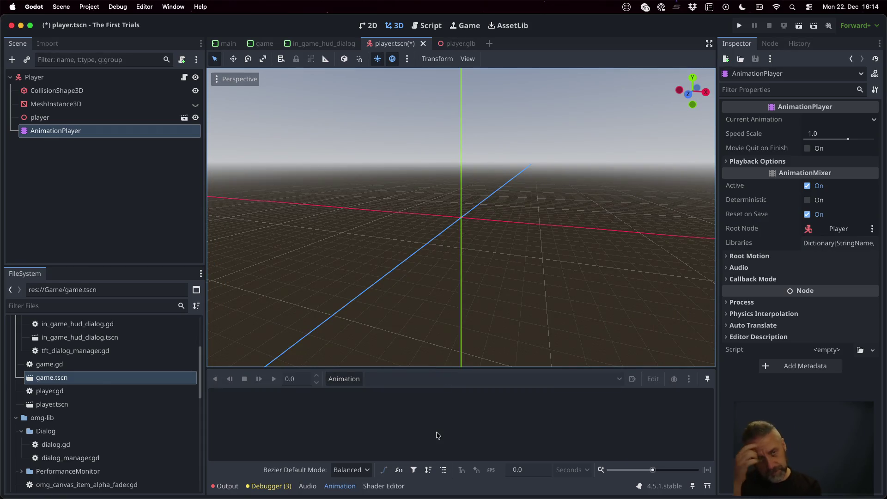
Inspect the imported player and PlayerRig nodes, then bring up the player node's context menu.
click(99, 121)
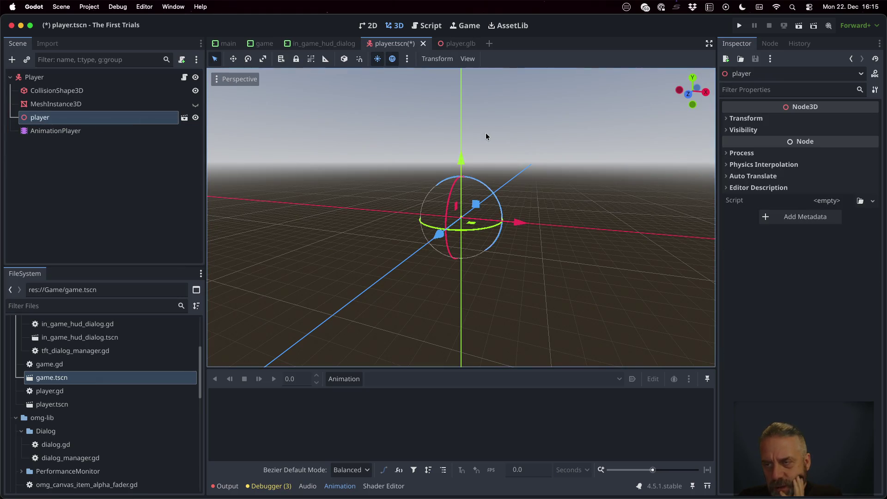
click(184, 117)
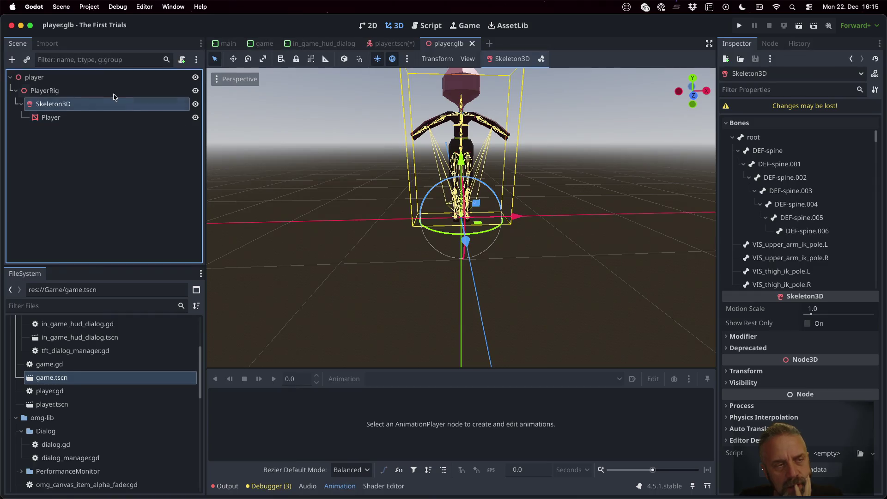
click(88, 90)
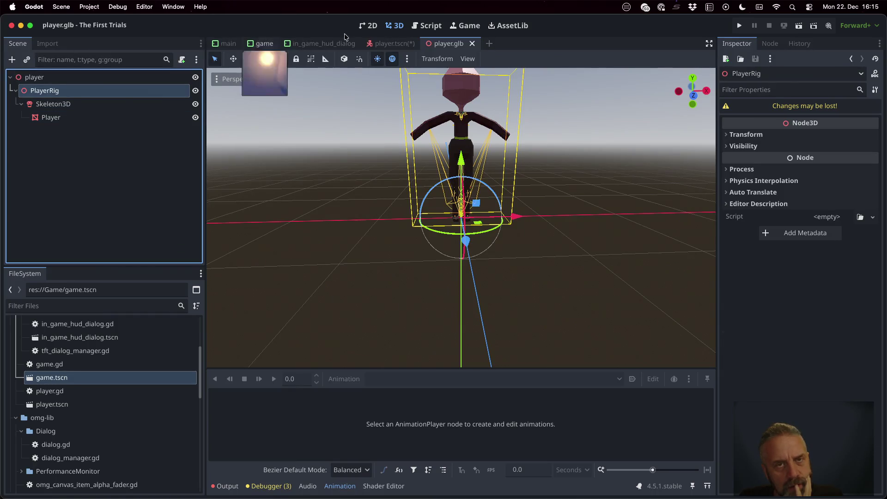
double_click(113, 377)
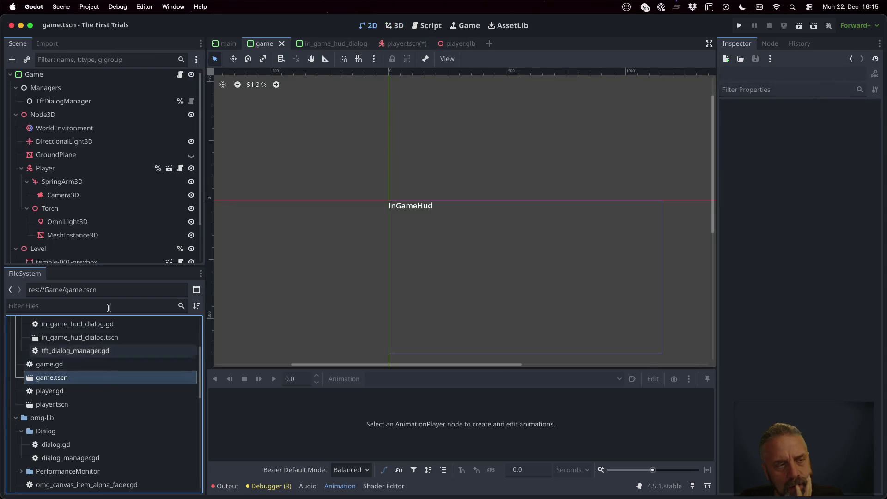
click(181, 169)
right_click(78, 121)
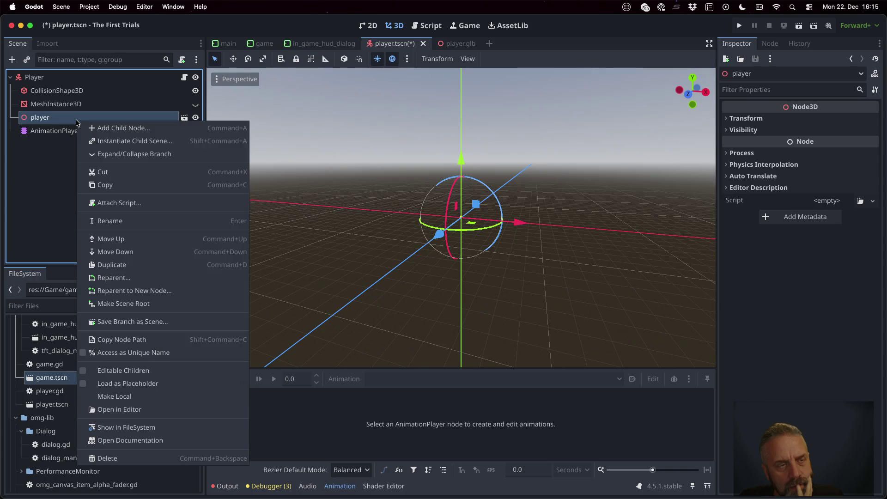
Make the imported player node local, nest the AnimationPlayer under it, and recheck animation libraries.
click(169, 396)
drag(56, 171, 50, 126)
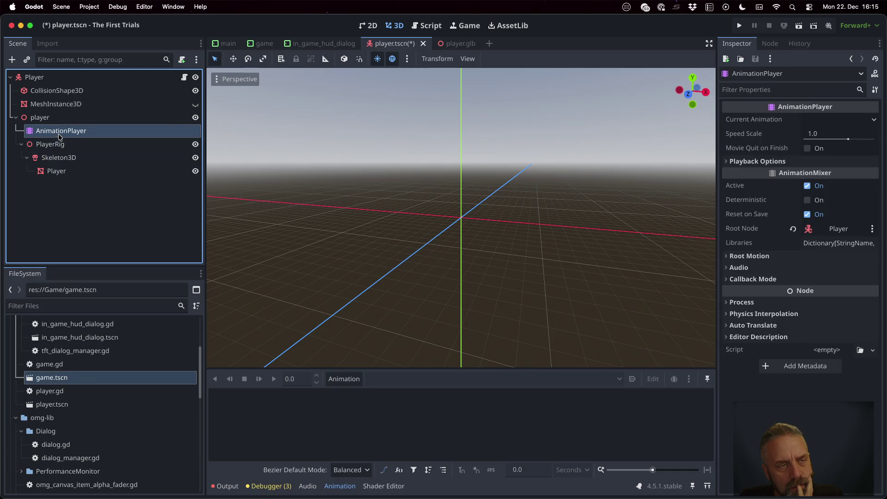
click(349, 379)
click(368, 413)
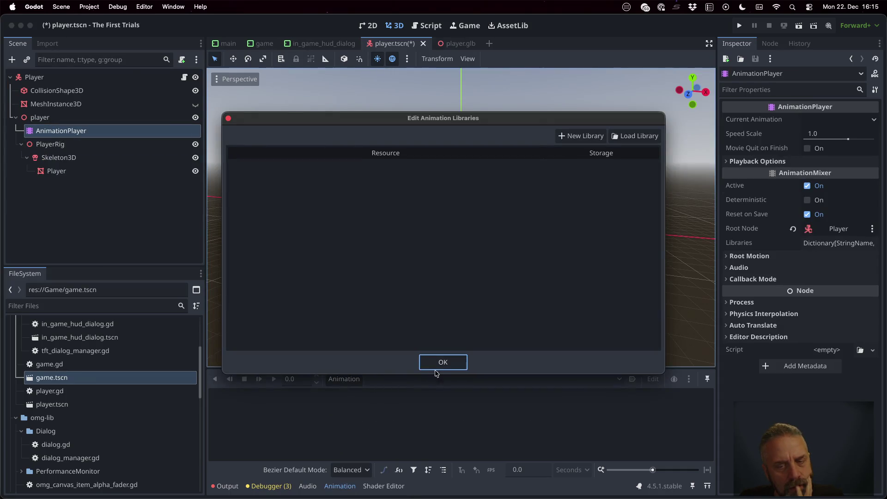
click(436, 370)
Review the PlayerRig, its Skeleton3D bones and the Player mesh node in the Scene dock.
click(66, 145)
click(74, 159)
click(67, 145)
click(73, 159)
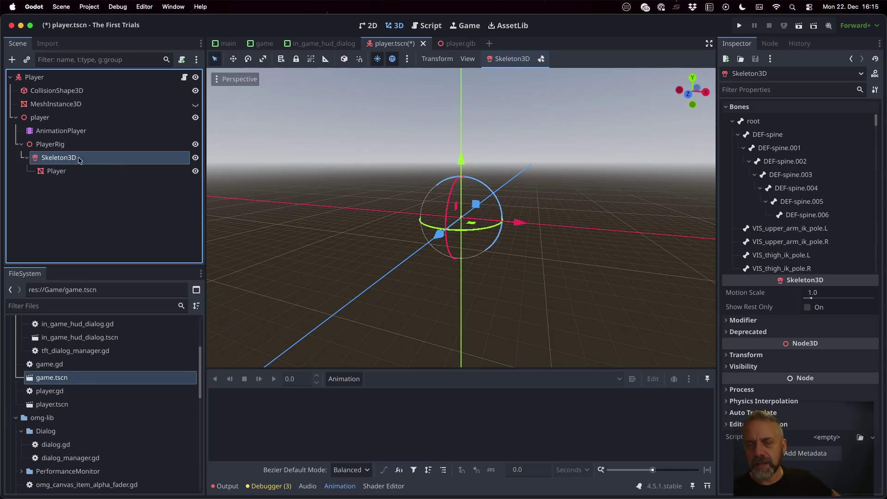
scroll(792, 193, down, 5)
scroll(791, 192, down, 10)
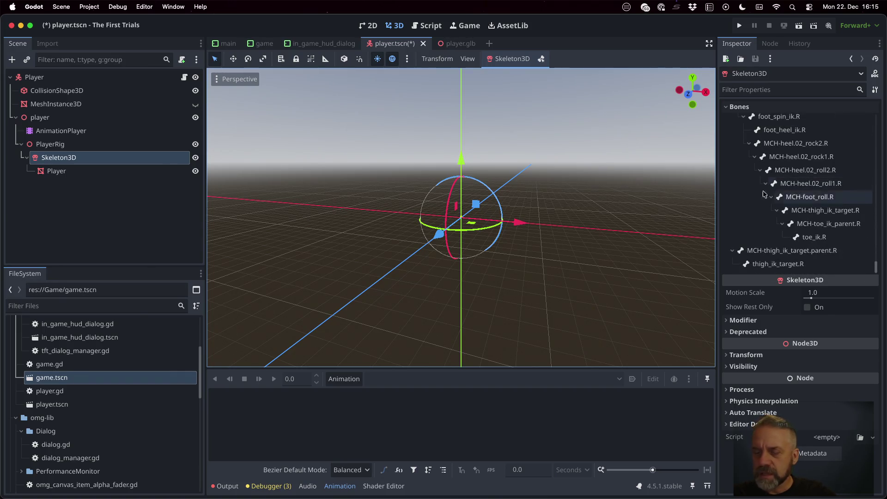
click(104, 170)
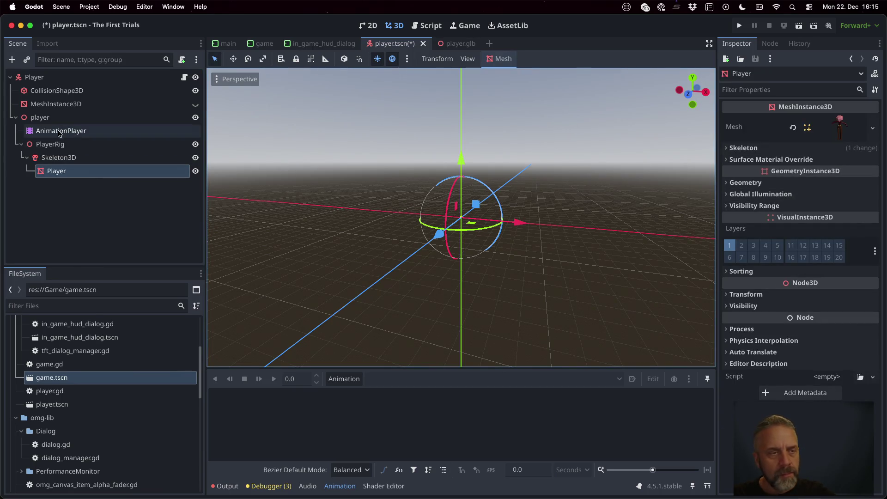
click(62, 146)
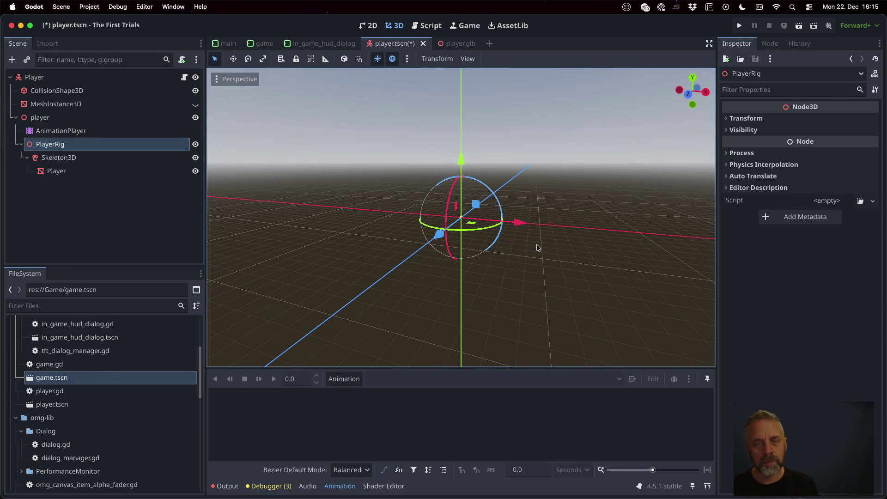
In Blender, look over the File > Import formats, cancel, and move to the browser.
key(ctrl+Right)
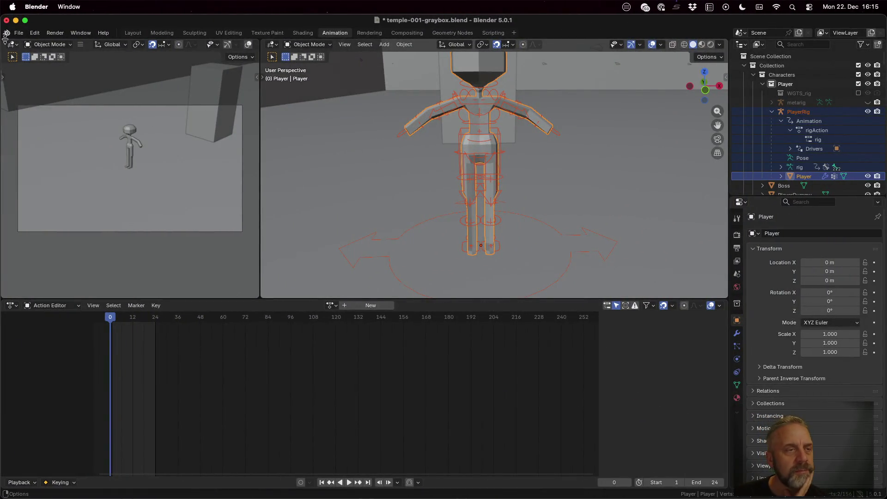
click(18, 33)
mouse_move(53, 167)
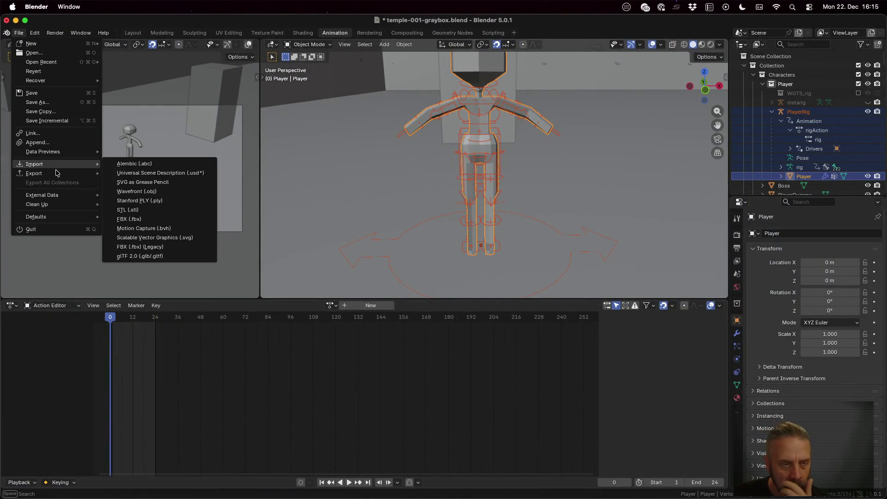
key(Escape)
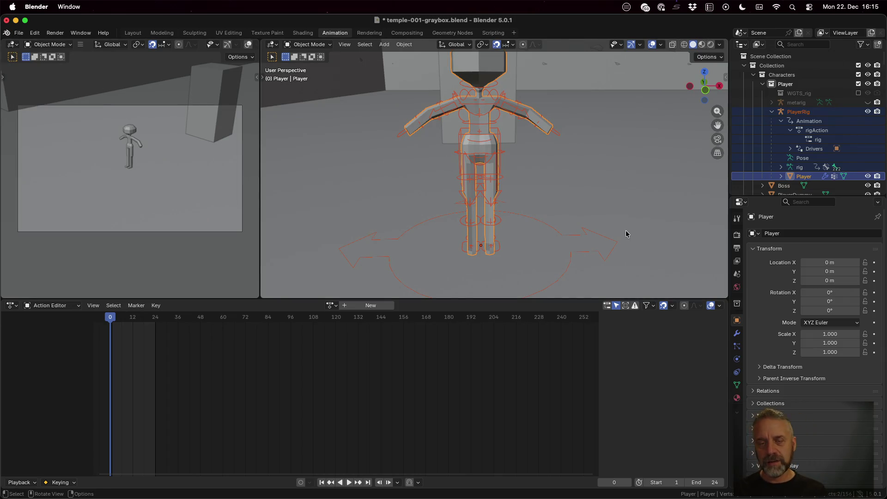
key(ctrl+Left)
key(ctrl+Left)
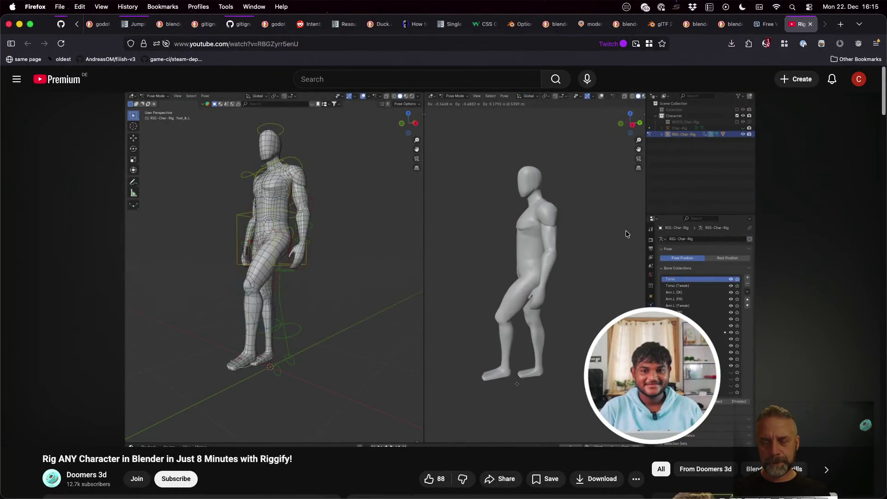
Close the Rigify video, course, glTF export search and StackExchange tabs, then open a blank tab.
mouse_move(627, 222)
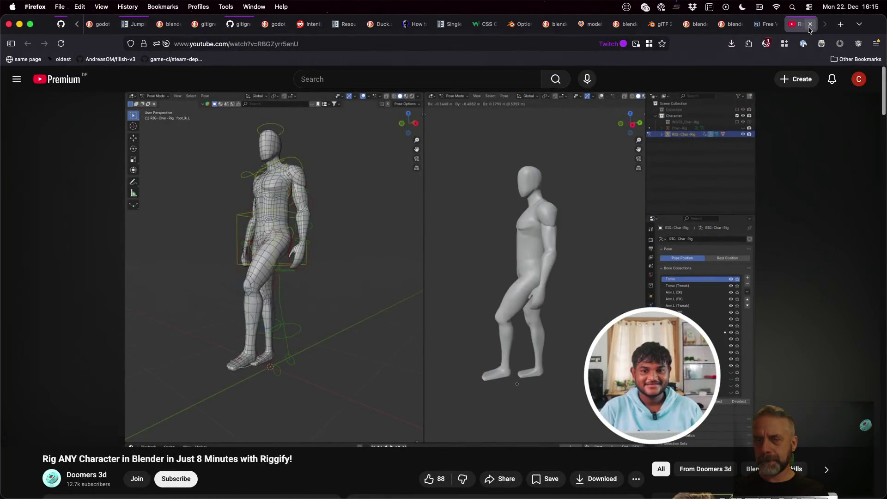
click(809, 26)
scroll(452, 249, down, 2)
key(super+w)
key(super+w)
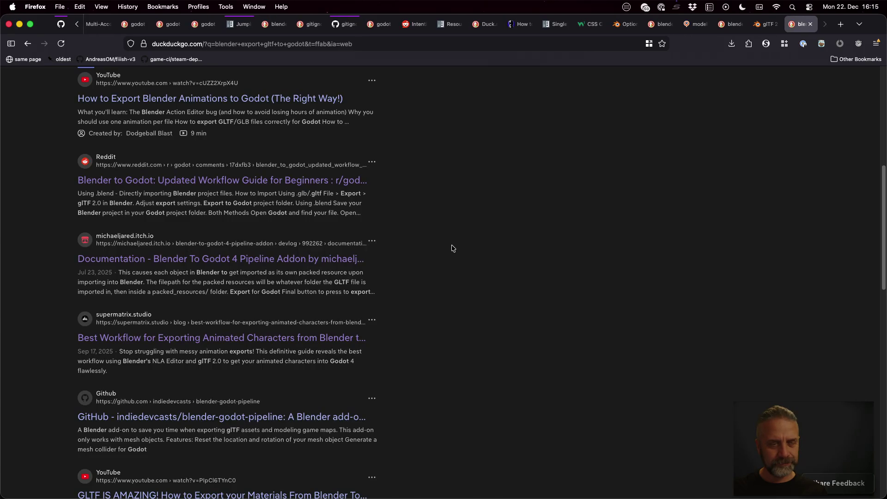
key(super+w)
key(super+w)
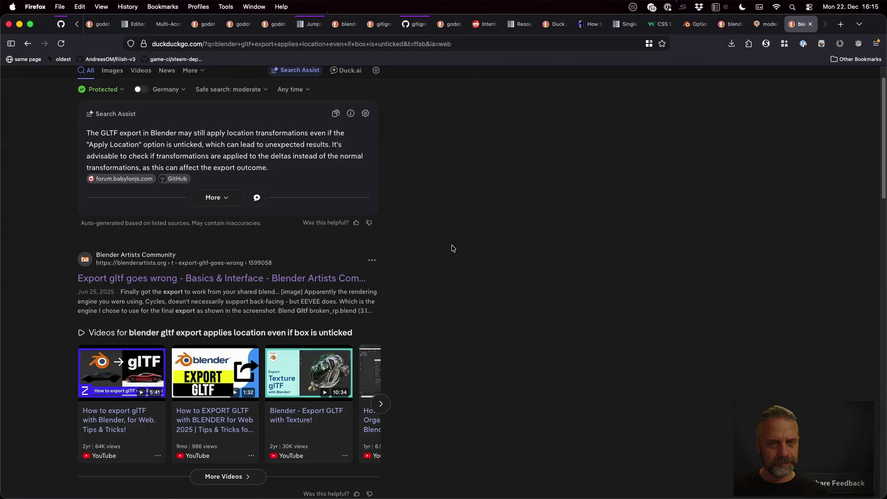
key(super+w)
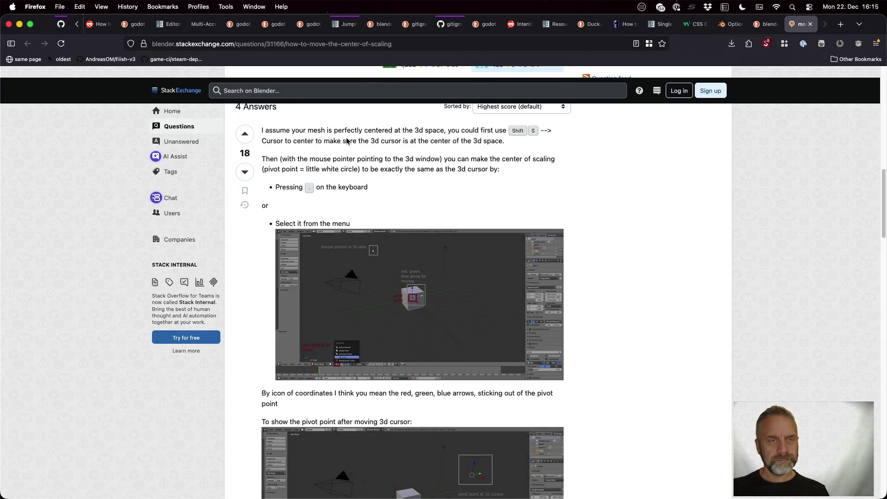
scroll(348, 141, up, 3)
key(super+w)
key(super+w)
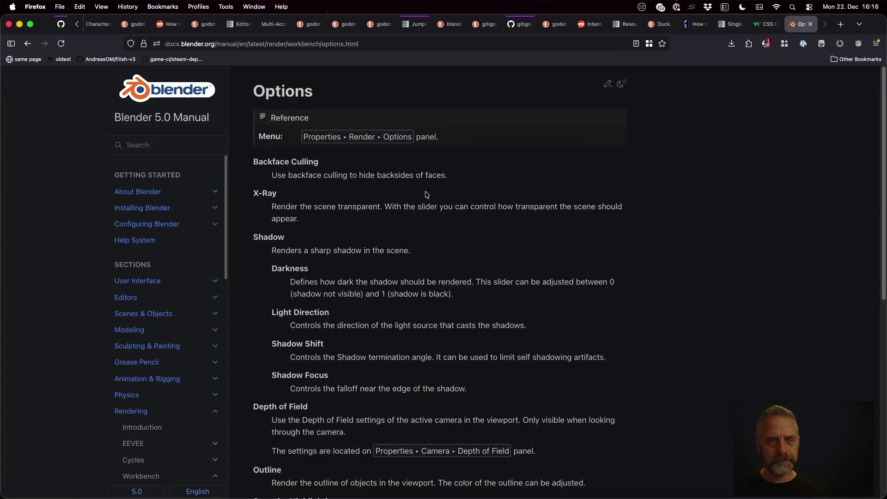
key(super+t)
Search 'blender simple rig animation' and open the Blender Studio, Skillshare and 3sfarm results as tabs.
text(b;l)
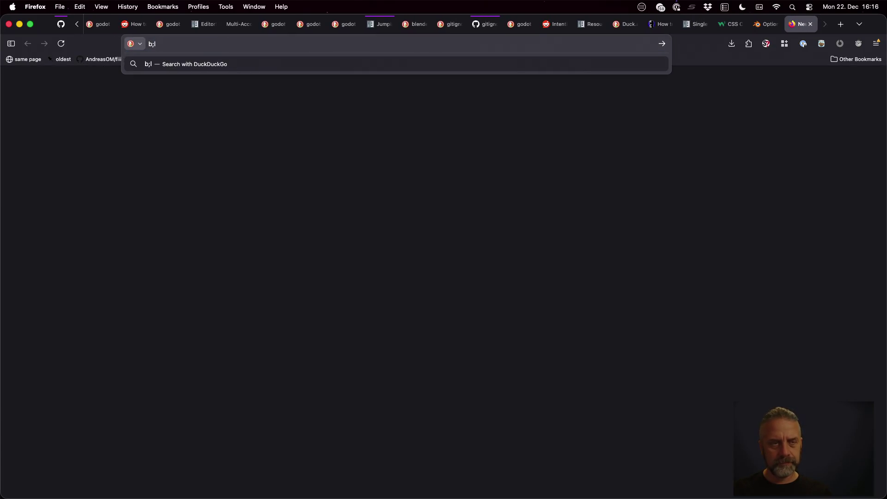
text(lender sim)
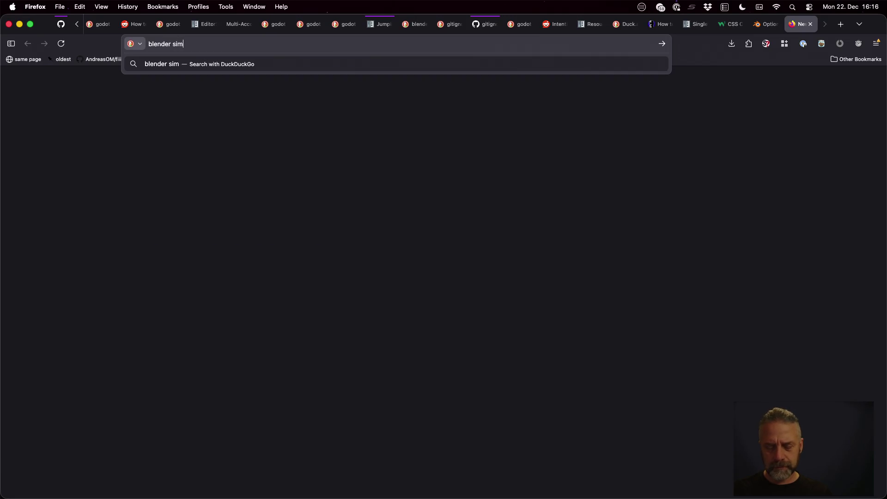
text(nimation)
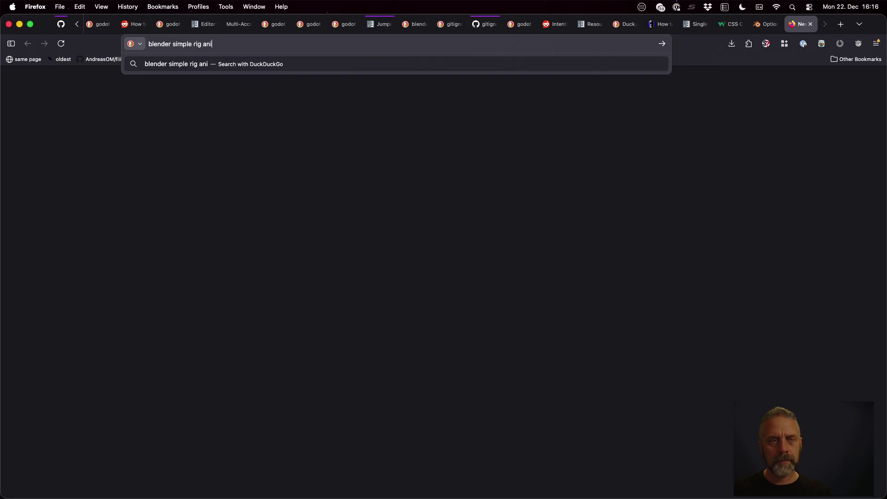
key(Return)
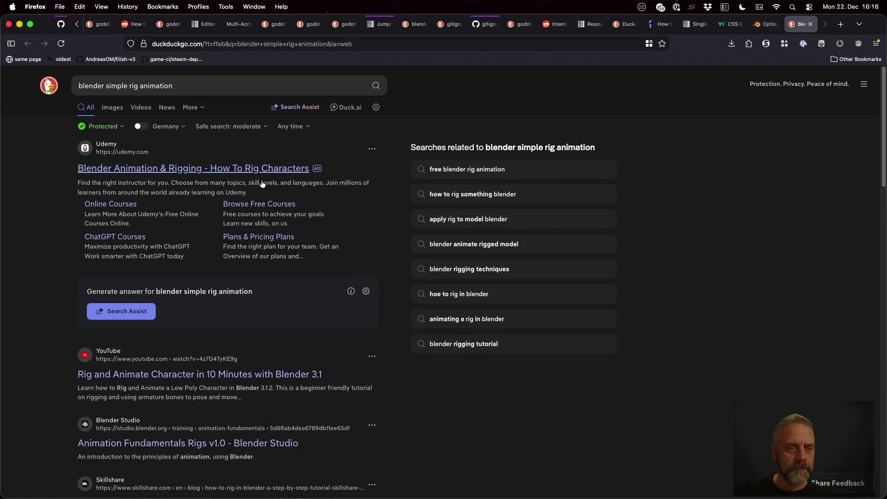
scroll(336, 304, down, 3)
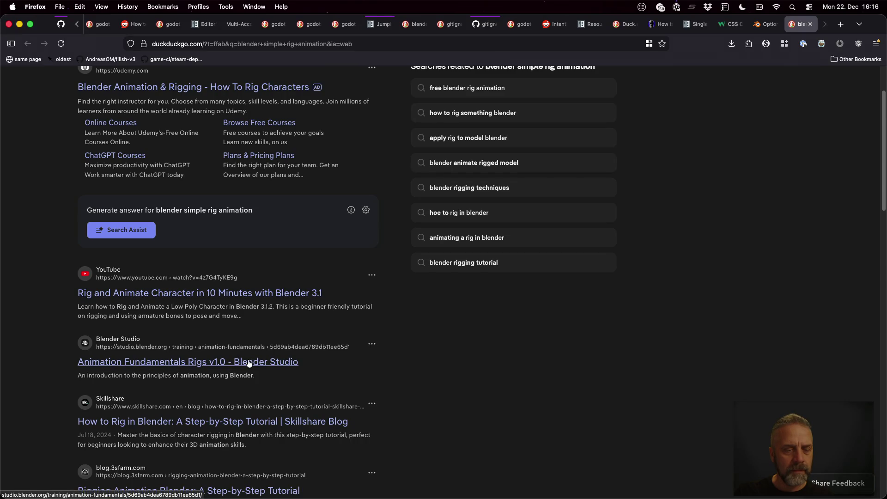
middle_click(249, 363)
scroll(277, 363, down, 3)
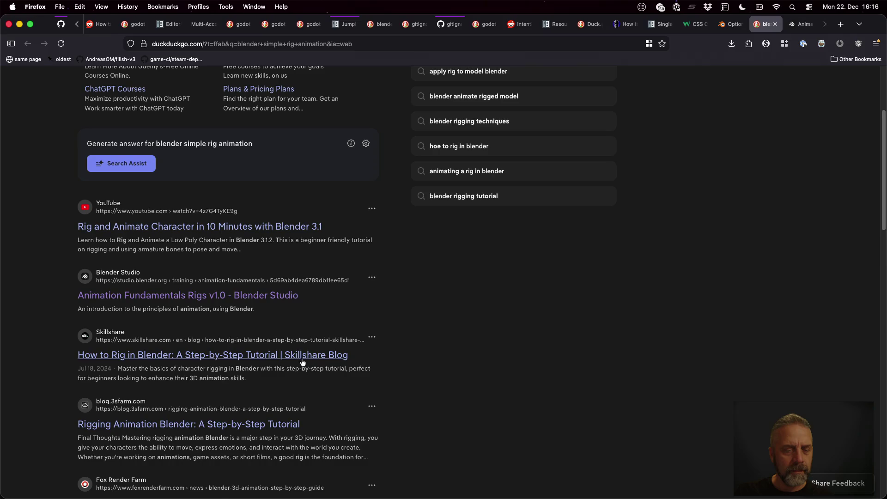
middle_click(303, 362)
scroll(452, 352, down, 2)
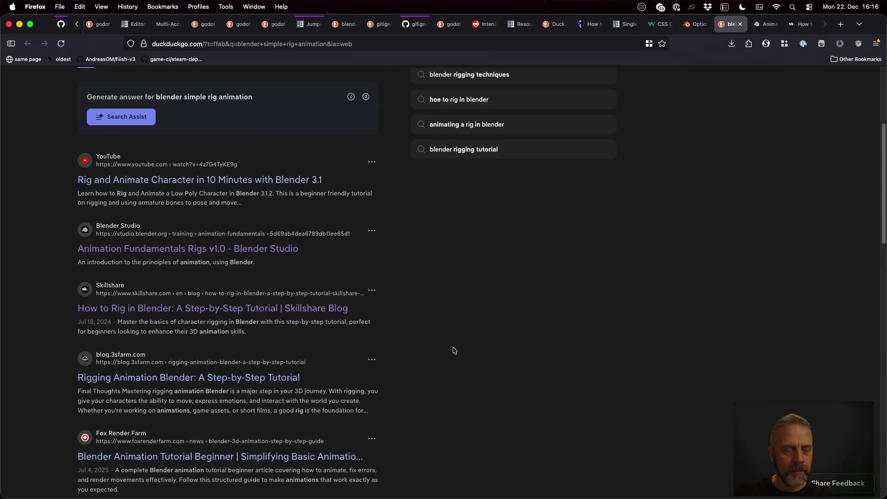
middle_click(248, 382)
key(ctrl+Tab)
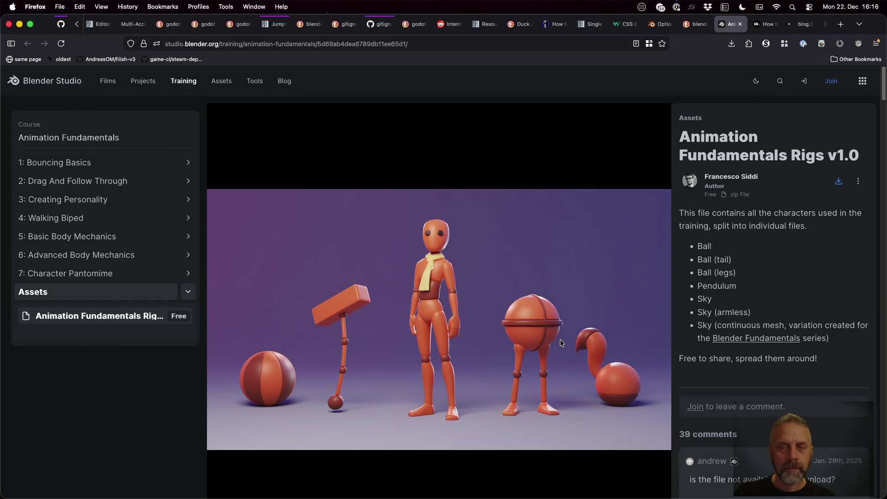
On the Blender Studio course page, open the '1: Bouncing Basics' chapter, then close it.
scroll(531, 303, down, 10)
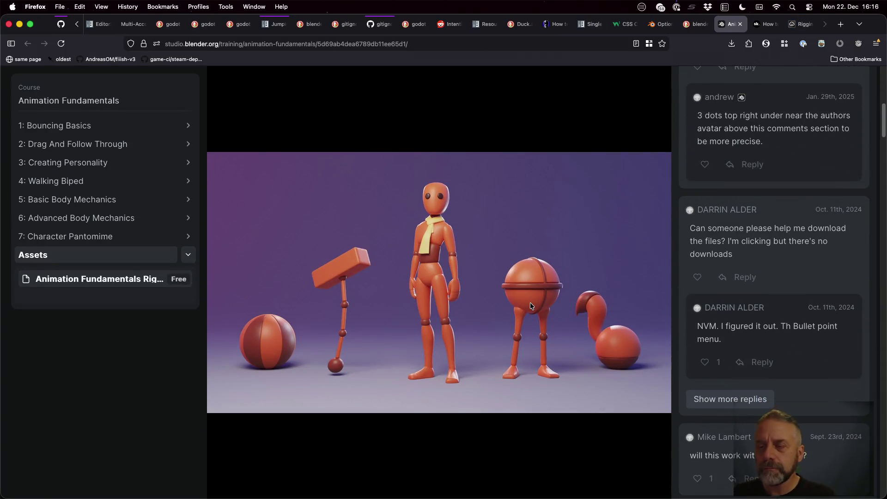
click(109, 130)
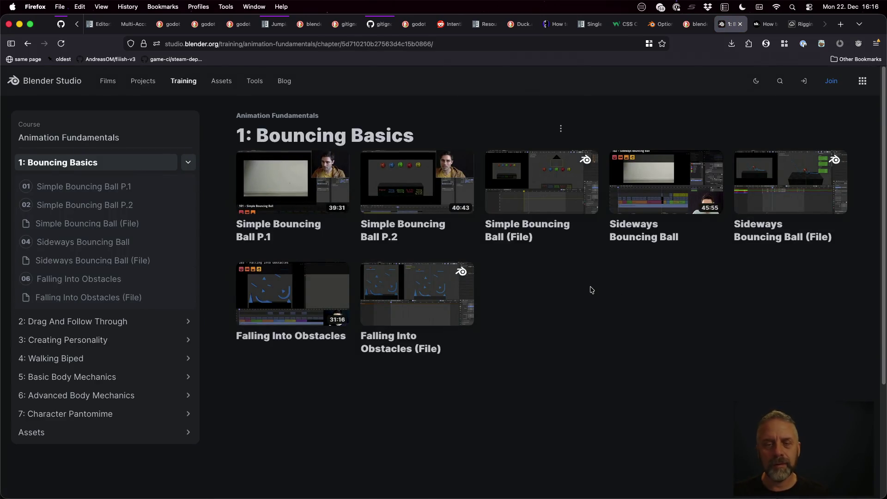
key(super+w)
Skim the Skillshare rigging guide to the end and close its tab.
scroll(525, 290, down, 5)
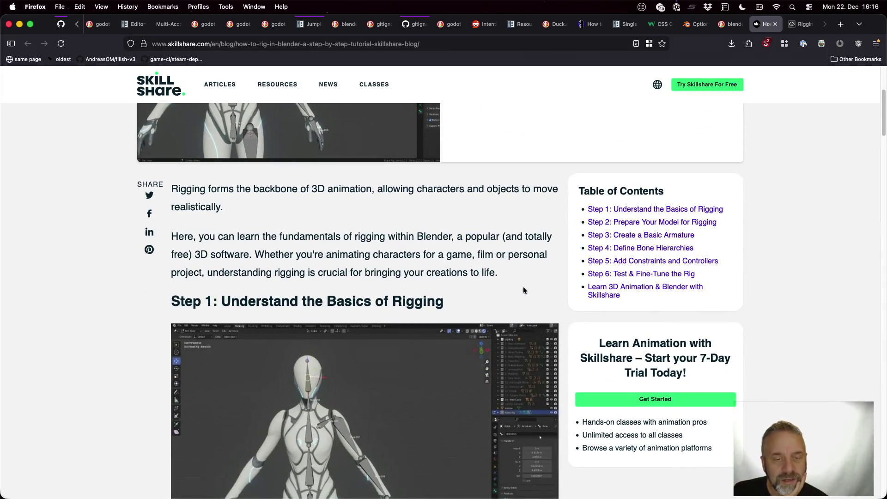
scroll(524, 290, down, 3)
scroll(443, 275, down, 20)
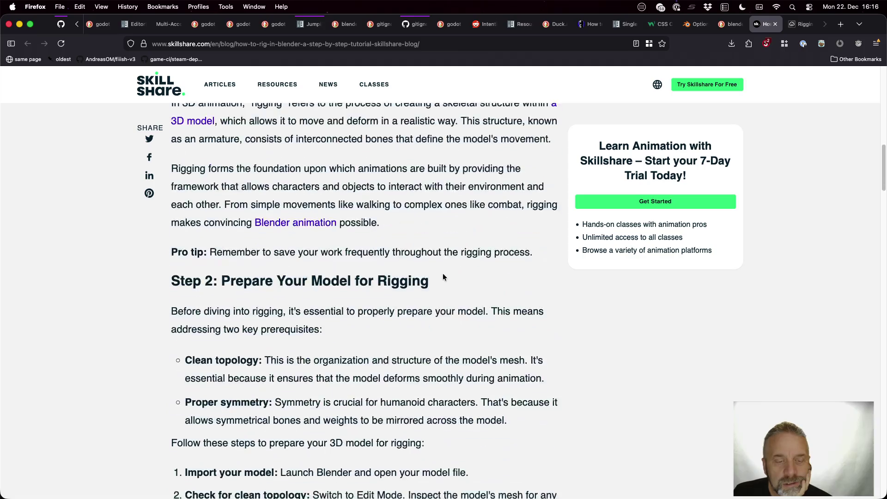
scroll(443, 274, down, 15)
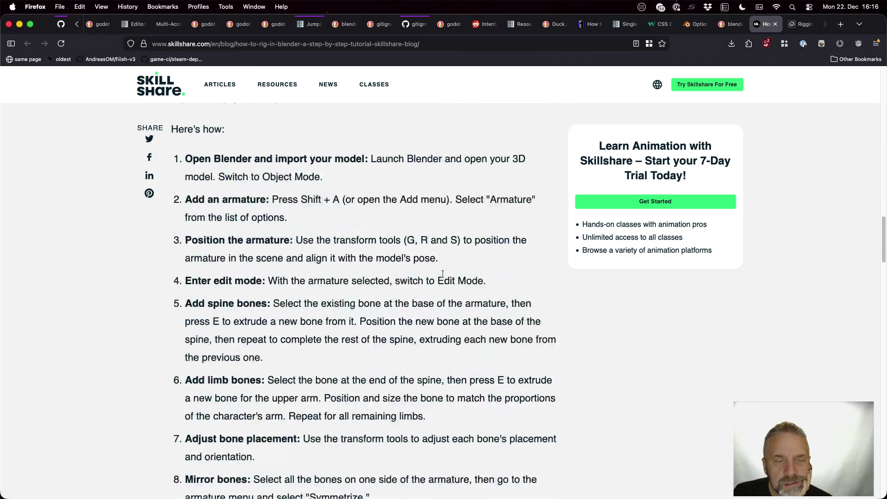
scroll(443, 274, down, 20)
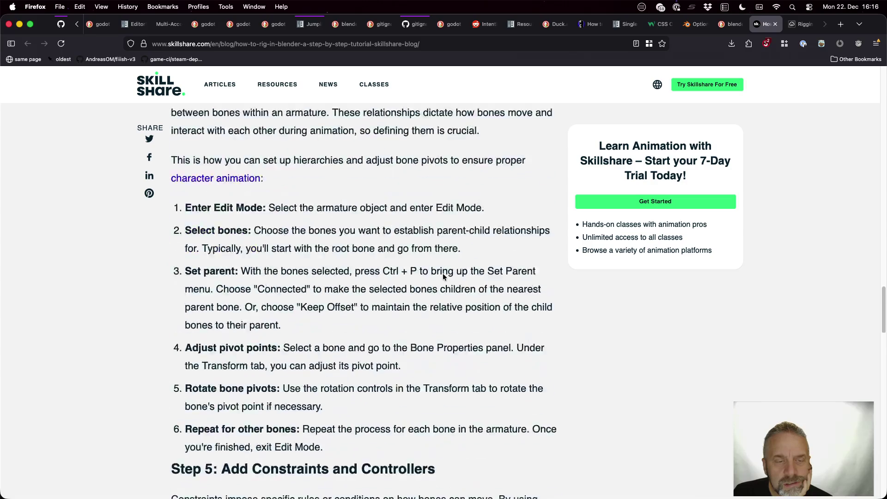
scroll(442, 274, down, 15)
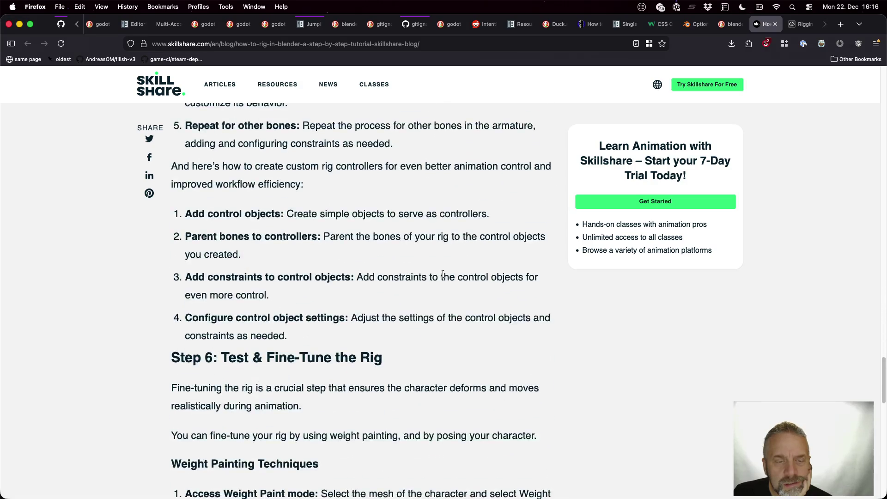
scroll(443, 274, down, 8)
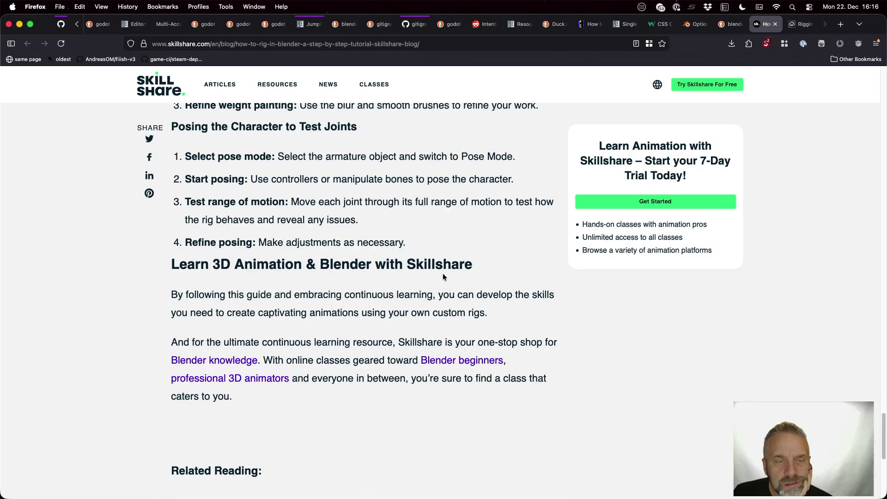
scroll(443, 275, down, 3)
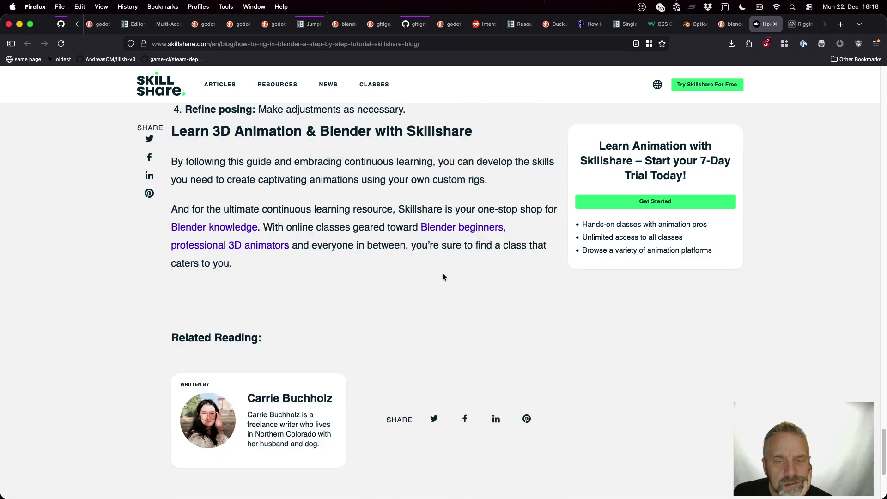
scroll(443, 273, up, 5)
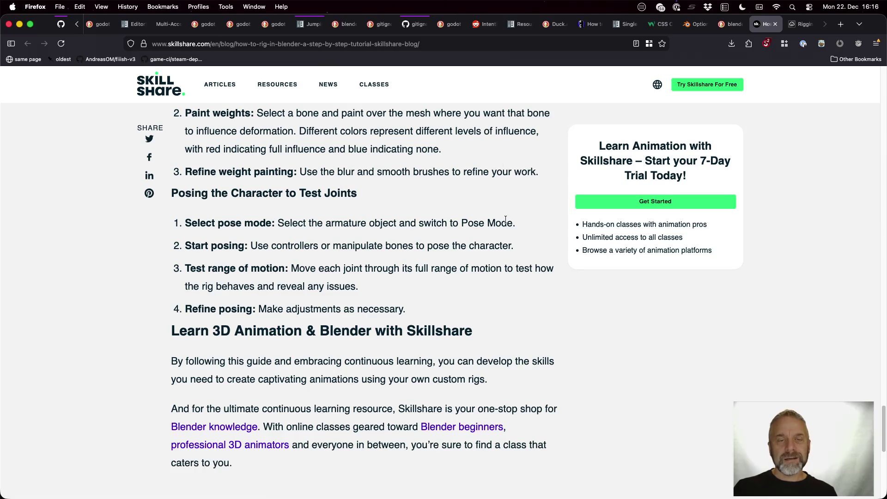
scroll(506, 219, up, 5)
key(super+w)
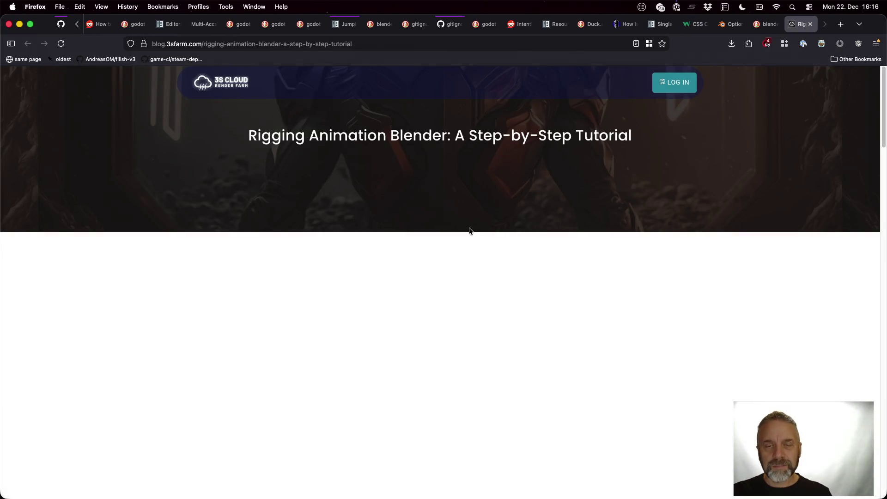
Temporarily trust 3sfarm.com scripts, read the rigging article through Final Thoughts, then close it.
click(766, 44)
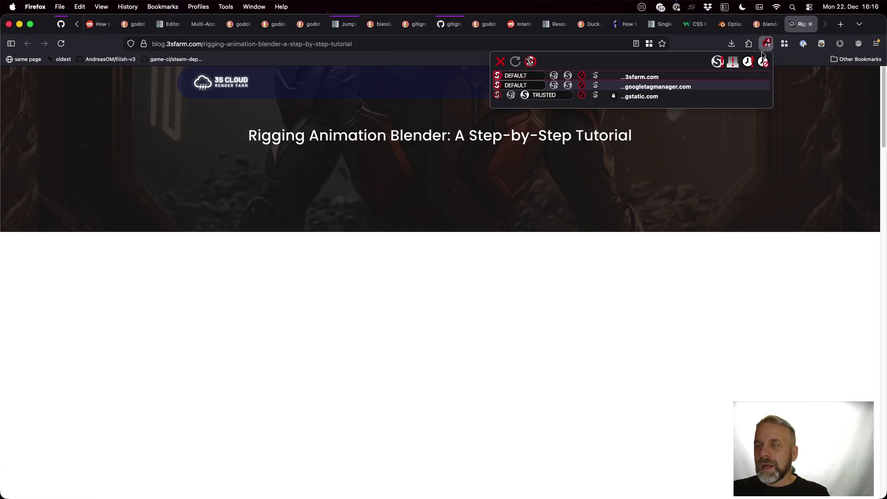
click(552, 77)
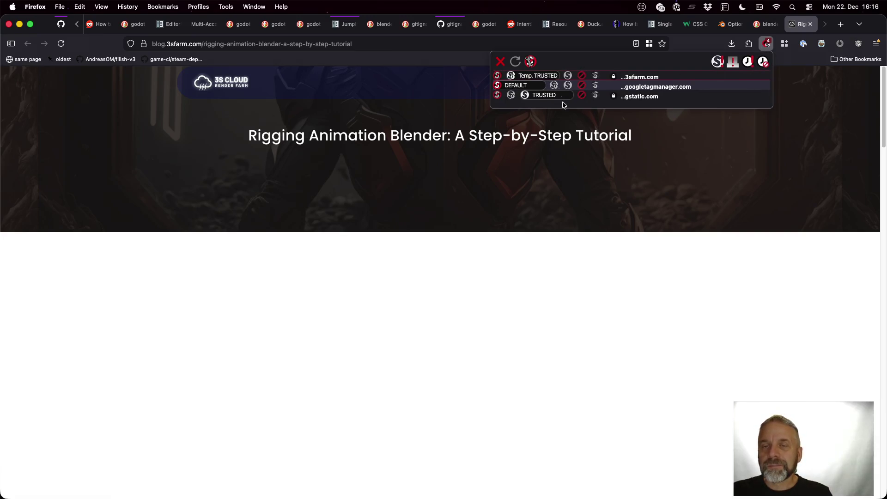
scroll(293, 279, down, 15)
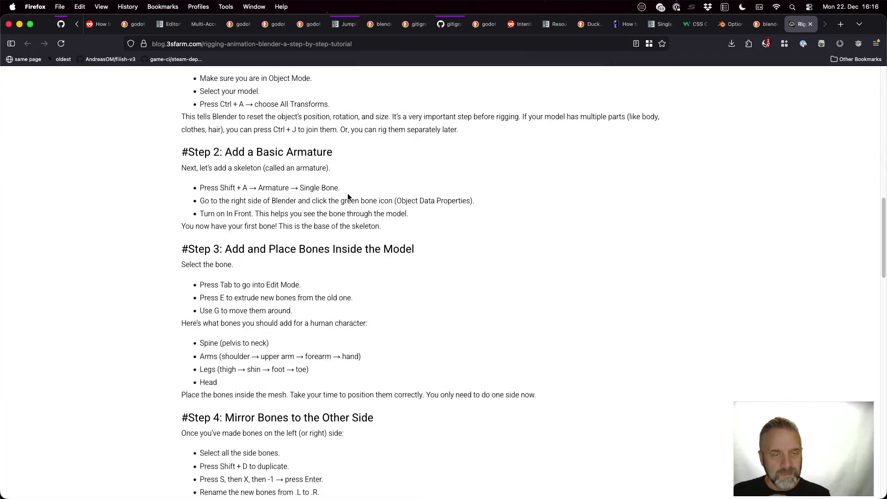
scroll(347, 196, down, 10)
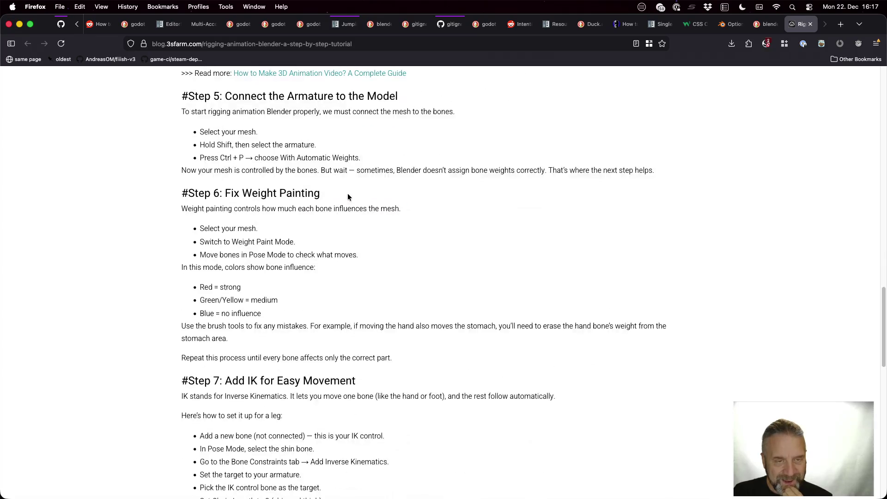
scroll(347, 196, down, 4)
scroll(348, 195, down, 5)
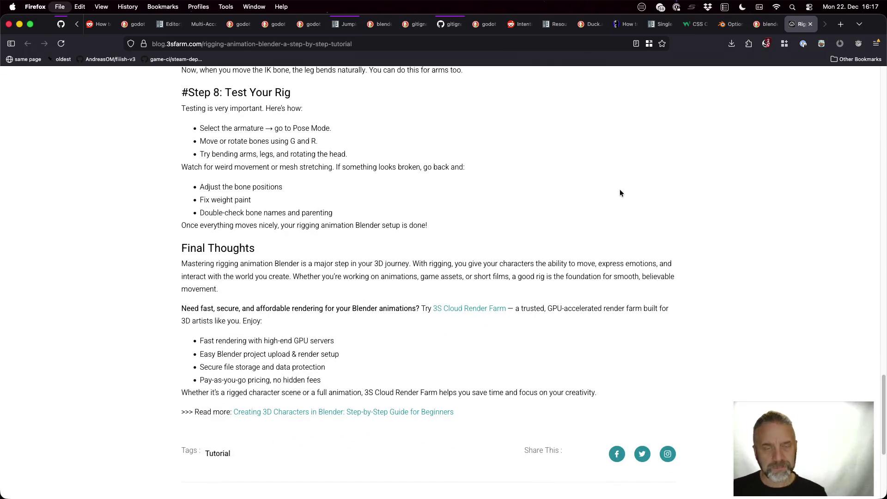
key(super+w)
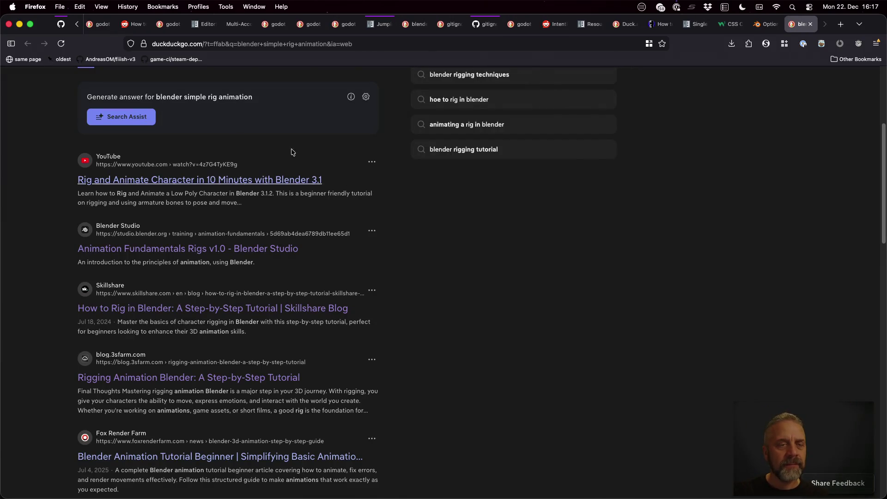
Request a Search Assist answer and open the Fox Render Farm animation guide in a new tab.
click(122, 116)
scroll(492, 240, down, 4)
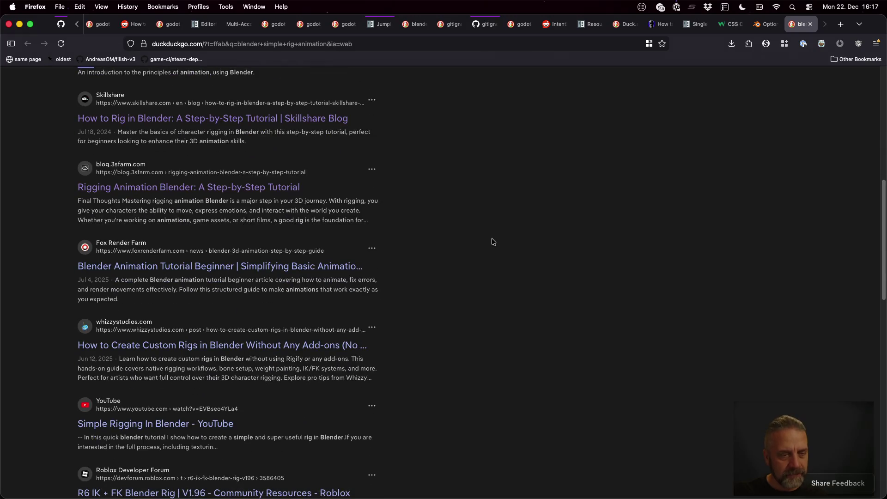
super+click(342, 267)
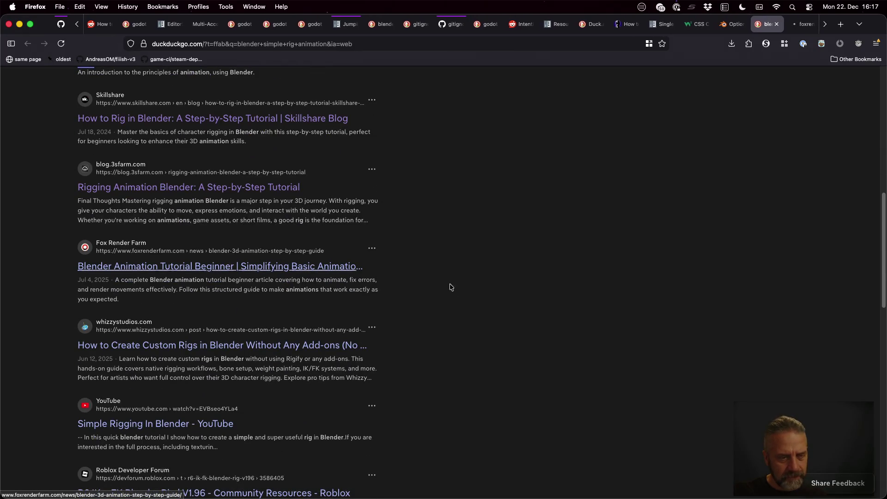
scroll(461, 289, up, 5)
scroll(461, 289, up, 5)
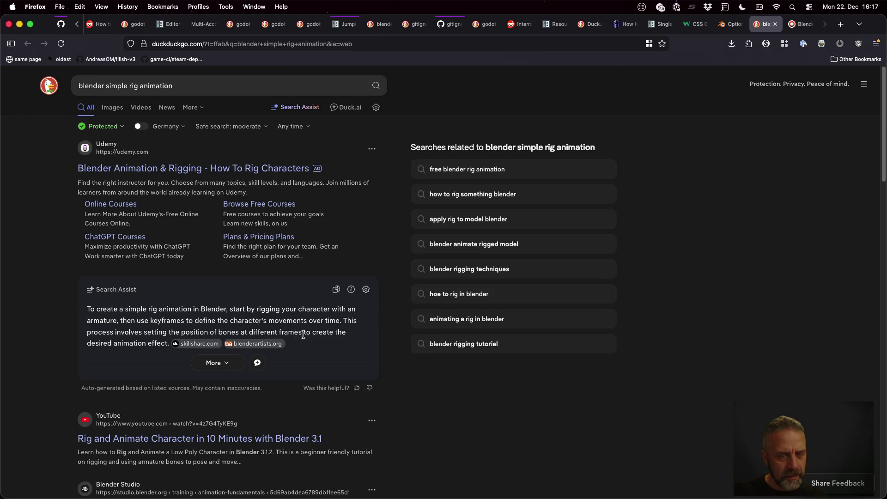
key(ctrl+Tab)
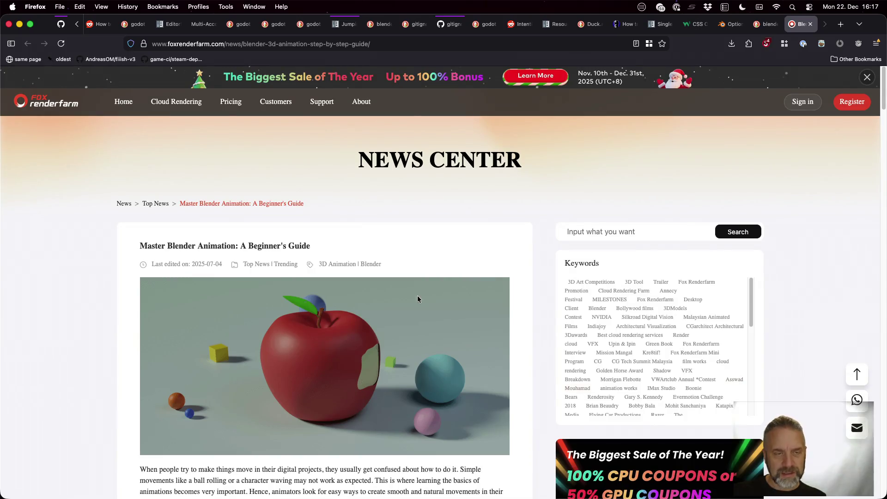
Skim the top of the Fox Render Farm guide and zoom it to 133%.
scroll(417, 296, down, 10)
scroll(122, 233, down, 10)
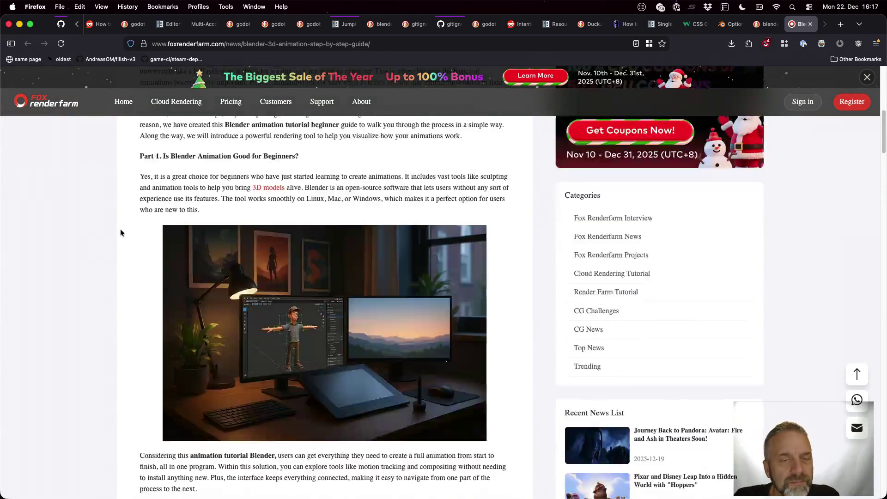
scroll(122, 233, down, 1)
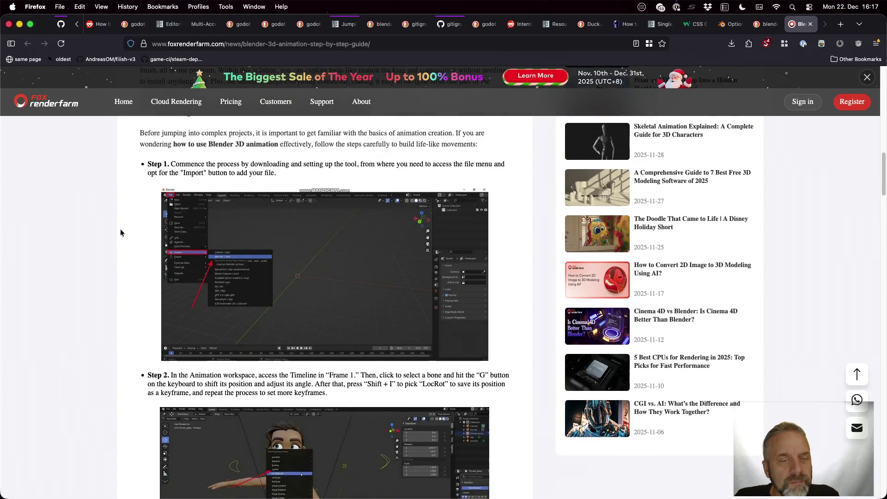
scroll(284, 269, up, 1)
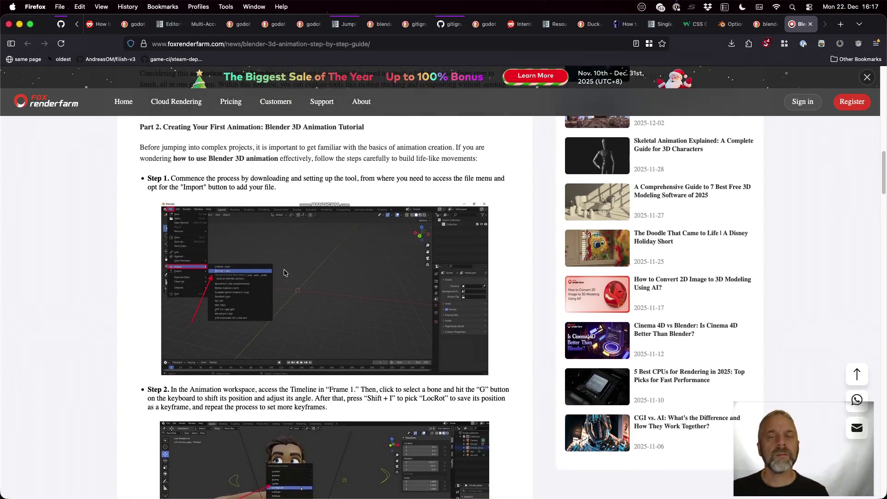
scroll(289, 277, up, 1)
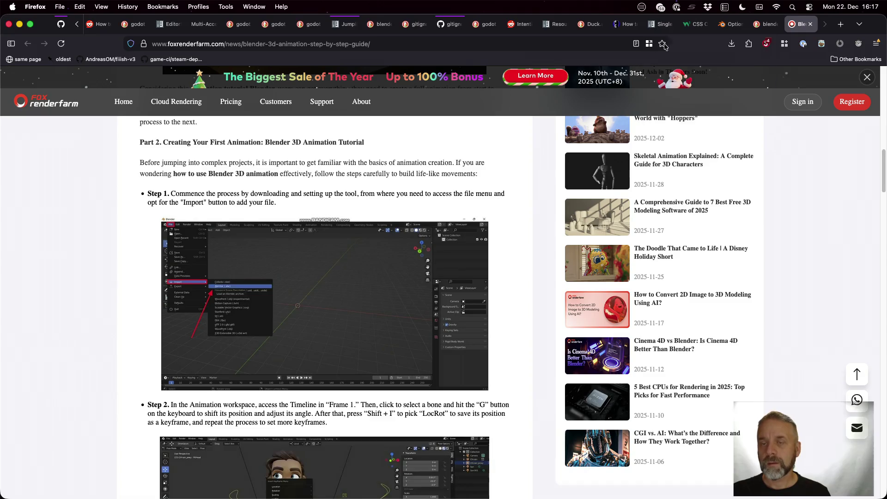
key(super+equal)
key(super+equal)
key(super+equal)
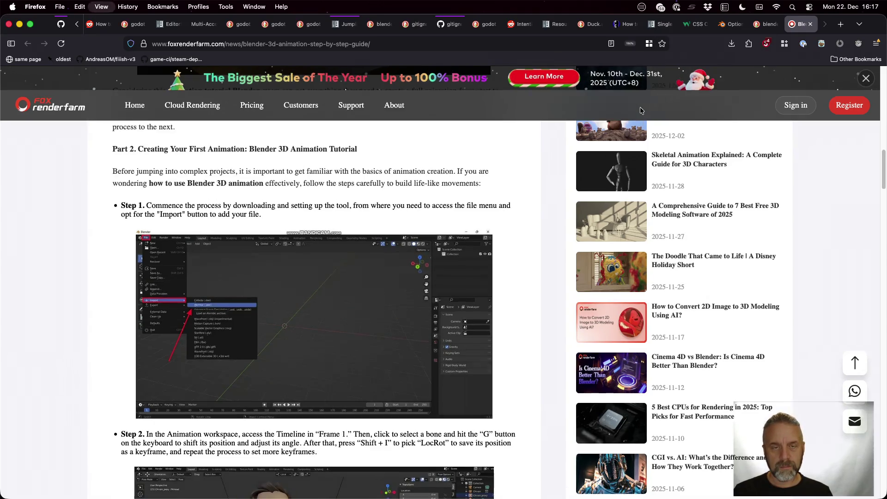
Read the guide's steps down to Step 6 on adding sound, then return to Blender.
scroll(513, 279, down, 10)
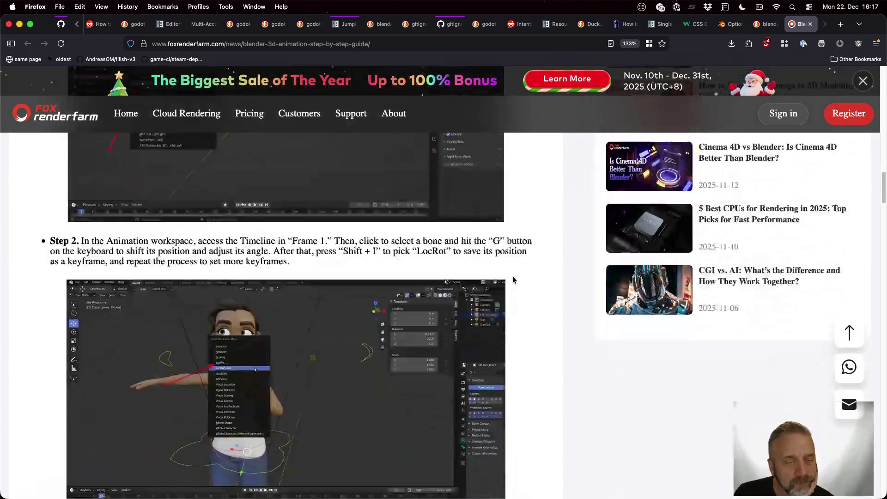
scroll(513, 280, down, 1)
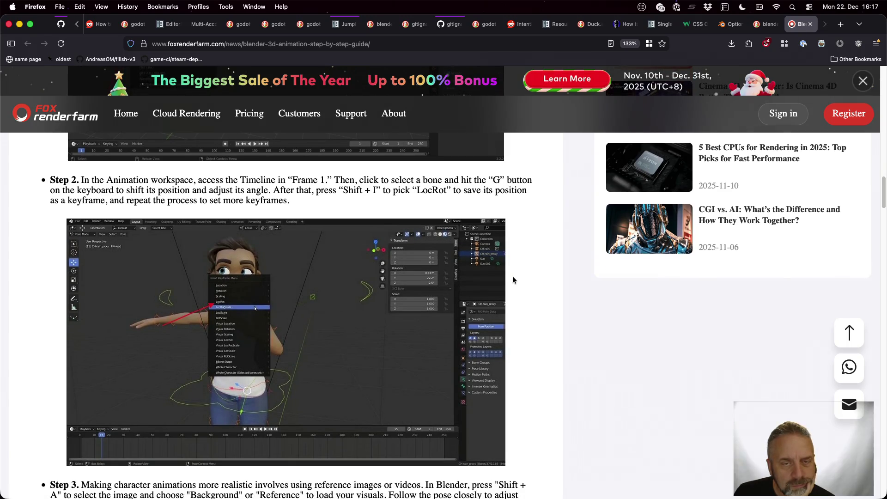
scroll(513, 279, down, 7)
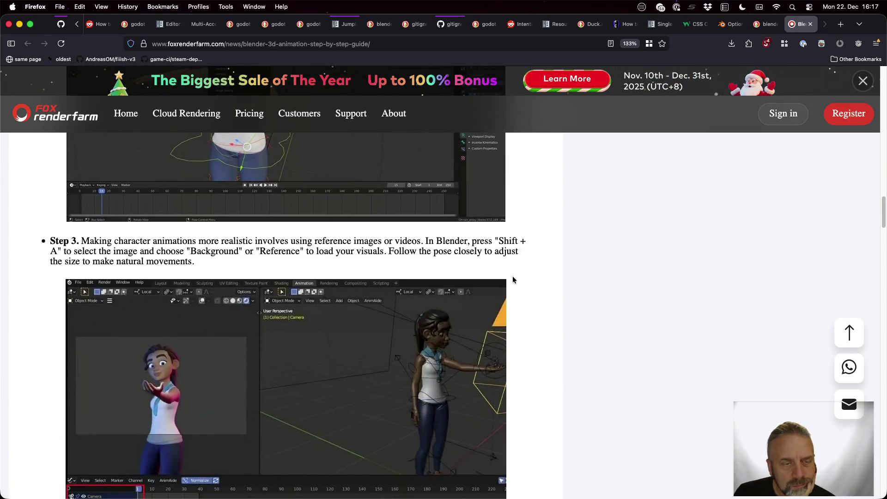
scroll(513, 280, down, 7)
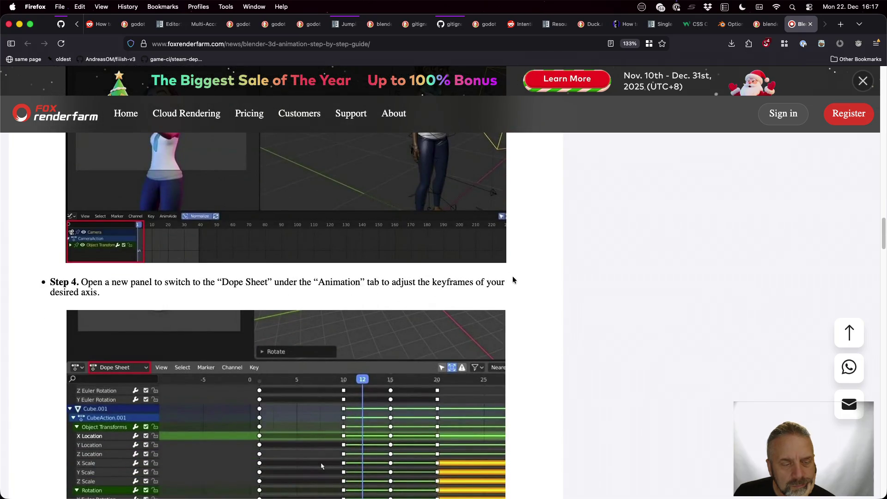
scroll(513, 280, down, 2)
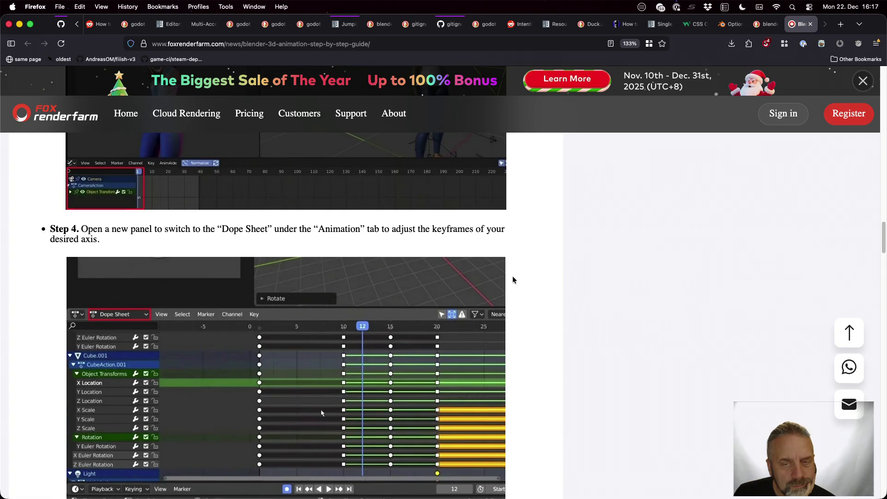
scroll(513, 279, down, 5)
scroll(513, 279, down, 3)
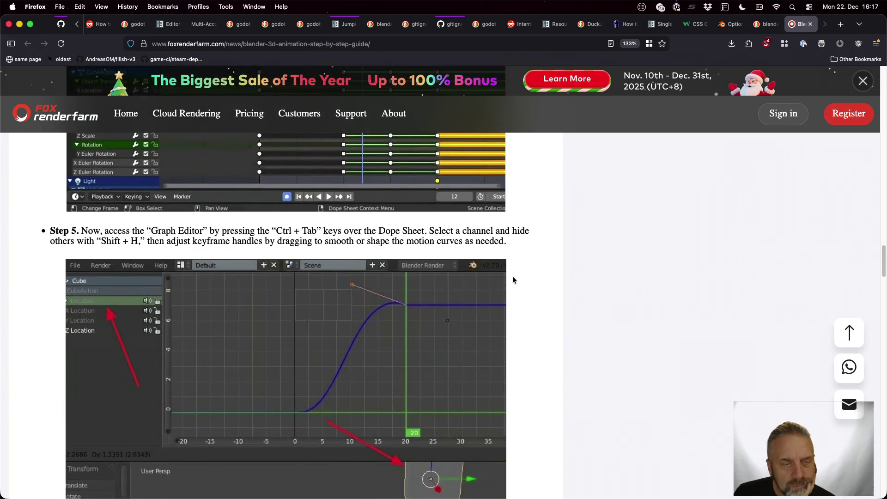
scroll(513, 280, down, 15)
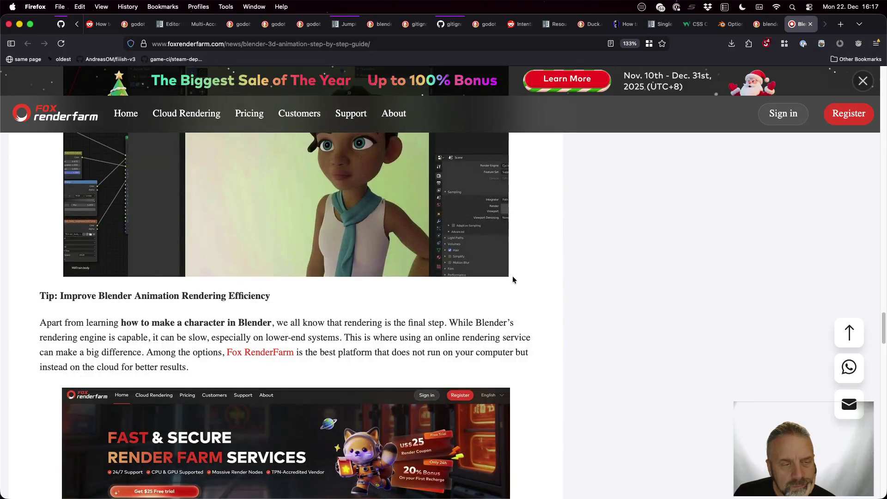
scroll(513, 280, up, 3)
scroll(513, 279, down, 7)
scroll(513, 280, up, 12)
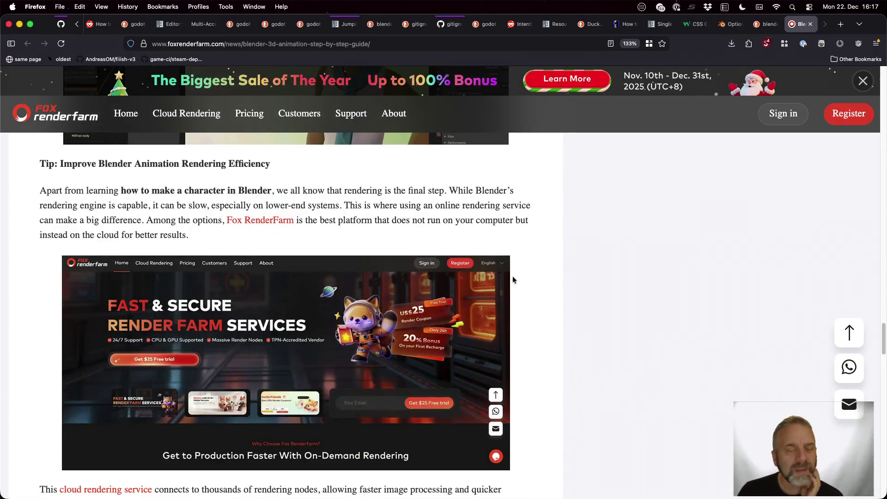
scroll(512, 276, up, 4)
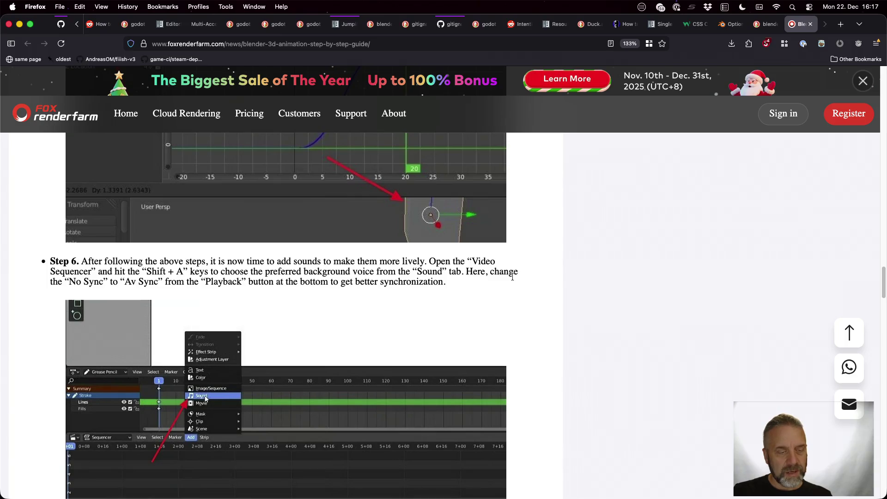
key(ctrl+Right)
key(ctrl+Right)
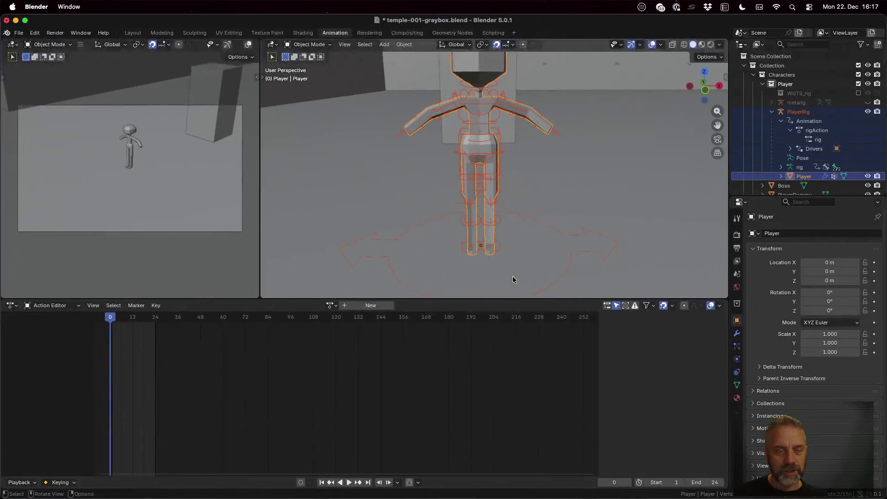
Show PlayerRig's rigAction keys from frame 0, expand spine_fk.002, and view the rig slot details.
key(Home)
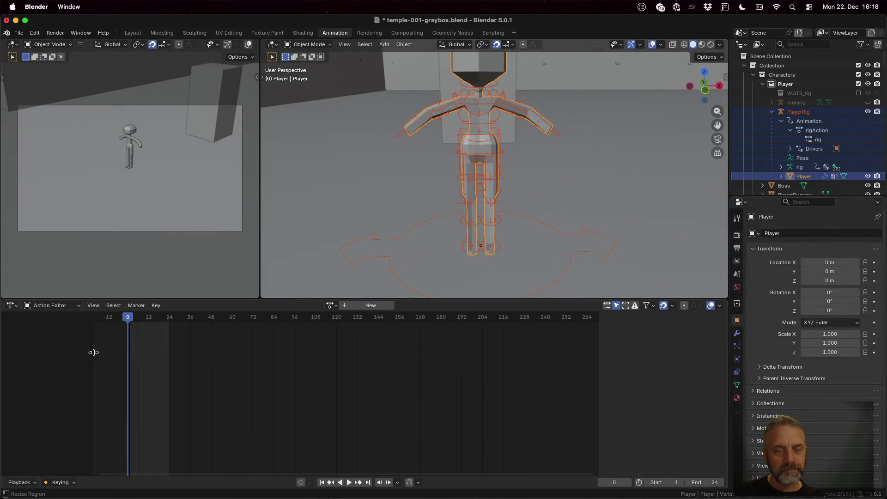
click(818, 122)
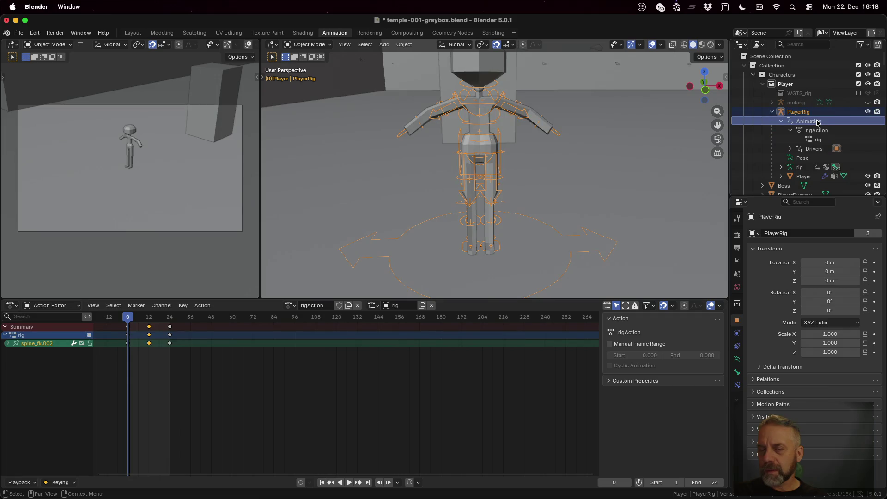
mouse_move(130, 319)
mouse_down()
mouse_move(180, 322)
mouse_move(128, 319)
mouse_up()
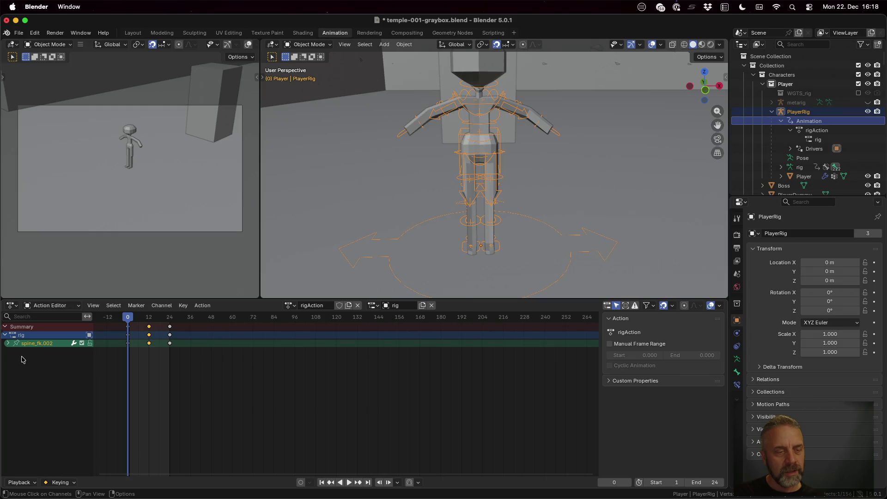
click(8, 344)
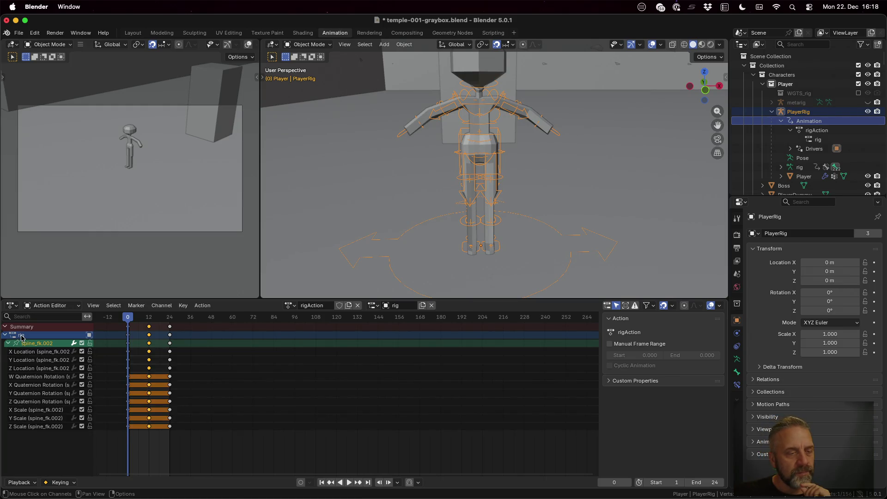
click(22, 336)
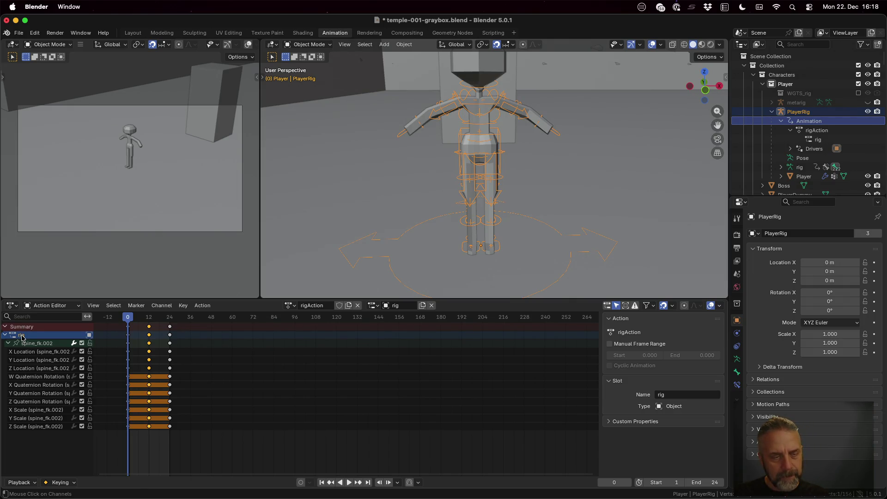
View the keyframes as curves in the Graph Editor, then return to the Action Editor channels.
key(ctrl+Tab)
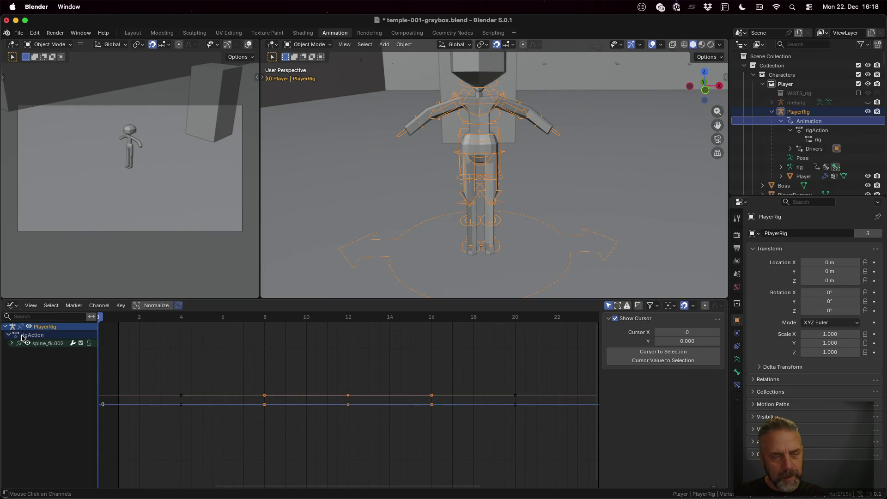
scroll(413, 401, up, 1)
scroll(413, 401, down, 8)
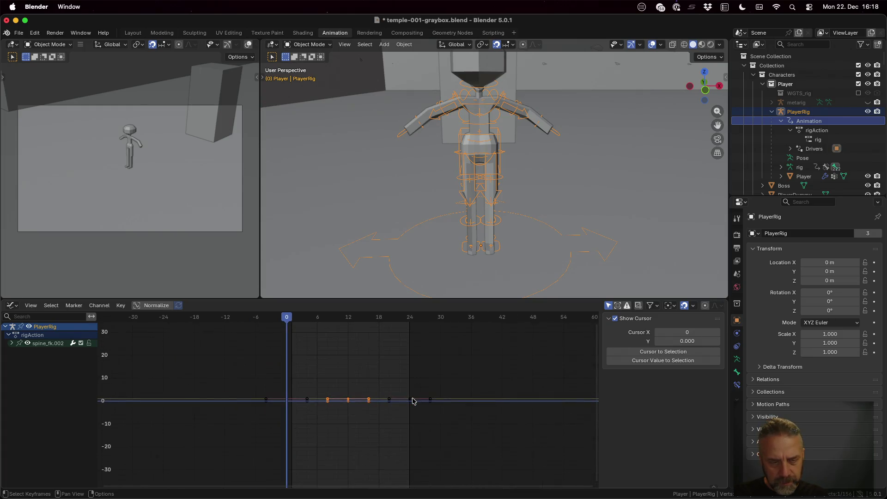
key(ctrl+Tab)
key(ctrl+Tab)
key(ctrl+Tab)
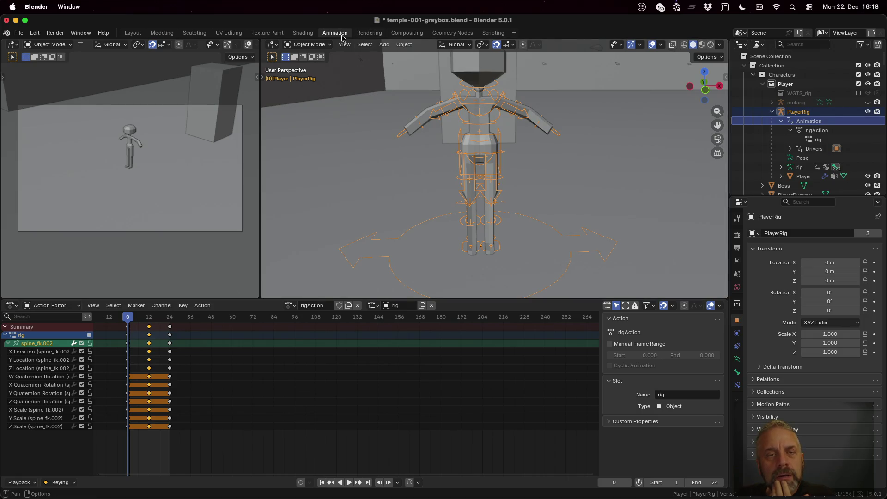
click(77, 307)
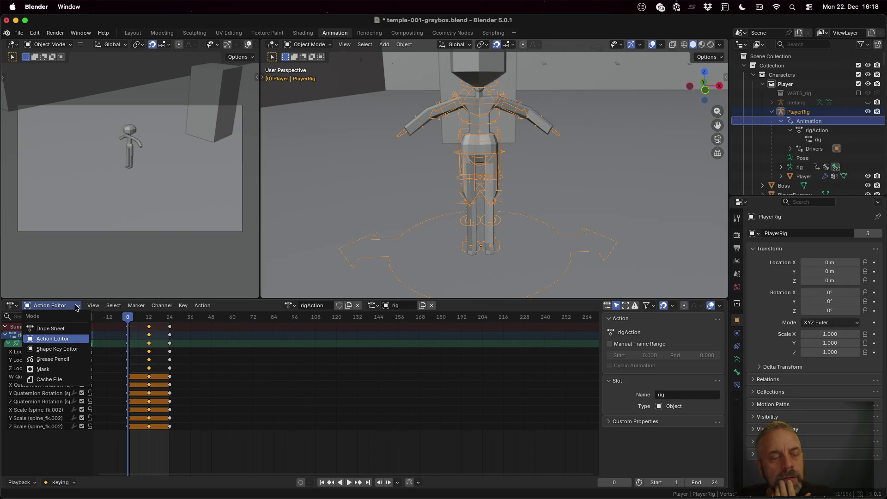
Try the Shape Key view, return to the full Dope Sheet, check its View menu, then go to Firefox.
click(66, 349)
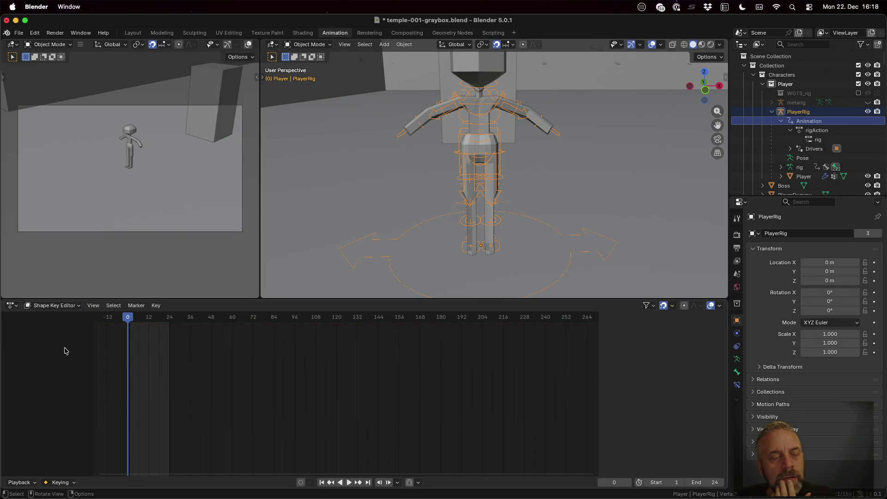
click(73, 313)
click(69, 333)
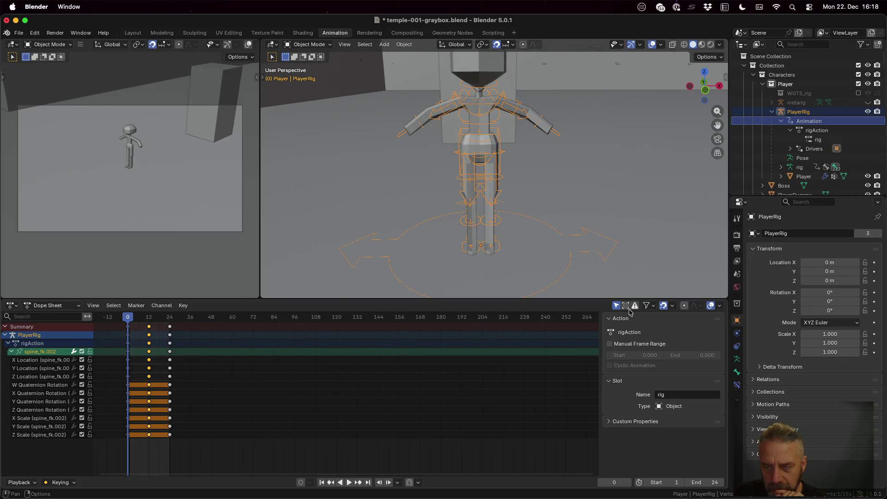
click(95, 306)
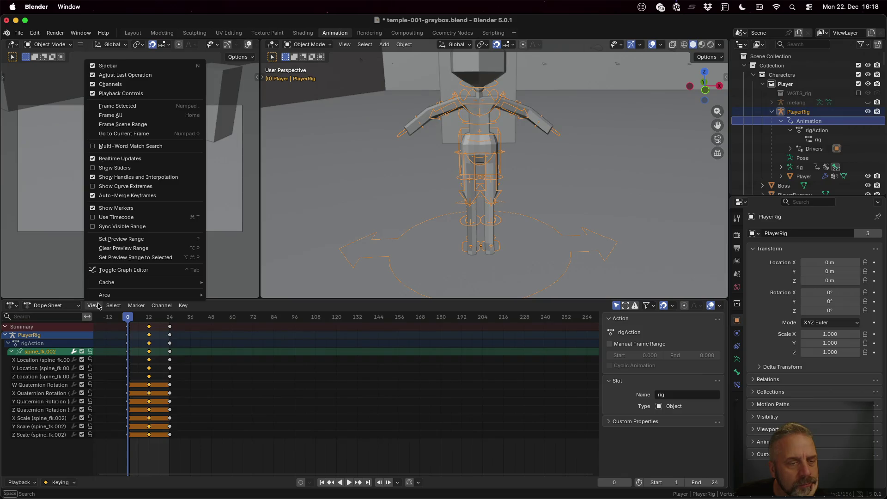
mouse_move(119, 308)
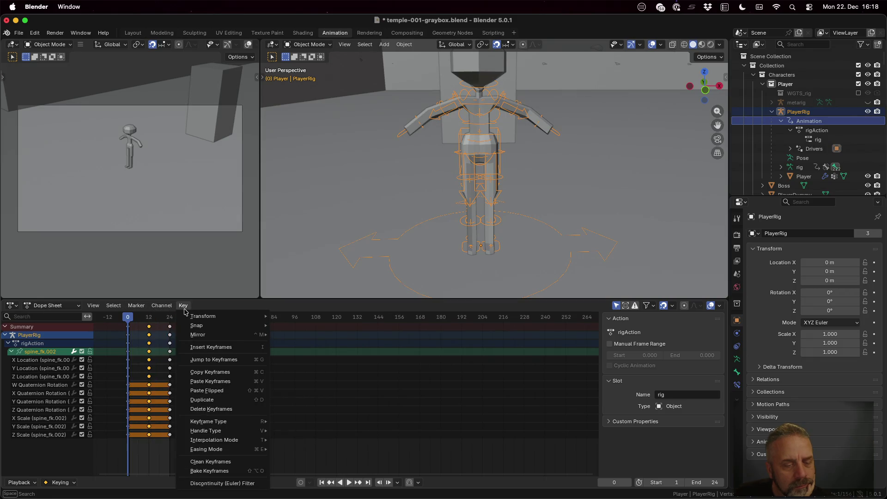
key(super+Tab)
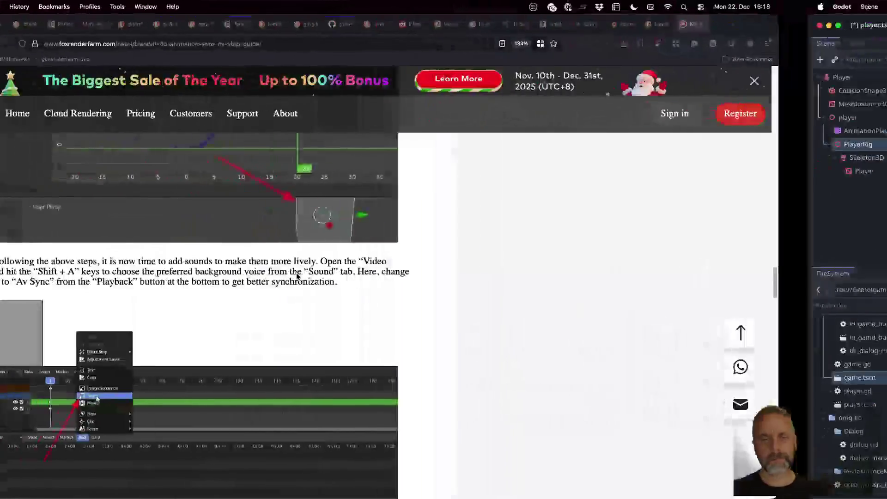
Search DuckDuckGo in a new tab for 'name animation in blender'.
key(super+t)
text(name an)
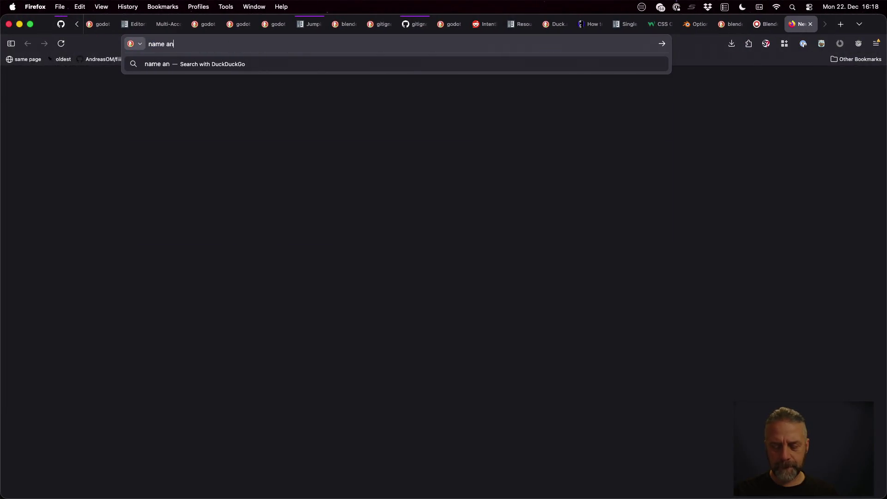
text(imation in )
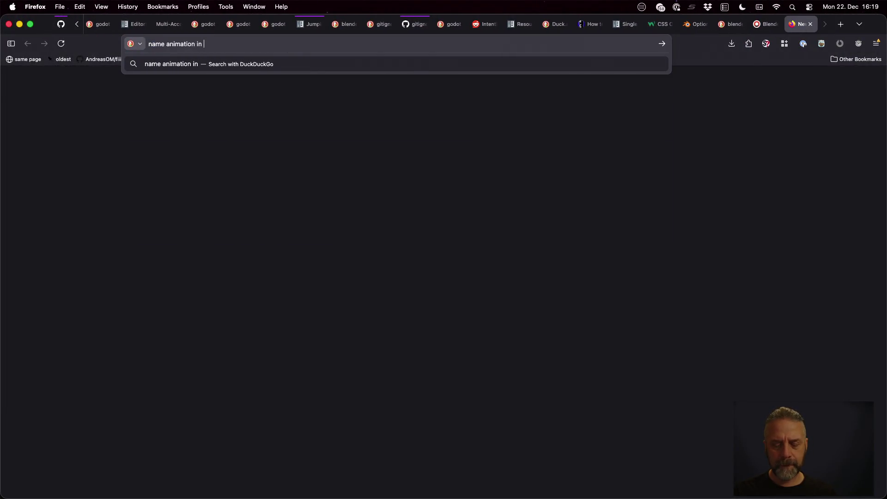
text(blender)
key(Return)
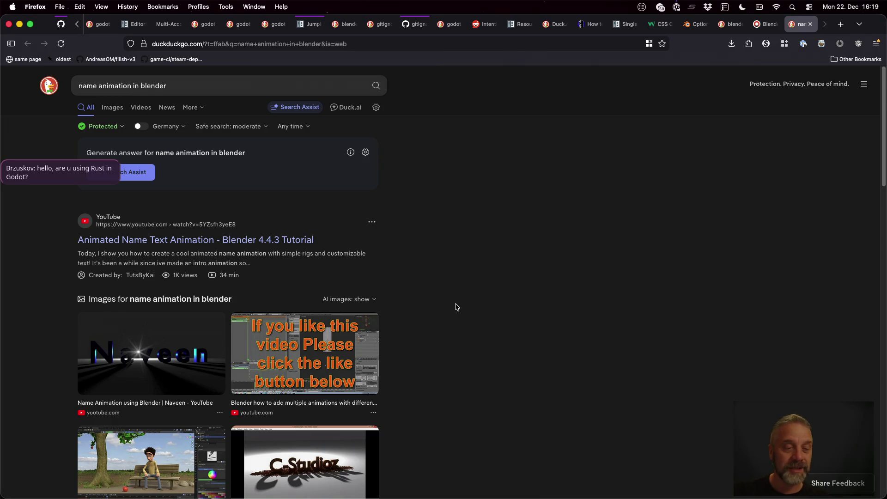
Open the Stack Exchange grouping-animations question and blender.org animation page as tabs, viewing Stack Exchange.
scroll(457, 307, down, 8)
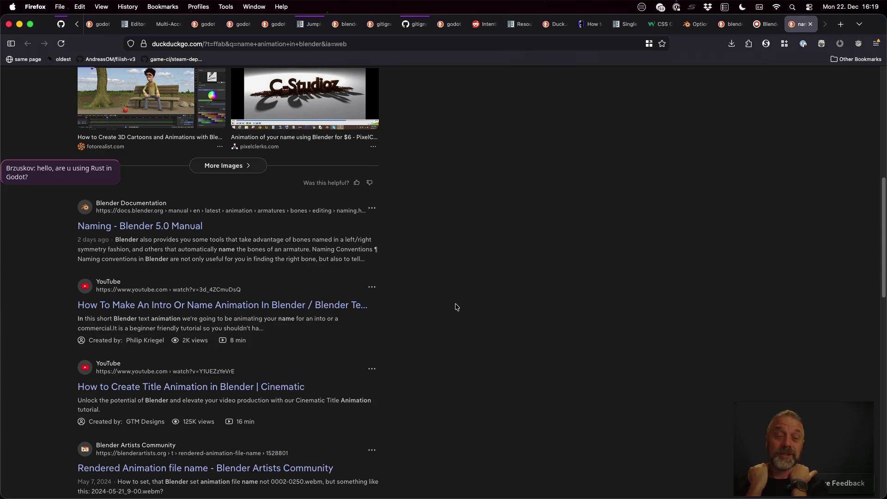
scroll(456, 306, down, 3)
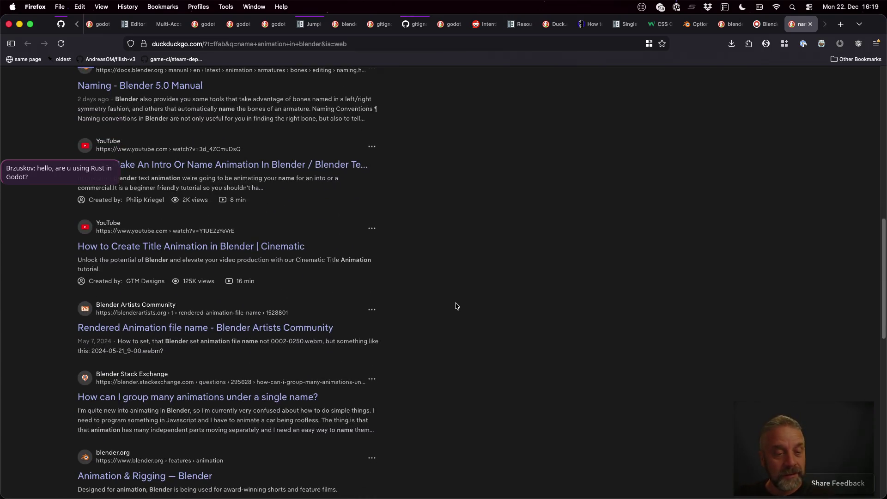
scroll(455, 306, down, 2)
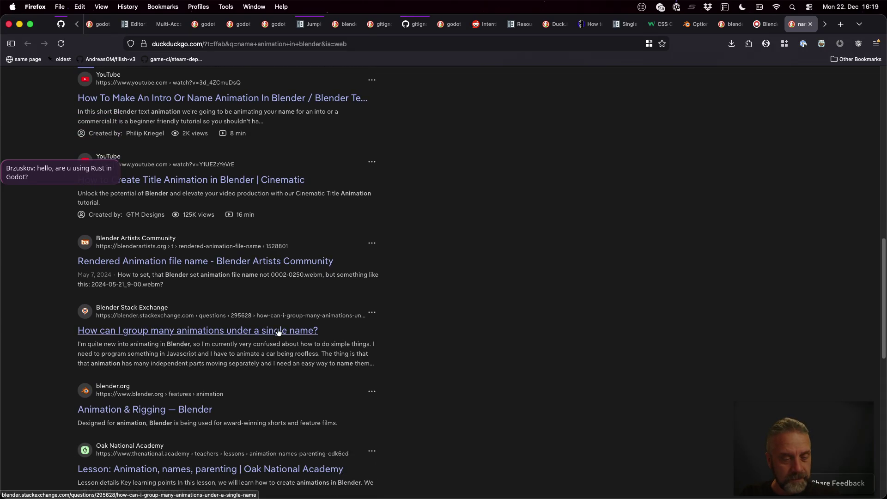
middle_click(298, 333)
scroll(378, 361, down, 1)
middle_click(197, 359)
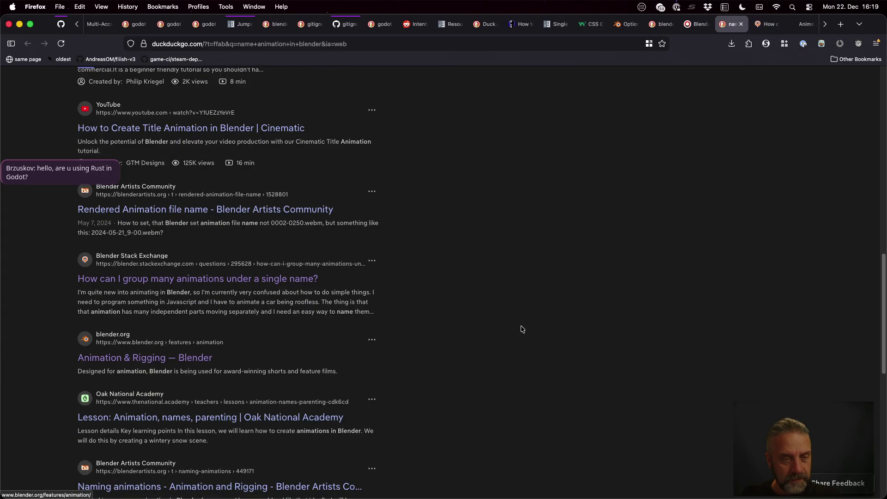
key(ctrl+Tab)
scroll(507, 284, down, 5)
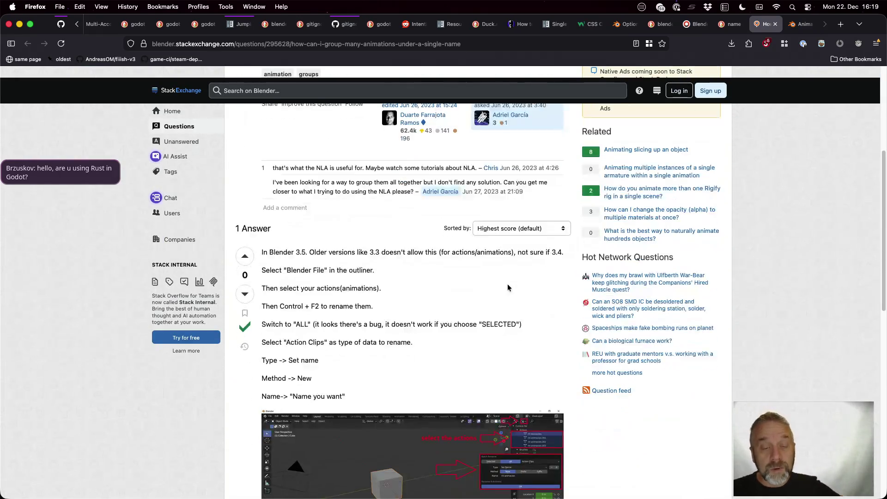
scroll(507, 285, down, 2)
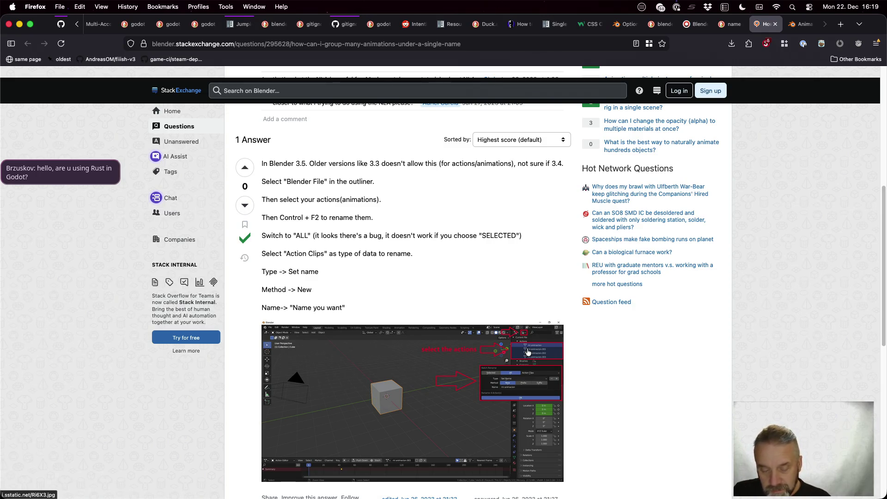
key(ctrl+Right)
key(ctrl+Right)
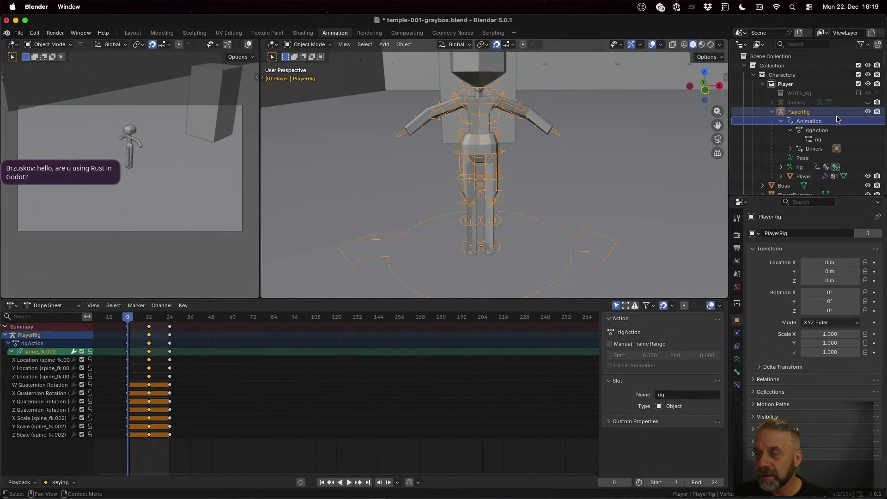
Inspect PlayerRig's rigAction and rig slot options, then peek into PlayerRig's Drivers entry.
click(824, 131)
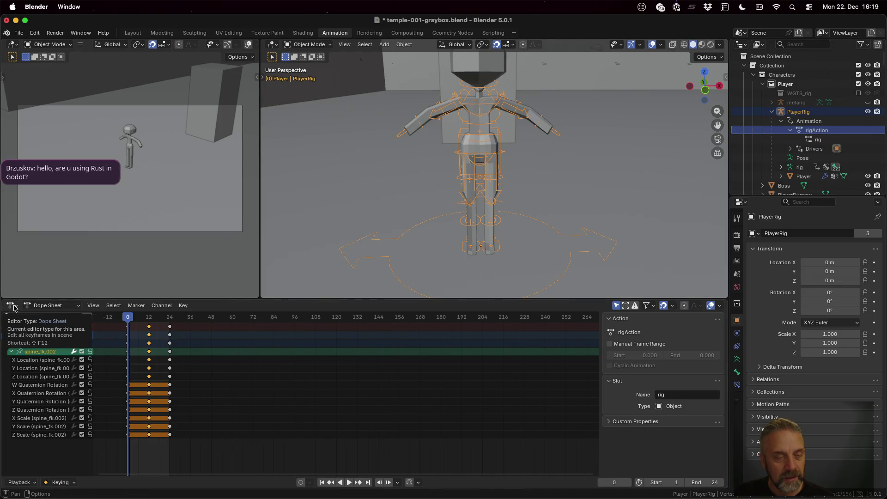
click(819, 141)
right_click(819, 142)
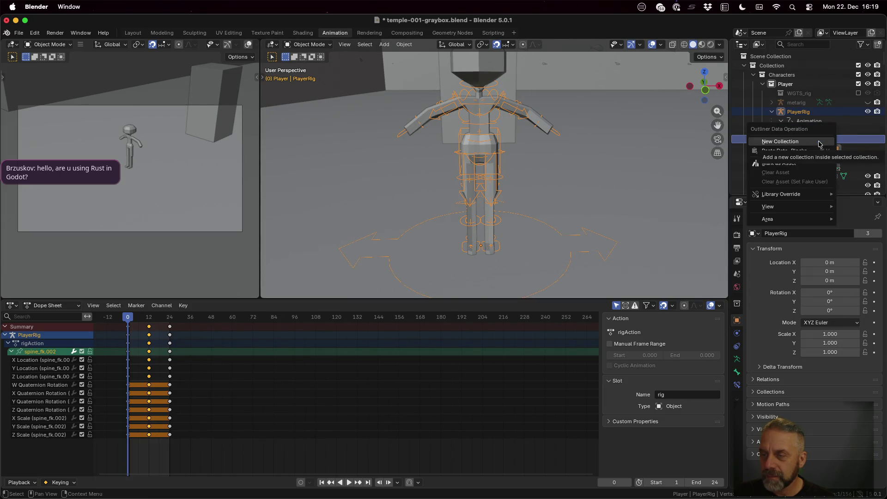
mouse_move(816, 194)
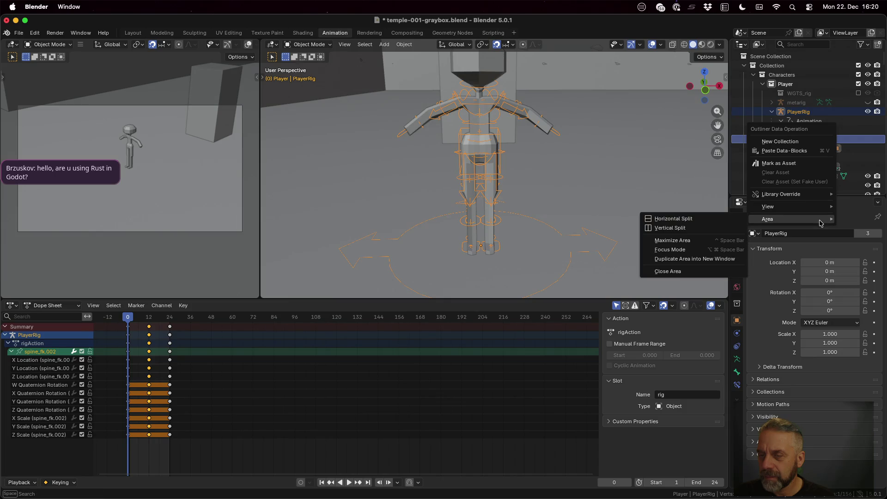
key(Escape)
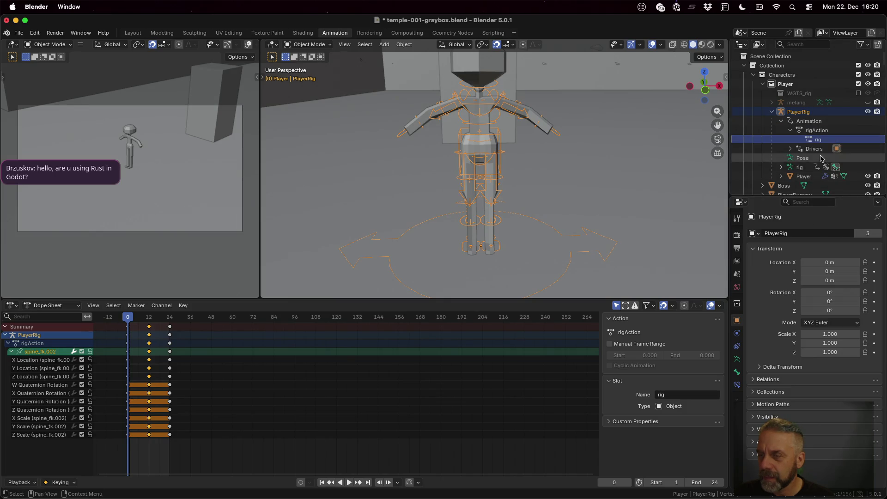
click(791, 149)
click(793, 158)
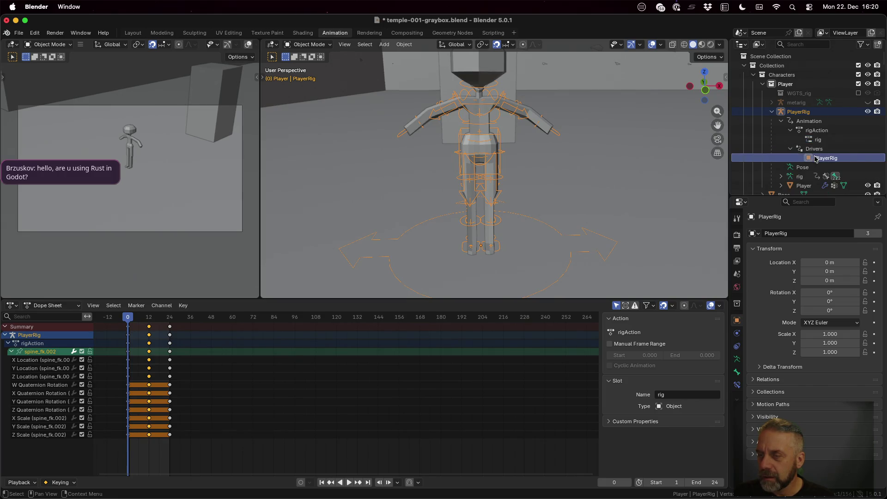
click(791, 150)
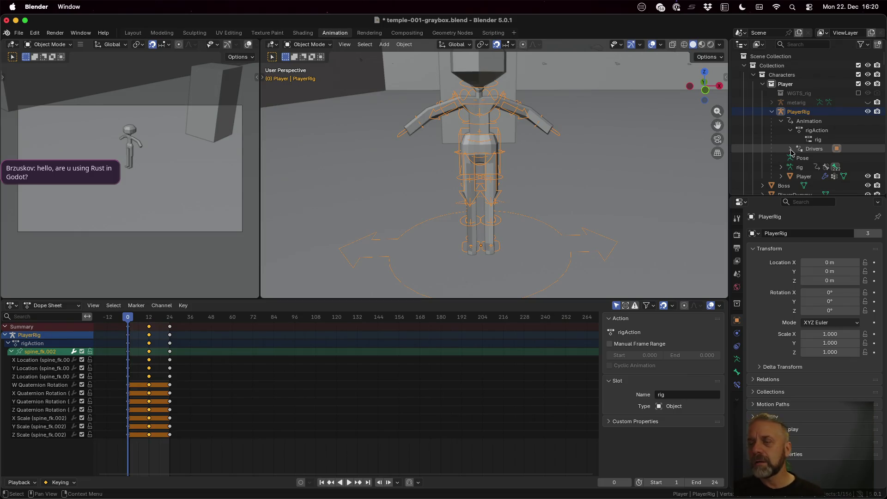
Expand the Player mesh and rig objects to reveal rig's Animation and Drivers rows.
click(781, 176)
scroll(788, 139, down, 3)
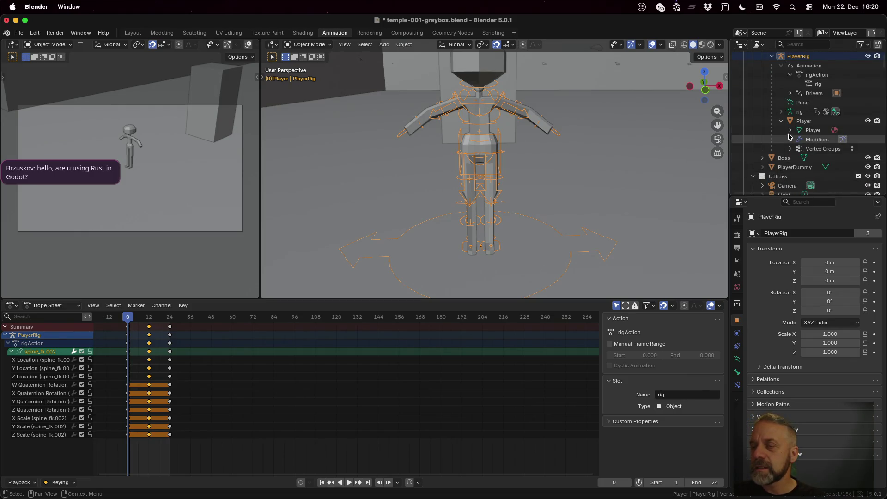
click(781, 112)
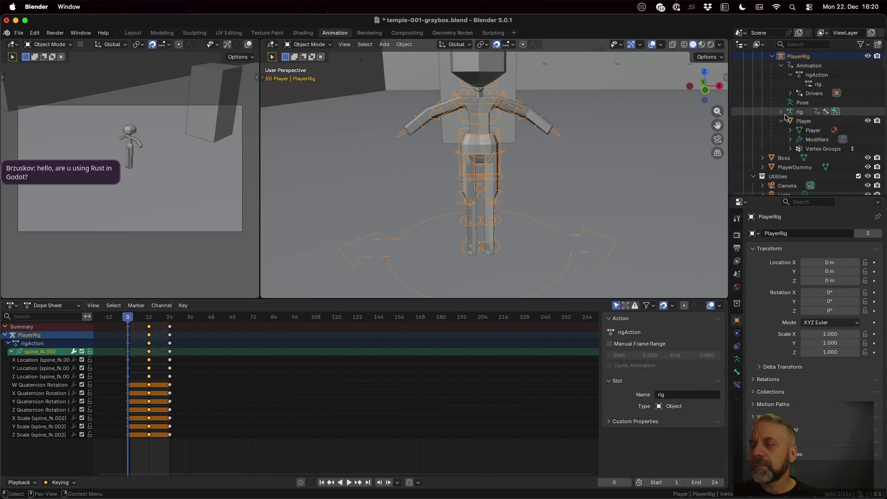
click(790, 121)
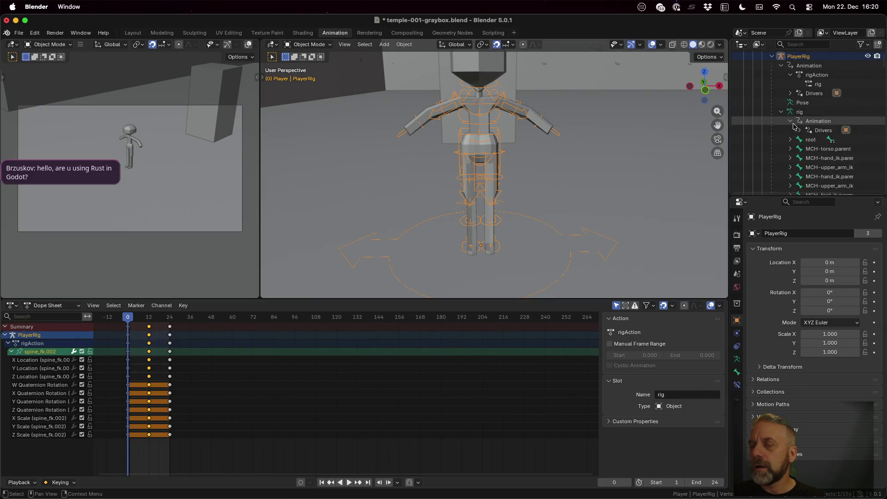
click(800, 130)
click(846, 142)
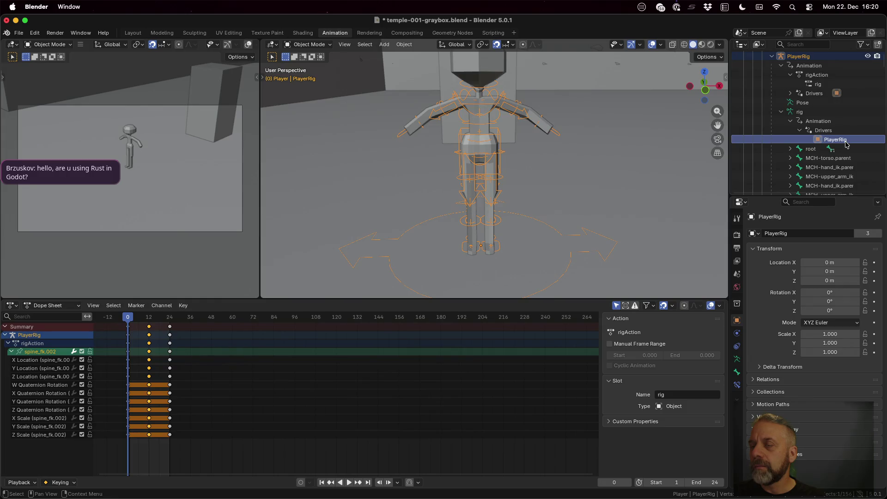
scroll(847, 145, down, 5)
scroll(847, 144, up, 5)
scroll(846, 144, up, 3)
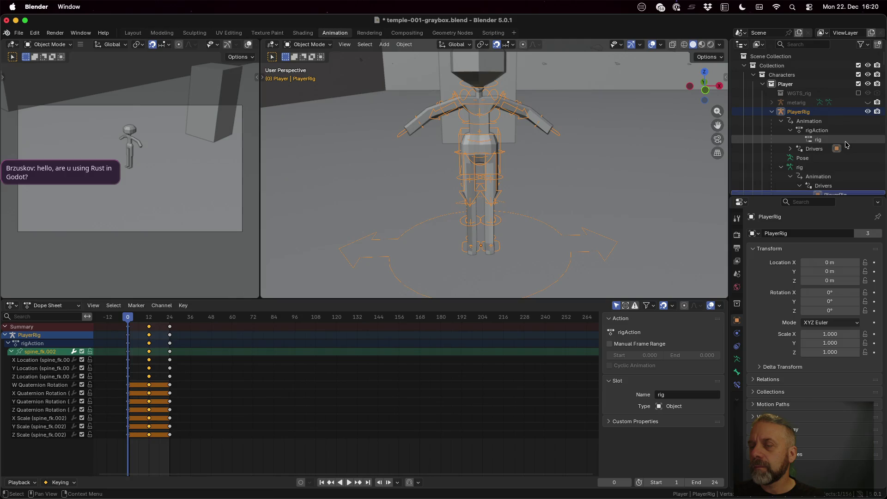
click(800, 158)
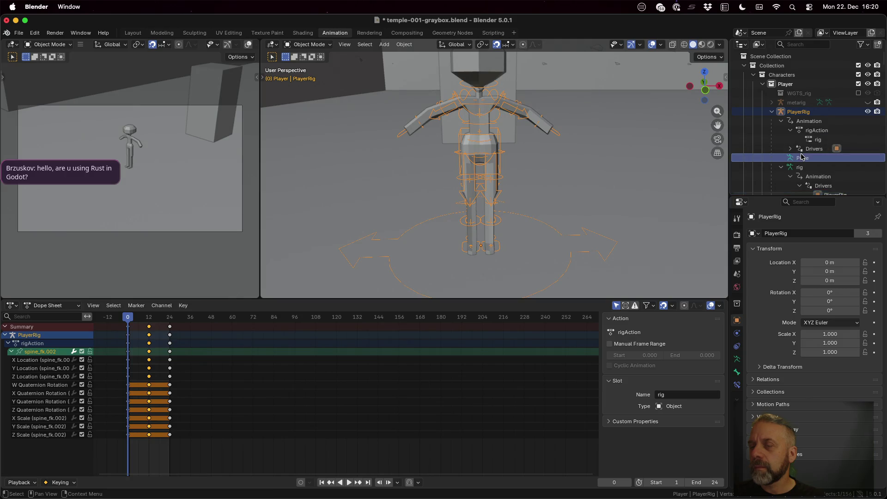
click(791, 149)
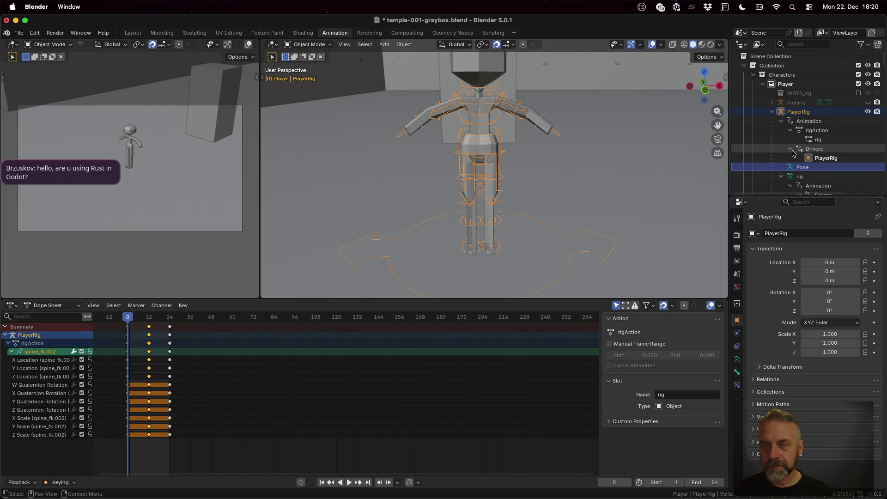
Back in Firefox, close the Stack Exchange tab and scroll blender.org's Animation & Rigging page.
key(ctrl+Left)
key(ctrl+Left)
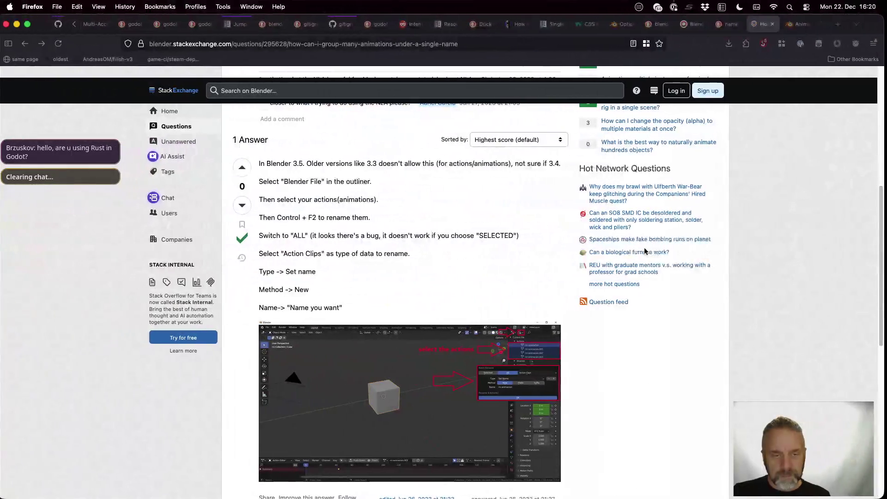
scroll(428, 279, down, 1)
scroll(428, 278, down, 6)
key(ctrl+w)
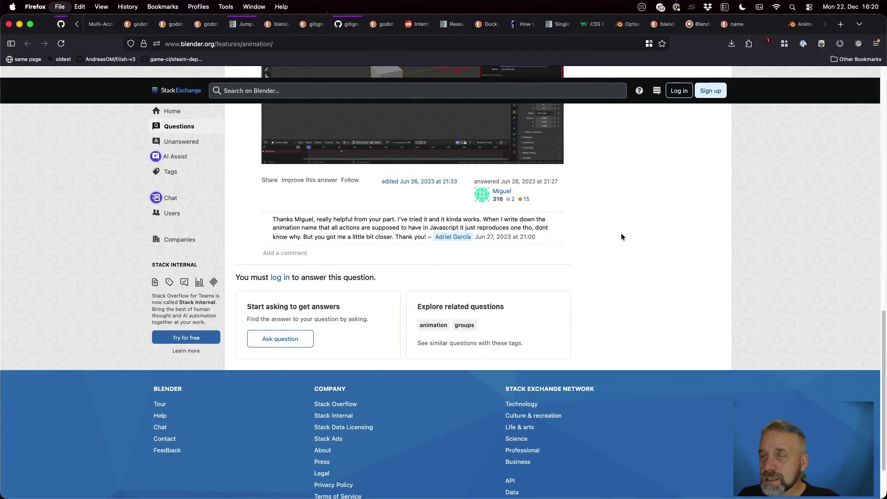
scroll(575, 240, down, 5)
scroll(575, 240, down, 10)
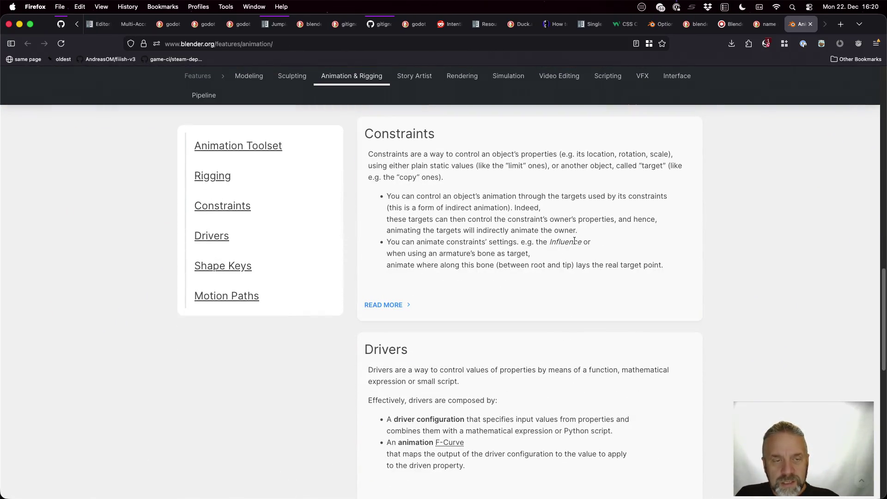
Scroll through the Animation & Rigging page's constraints, drivers, shape keys and motion paths sections.
scroll(575, 241, down, 5)
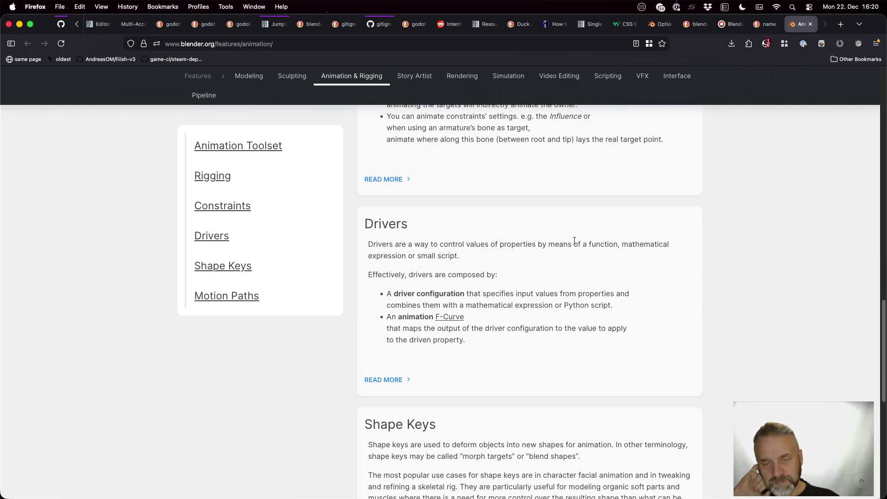
scroll(575, 241, down, 5)
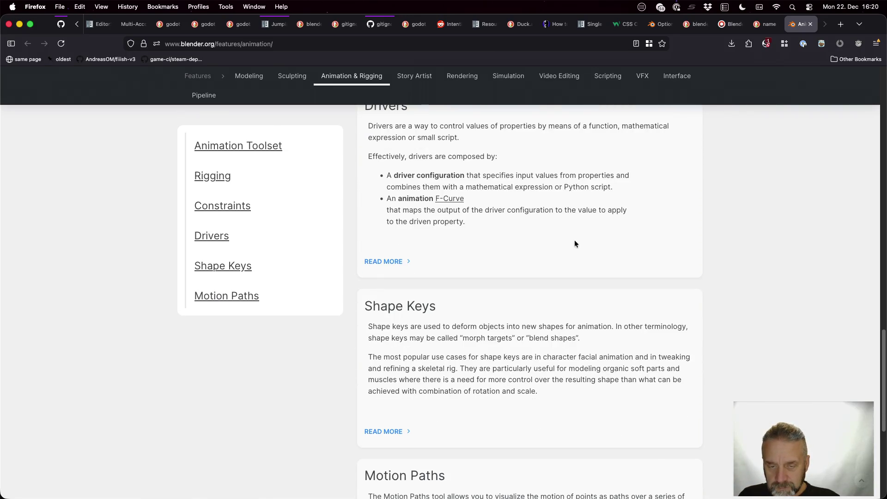
scroll(575, 244, down, 6)
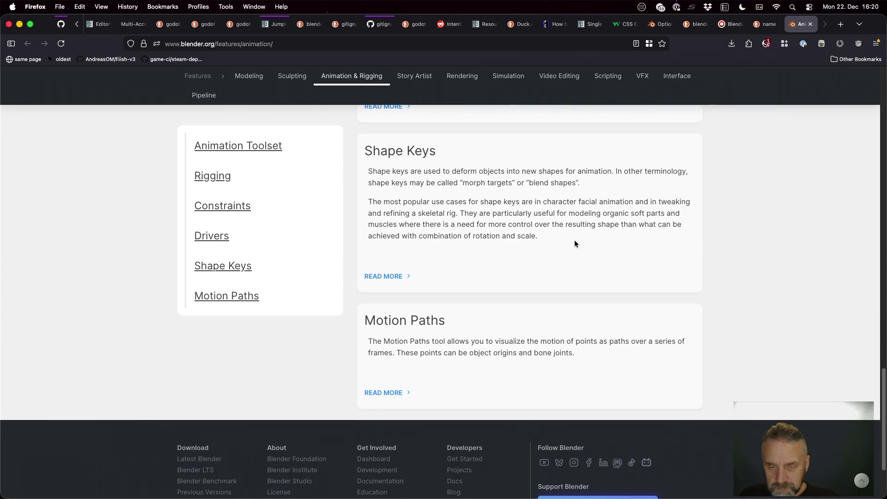
scroll(575, 243, down, 5)
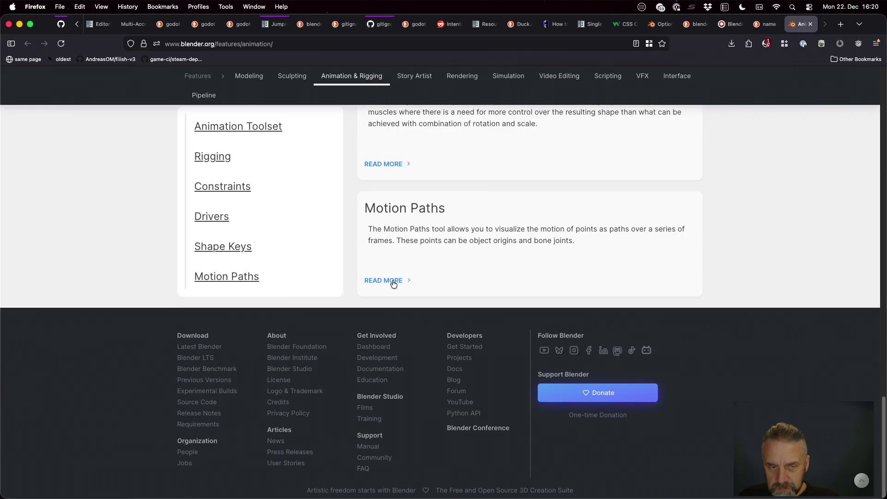
scroll(392, 281, up, 20)
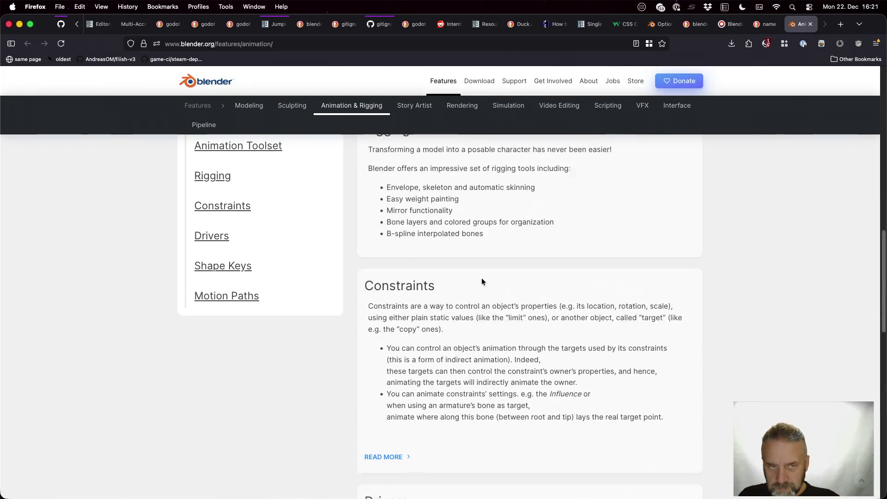
Return to the DuckDuckGo results and open the Blender Artists naming thread in a background tab.
key(super+bracketleft)
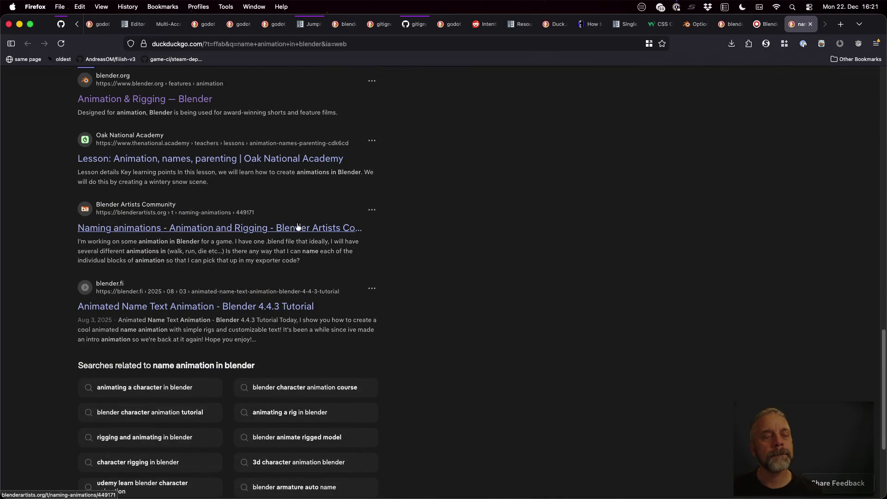
super+click(298, 228)
scroll(377, 309, down, 1)
scroll(377, 309, down, 3)
Load more results and open the Babylon.js thread on renaming Blender's GLB animation.
click(293, 396)
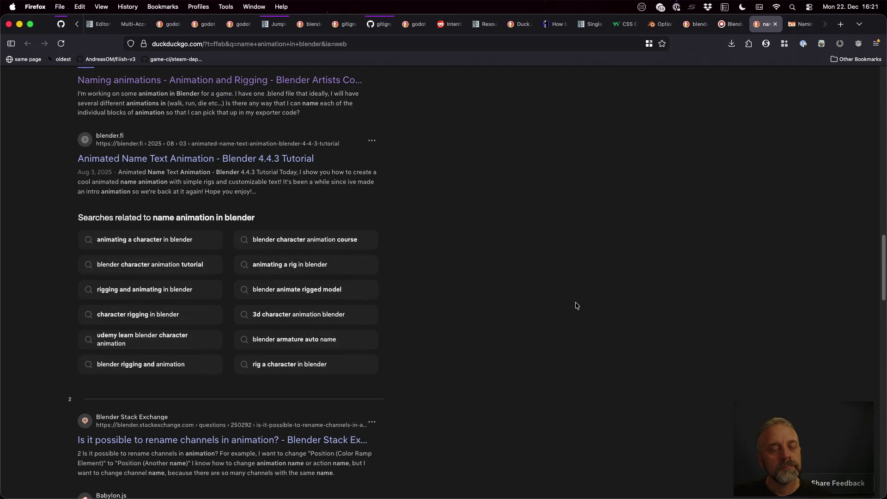
scroll(575, 304, down, 4)
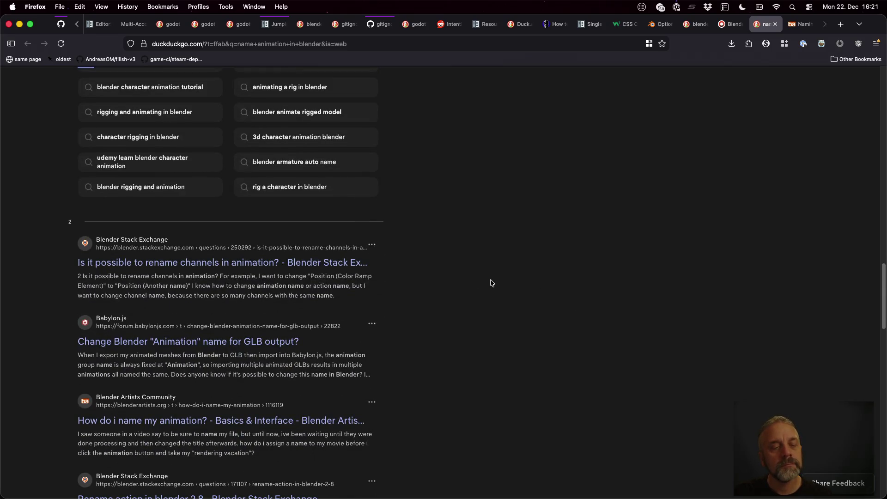
scroll(491, 283, down, 2)
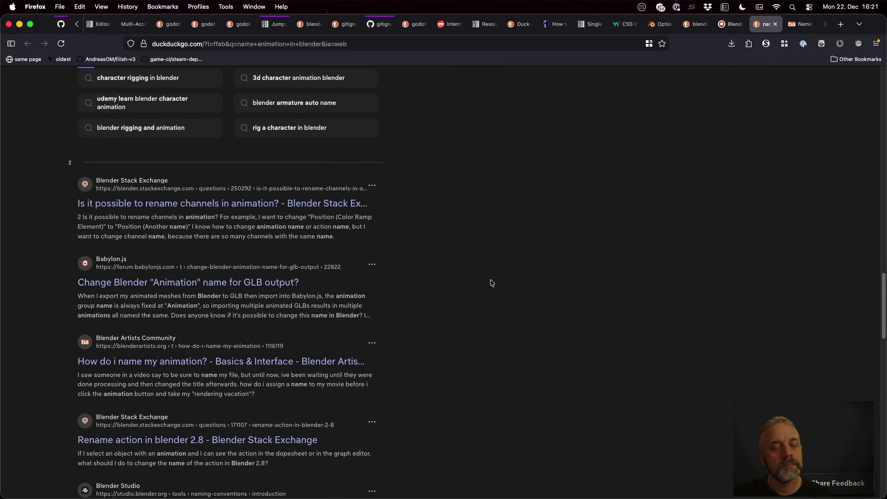
click(241, 283)
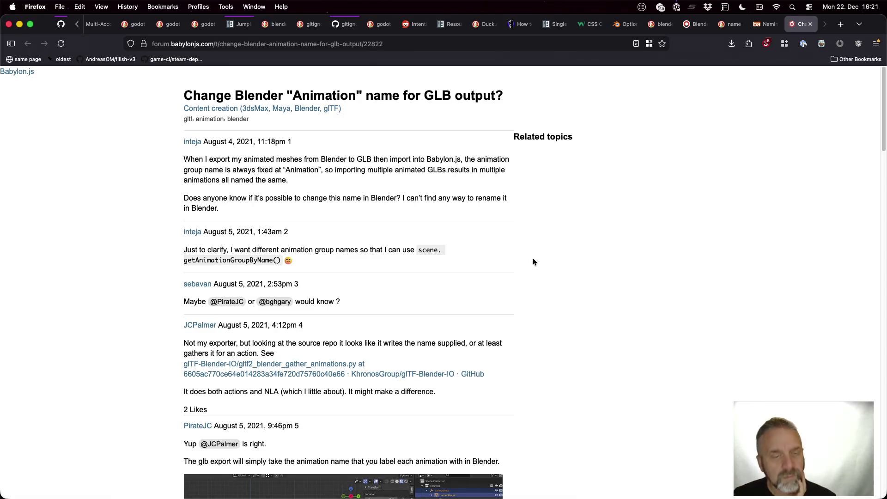
Scroll the Babylon.js thread down to the reply pointing to Merged Animation Name.
scroll(533, 262, down, 5)
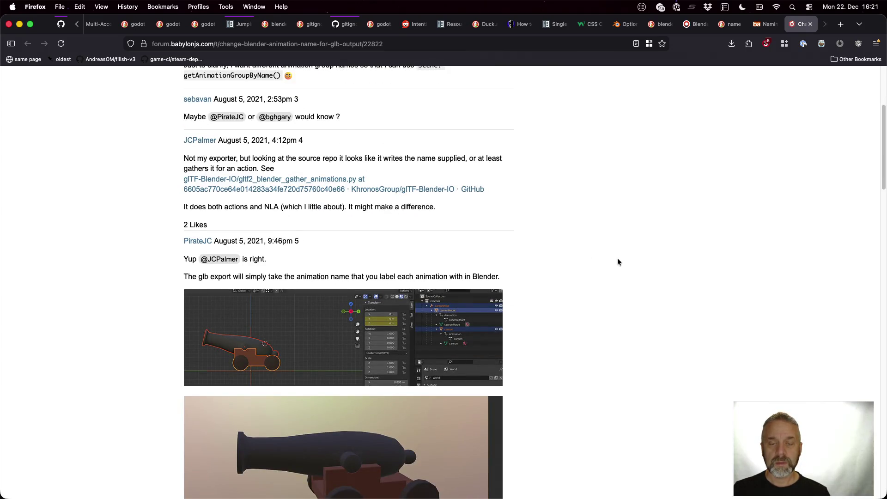
scroll(618, 260, down, 6)
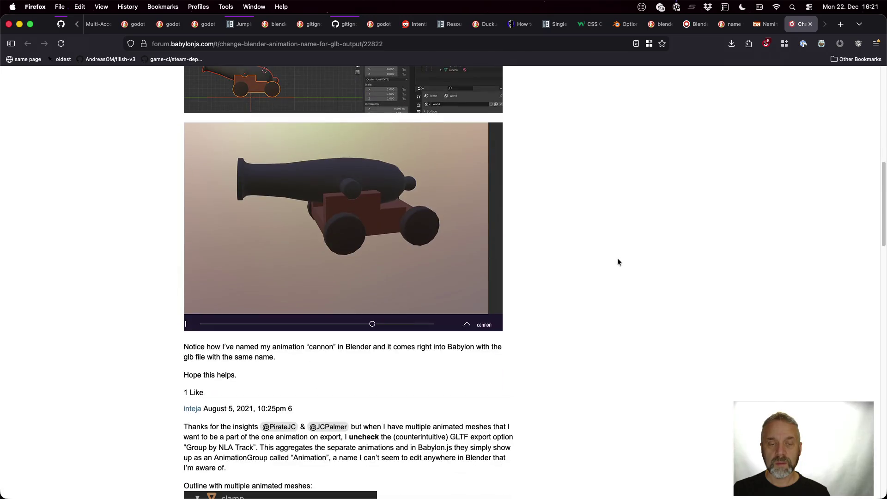
scroll(618, 261, down, 3)
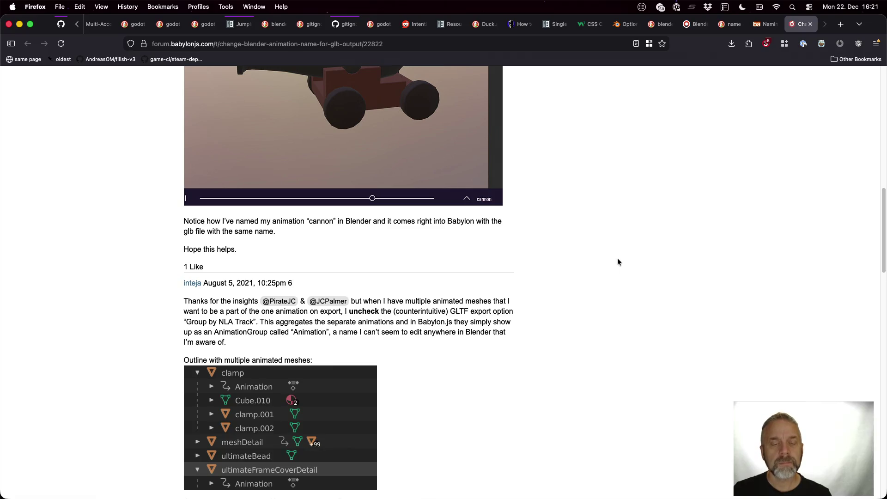
scroll(619, 262, down, 6)
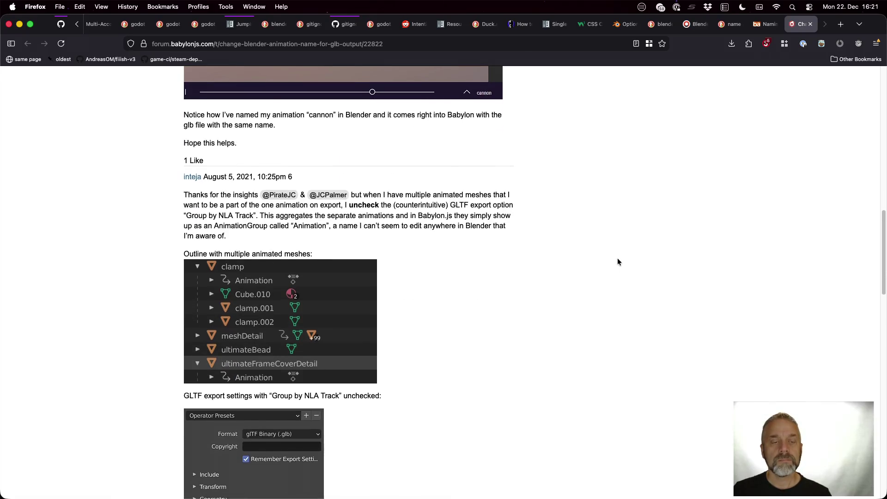
scroll(618, 262, down, 2)
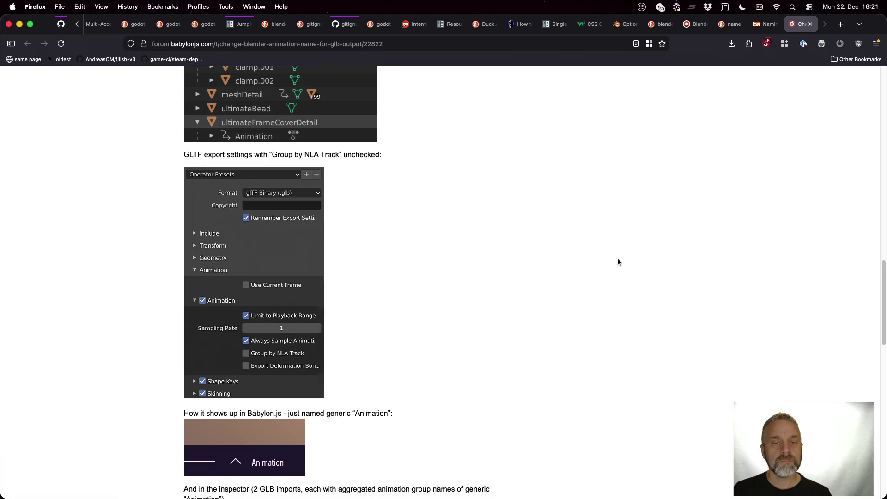
scroll(618, 262, down, 6)
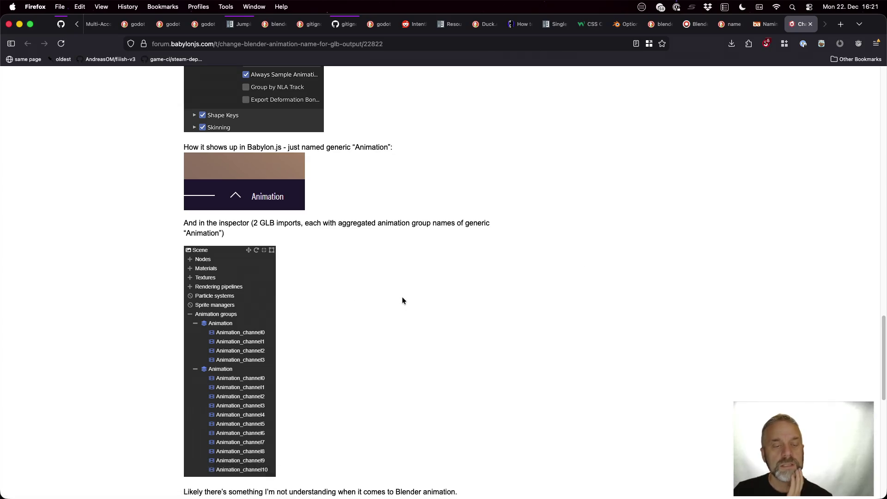
scroll(402, 300, down, 4)
scroll(566, 232, down, 2)
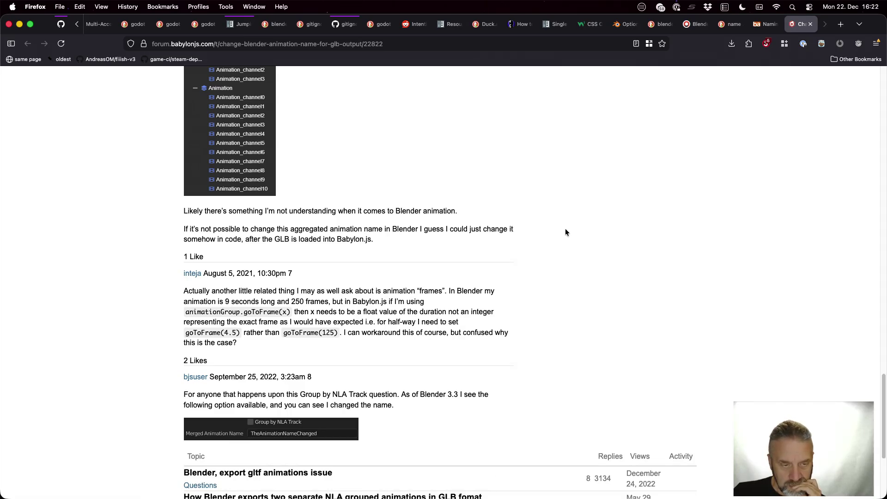
scroll(566, 232, down, 2)
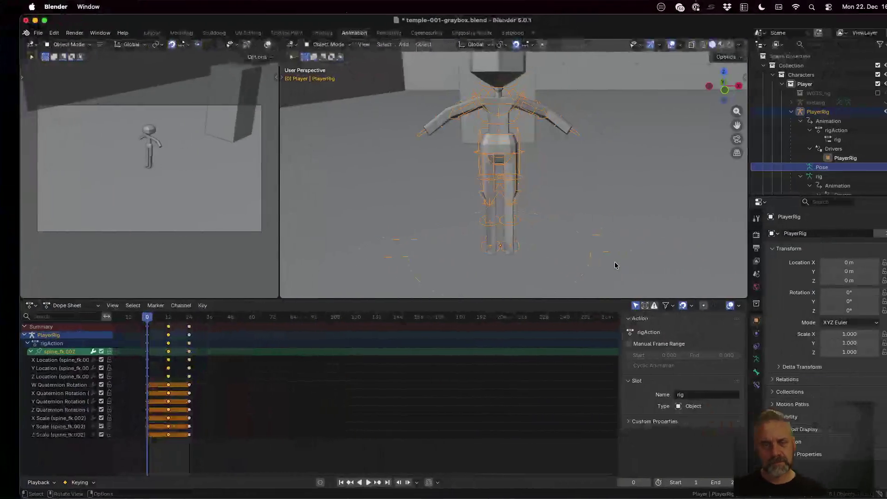
Open the glTF 2.0 export dialog, then cancel it.
click(19, 33)
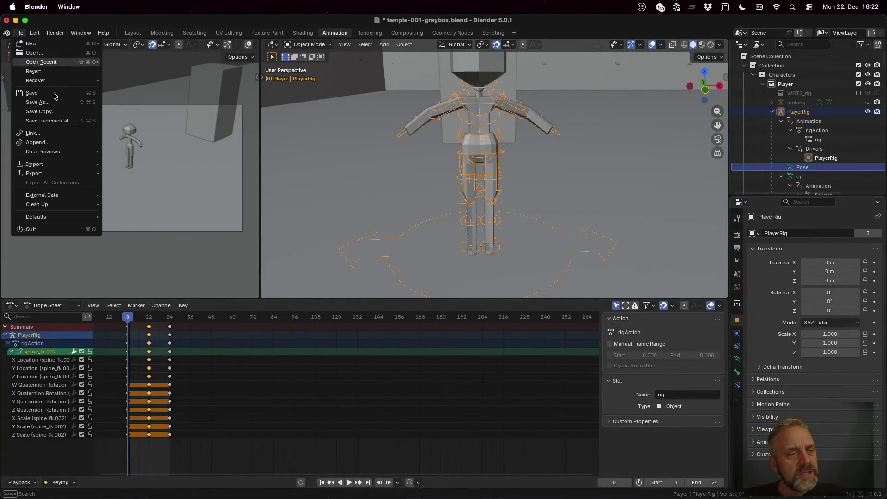
mouse_move(79, 174)
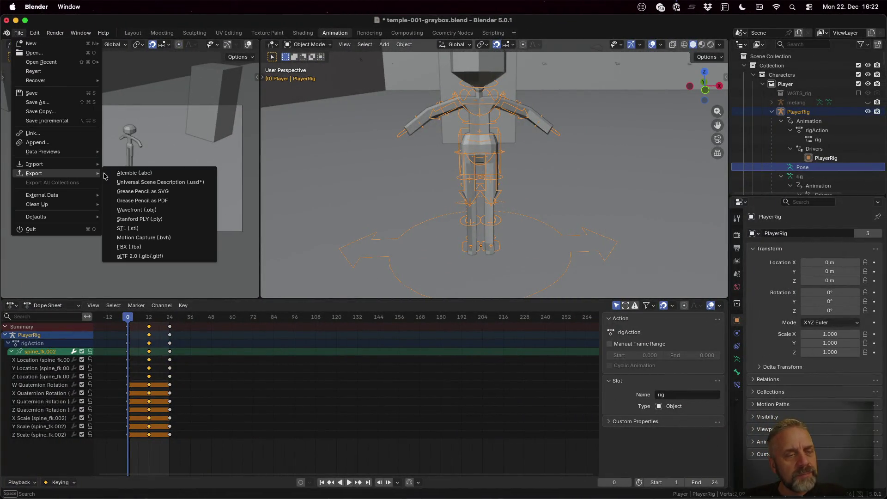
click(170, 255)
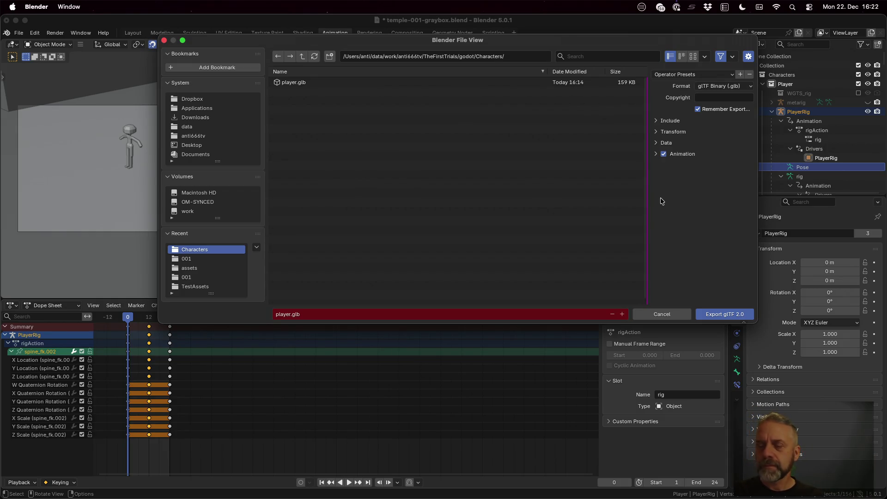
key(Return)
Collapse PlayerRig's Animation, rig and Player mesh entries in the Outliner.
scroll(811, 166, down, 2)
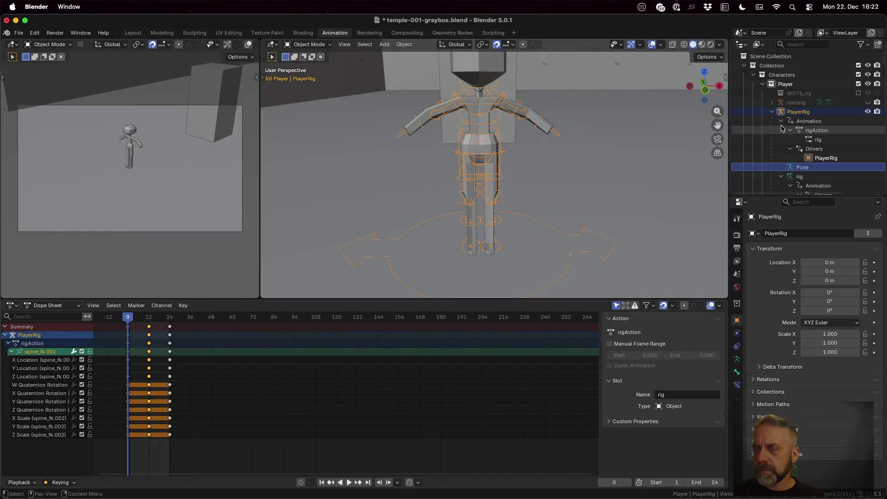
key(Home)
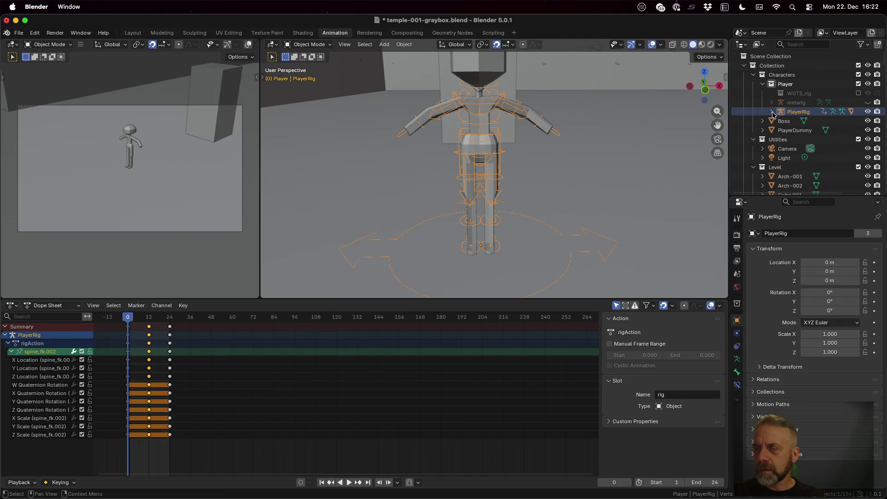
click(805, 111)
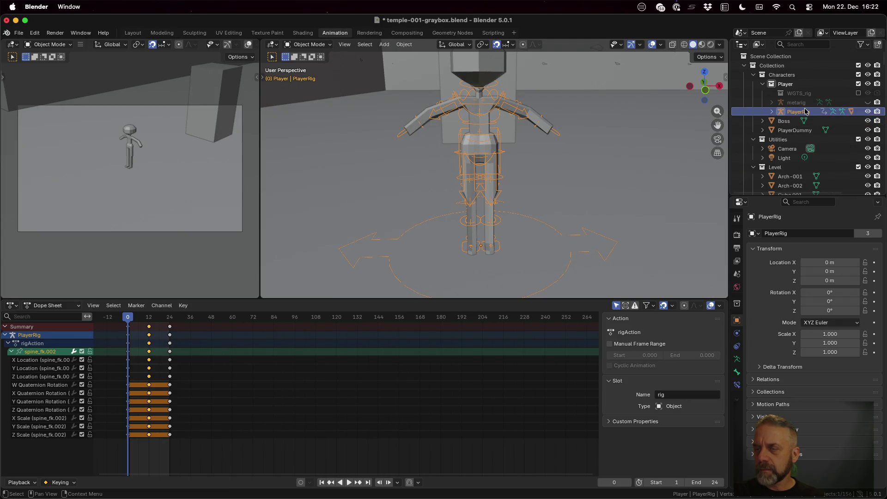
click(772, 112)
scroll(775, 113, down, 4)
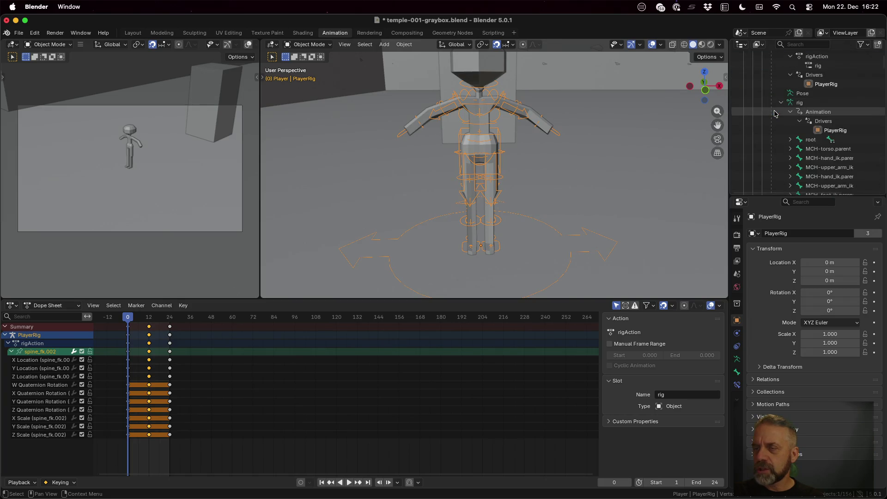
scroll(775, 113, up, 4)
click(781, 121)
click(781, 139)
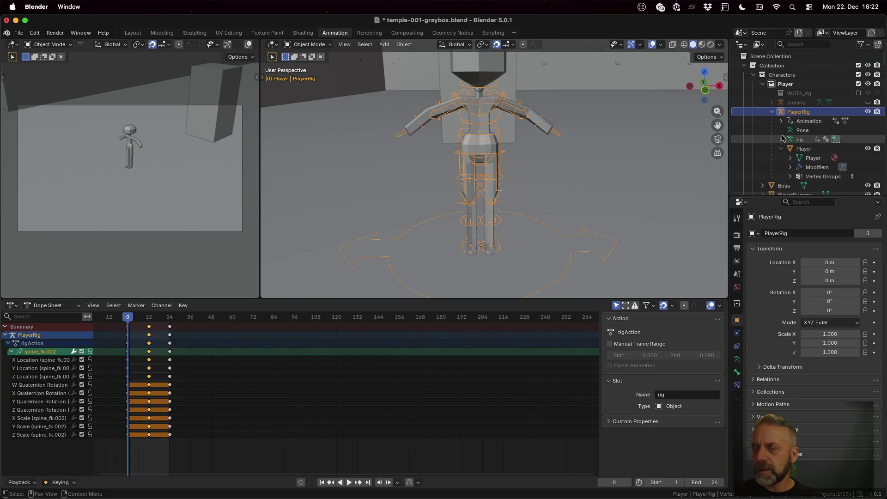
click(782, 148)
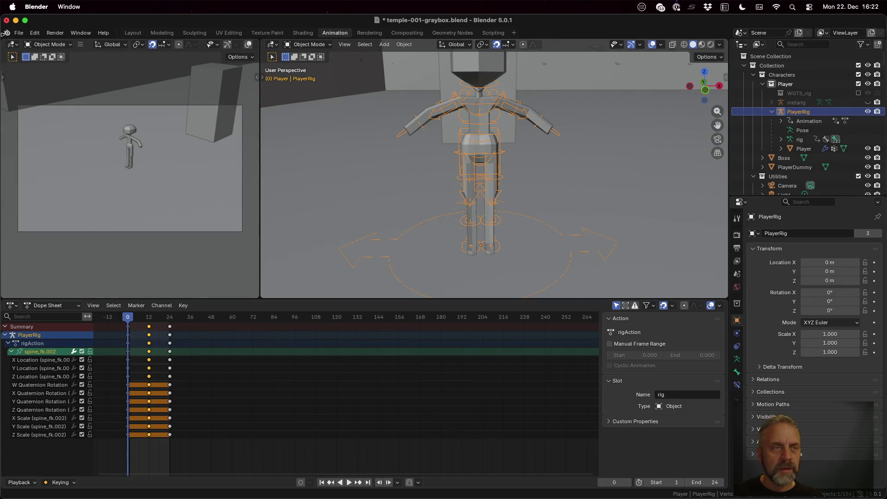
Export the rig as glTF 2.0 to player.glb.
click(18, 33)
mouse_move(34, 173)
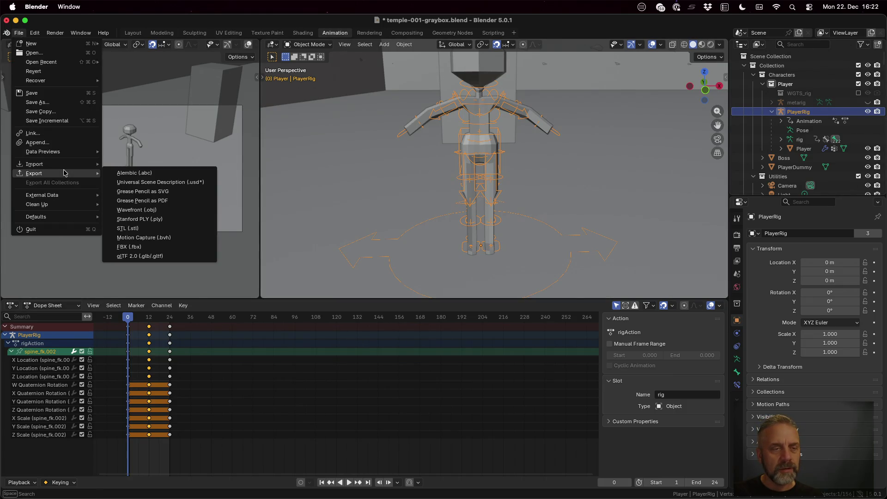
click(163, 257)
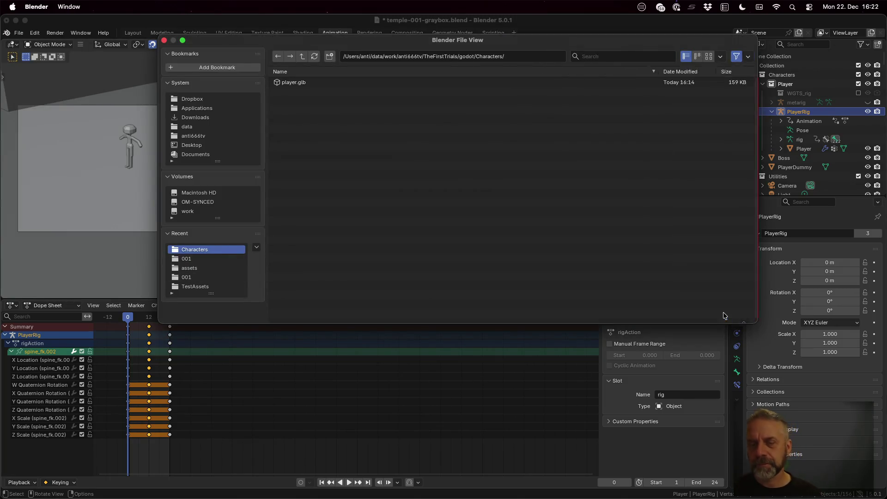
click(724, 314)
key(super+Tab)
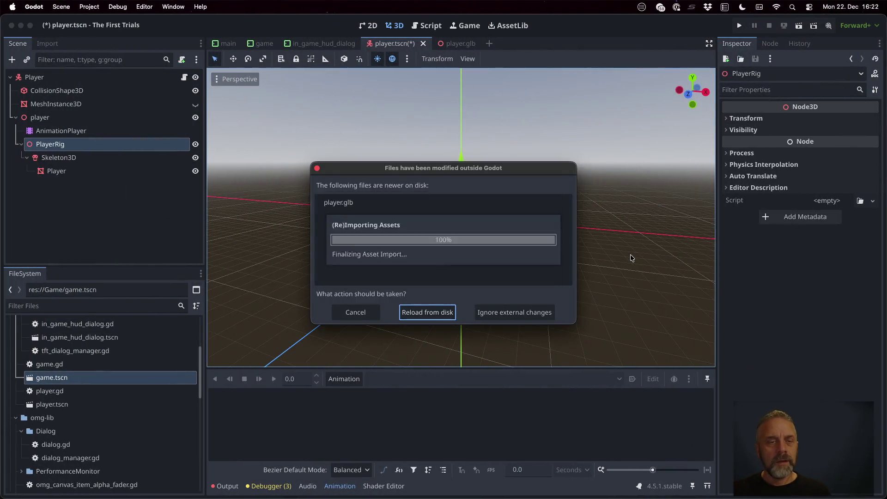
Reload the updated player.glb from disk in Godot.
click(440, 308)
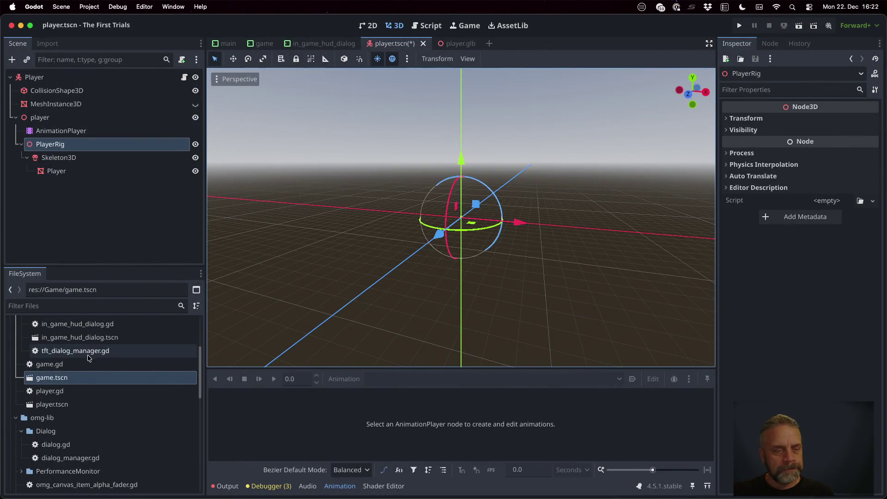
scroll(84, 407, down, 5)
scroll(85, 410, down, 10)
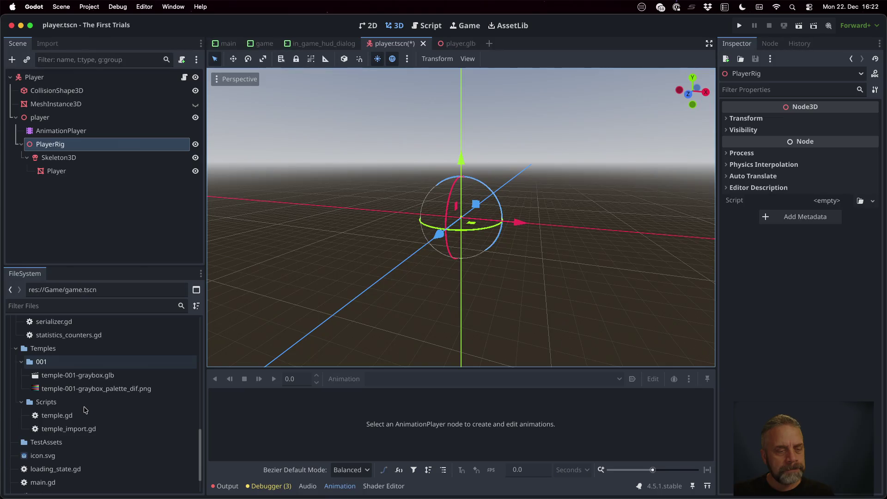
scroll(85, 409, up, 5)
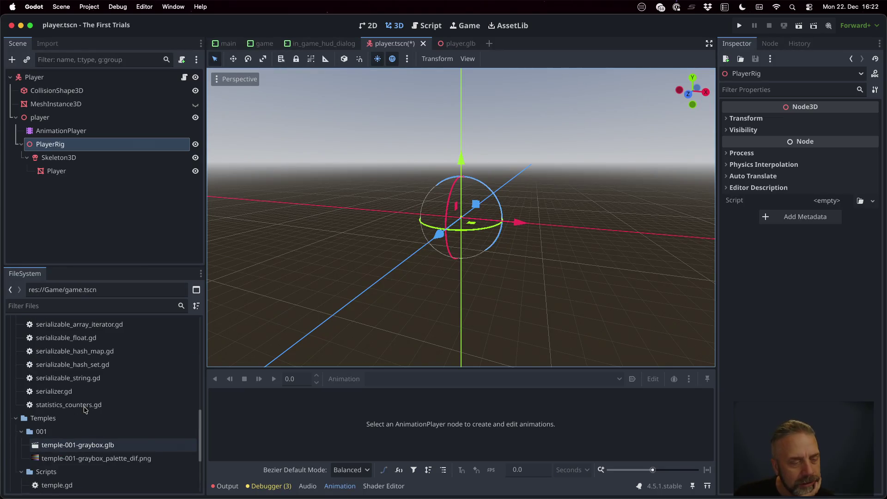
scroll(85, 409, up, 10)
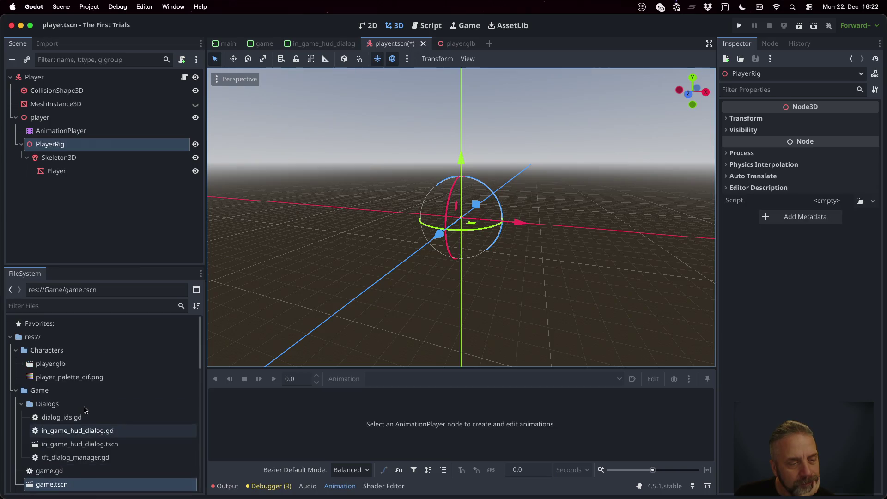
Preview PlayerRig and Skeleton3D in player.glb's Advanced Import Settings, then close it.
double_click(74, 369)
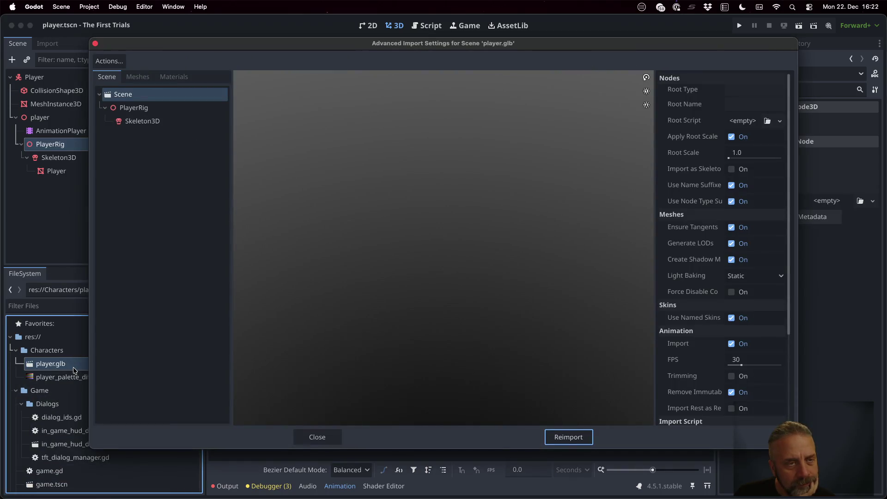
click(142, 121)
click(146, 108)
click(146, 121)
click(153, 108)
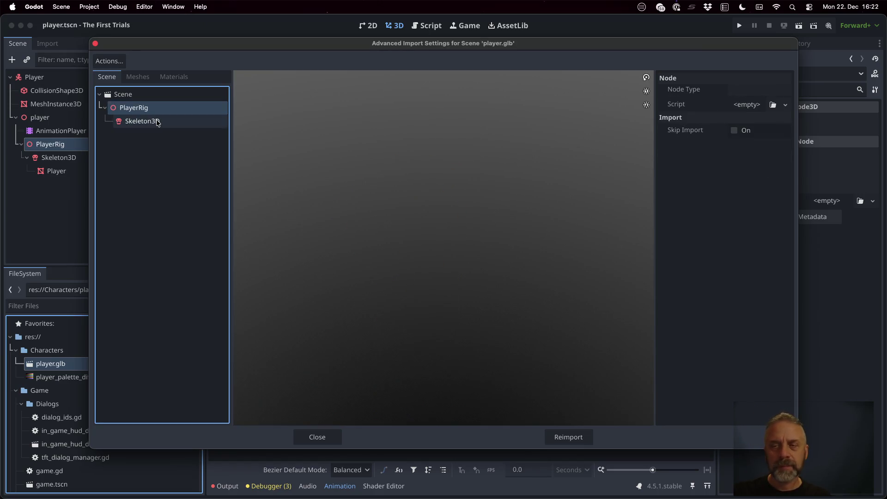
click(156, 121)
click(160, 113)
click(160, 121)
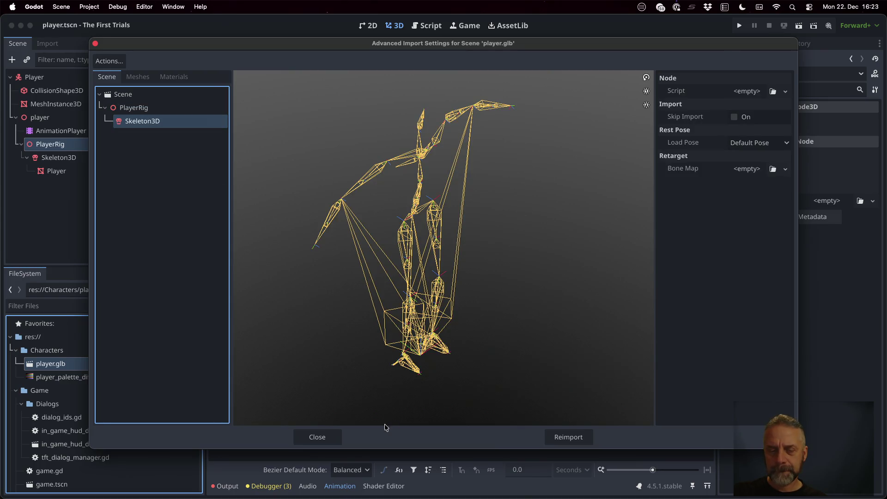
click(318, 438)
key(super+Tab)
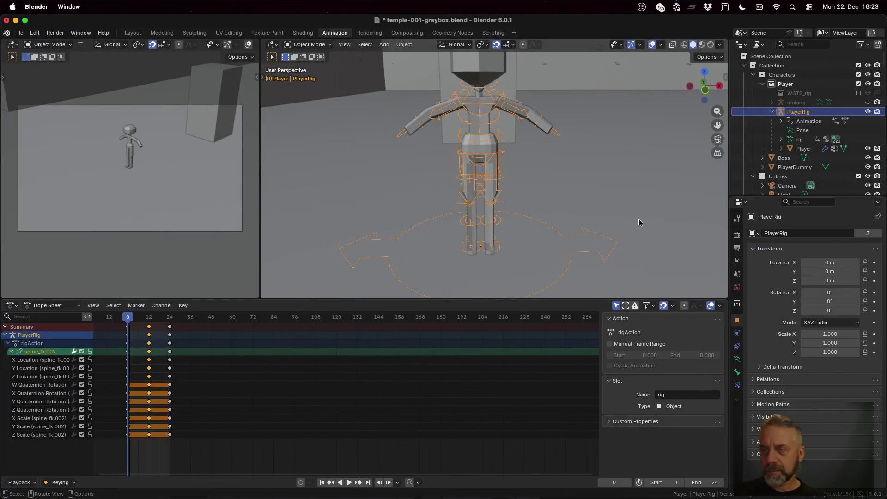
Check PlayerRig, its Animation and mesh entries, ending with the Player collection selected.
click(815, 149)
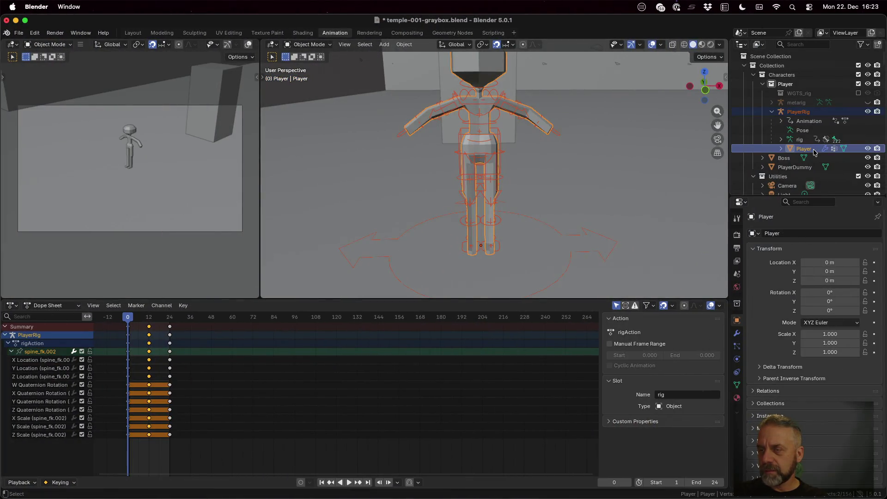
click(816, 121)
click(811, 115)
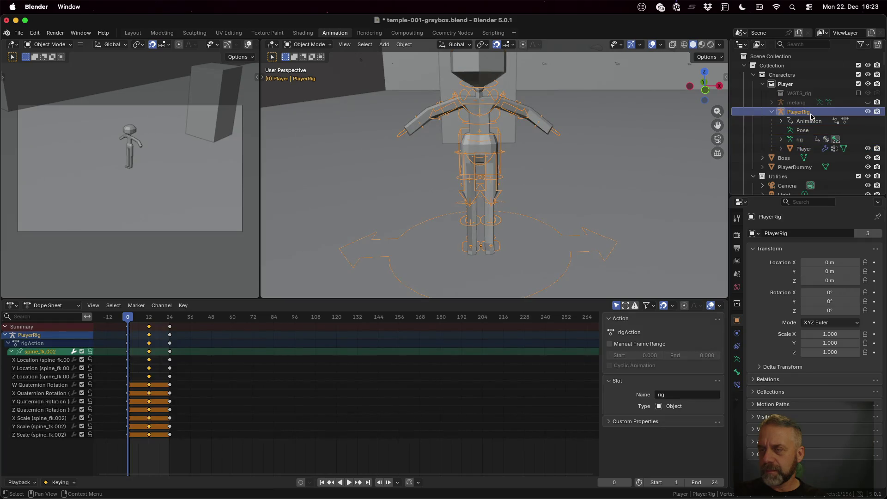
click(806, 149)
click(810, 122)
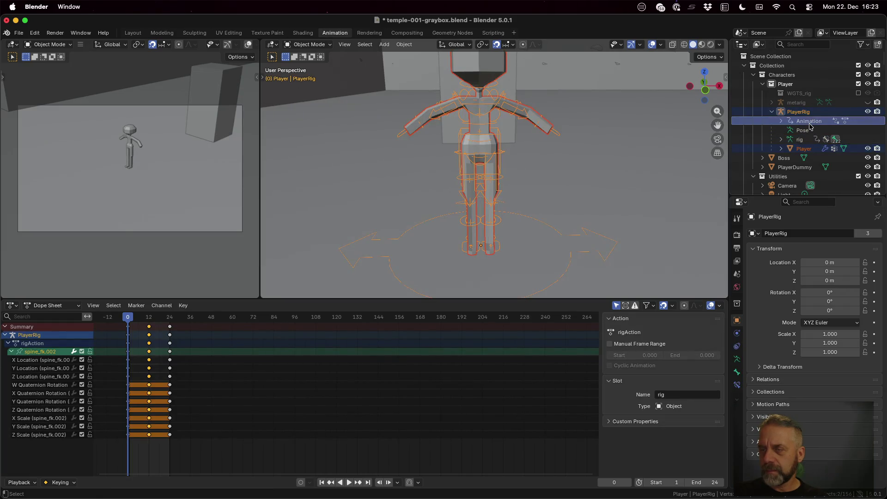
click(809, 149)
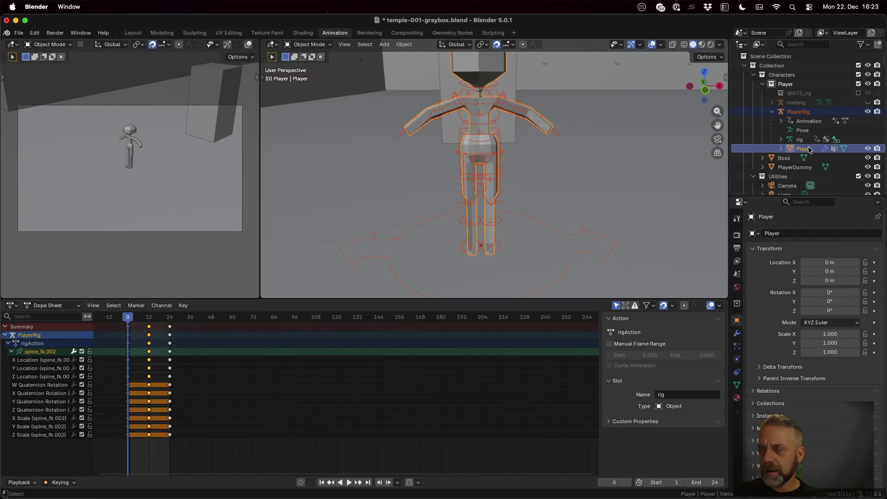
click(808, 122)
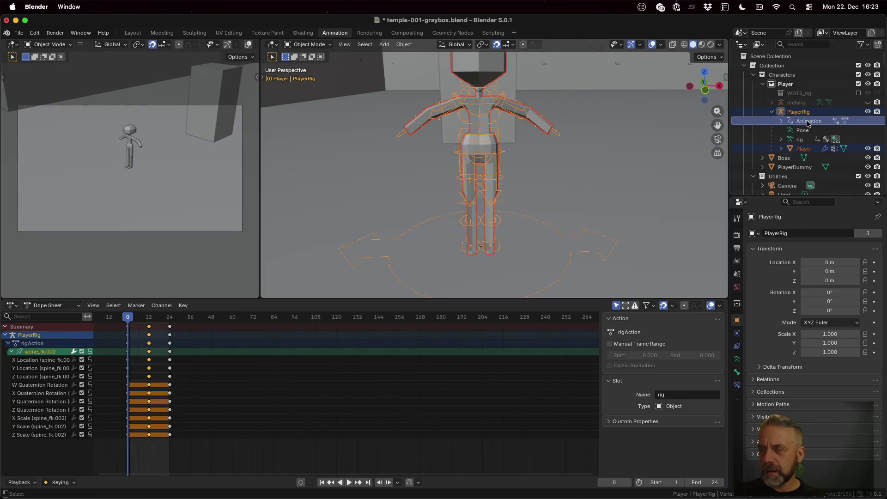
click(776, 86)
click(786, 111)
click(778, 85)
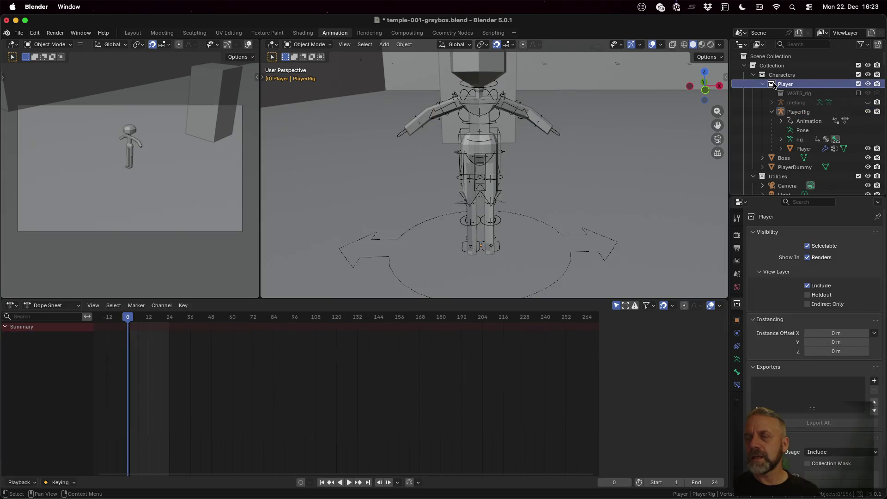
Export glTF 2.0 to player.glb with Active Collection on and Selected Objects off.
click(19, 34)
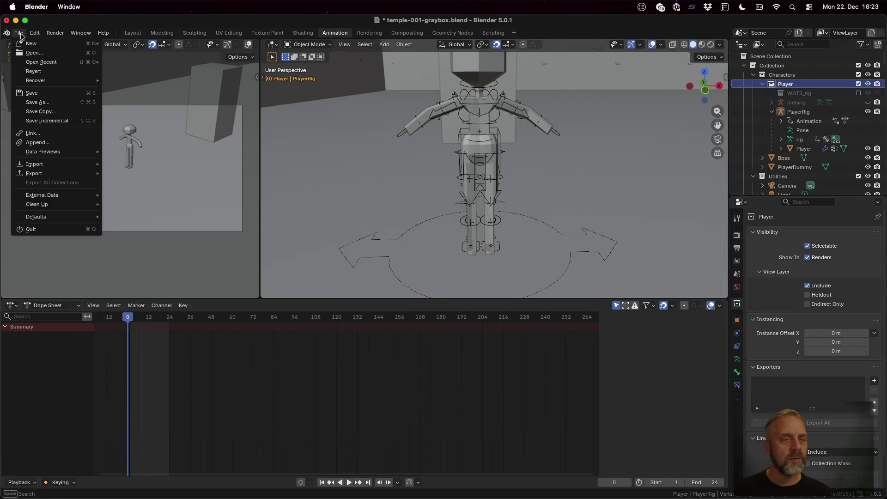
mouse_move(64, 174)
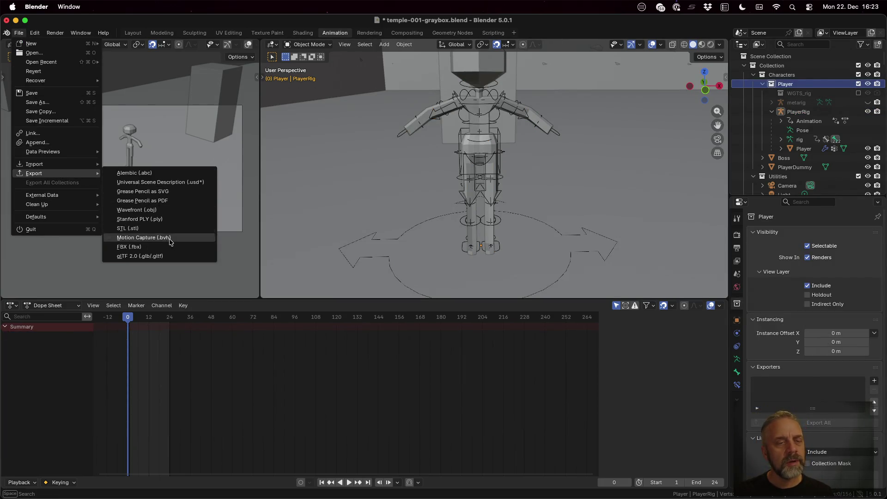
click(179, 256)
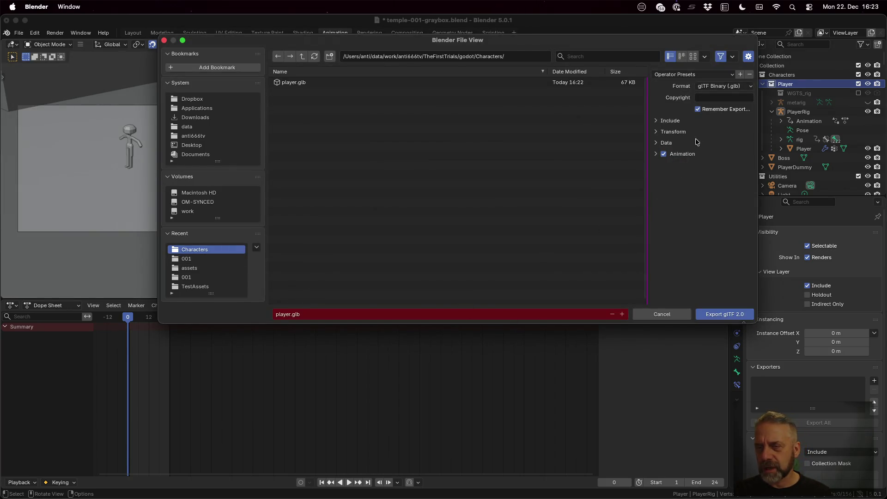
click(718, 121)
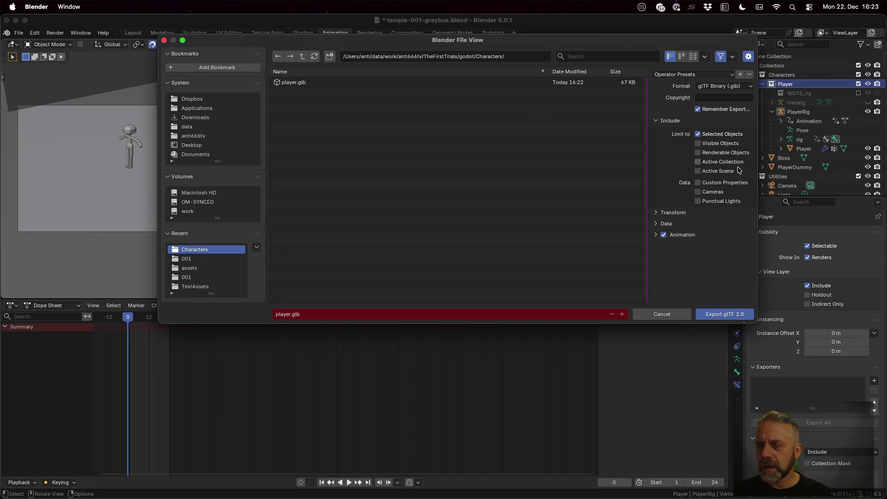
click(722, 161)
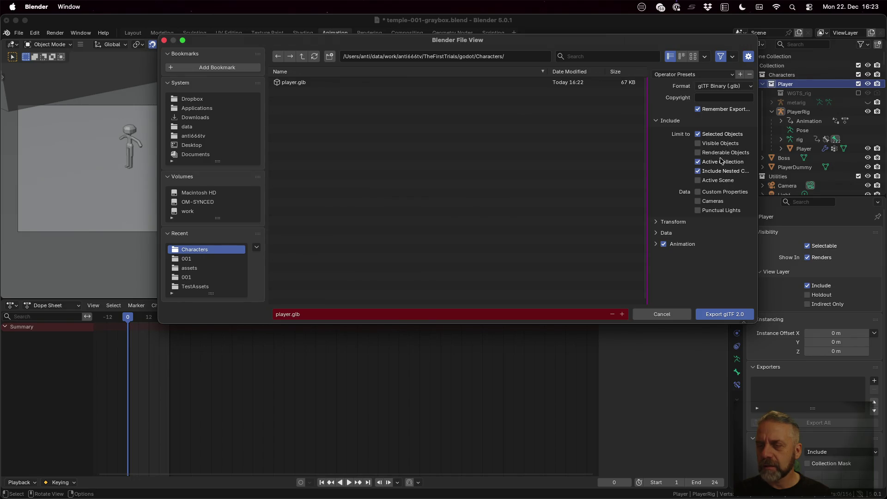
click(718, 135)
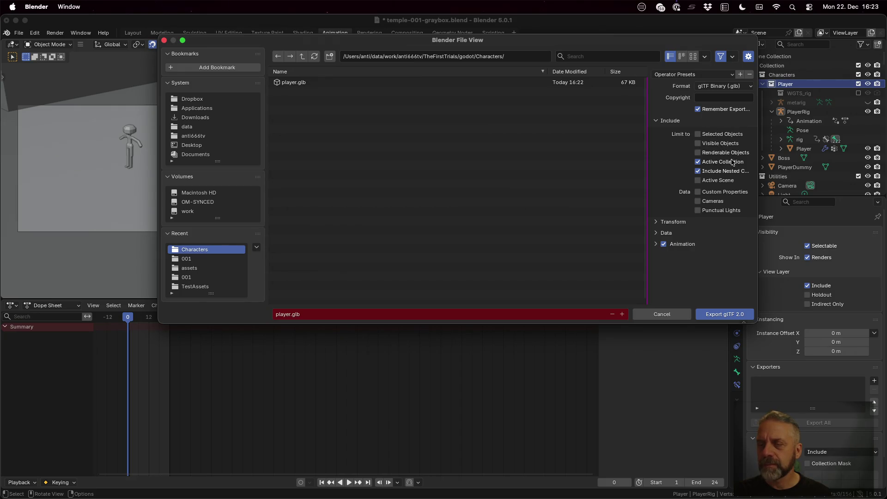
drag(646, 162, 467, 155)
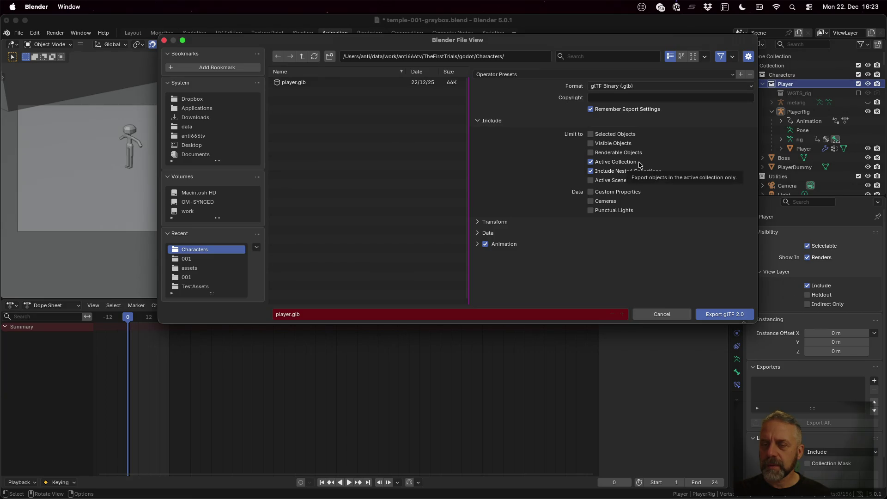
click(730, 314)
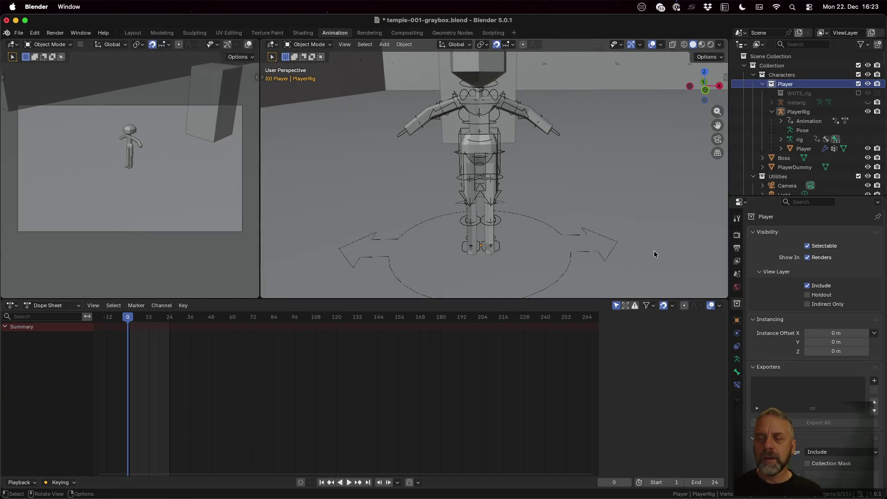
key(super+Tab)
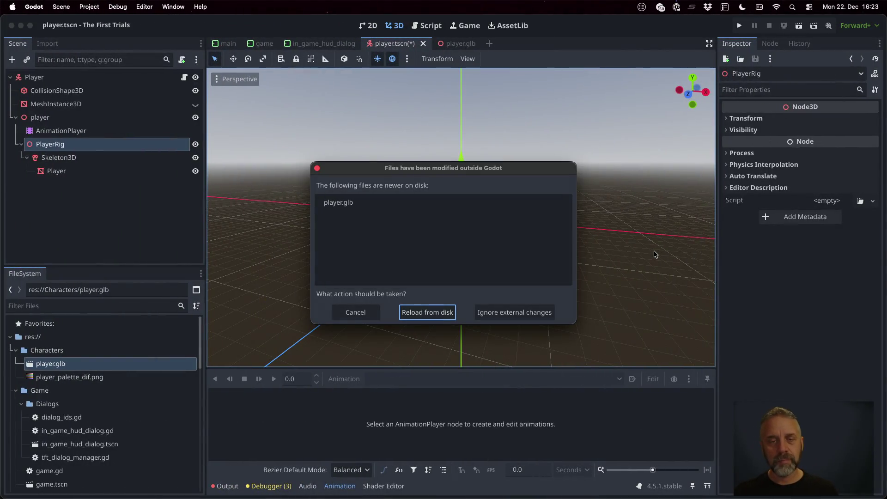
Reload player.glb and inspect its metarig, player_Player mesh and SimplePalette material.
click(431, 313)
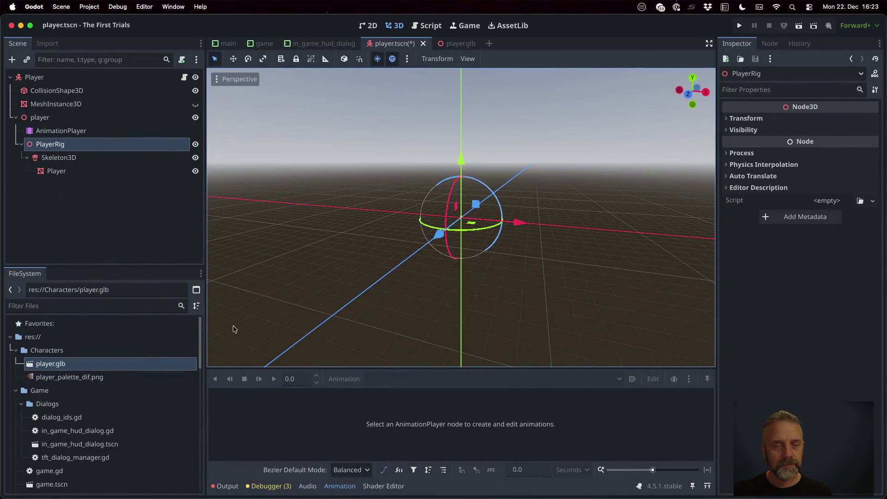
double_click(91, 364)
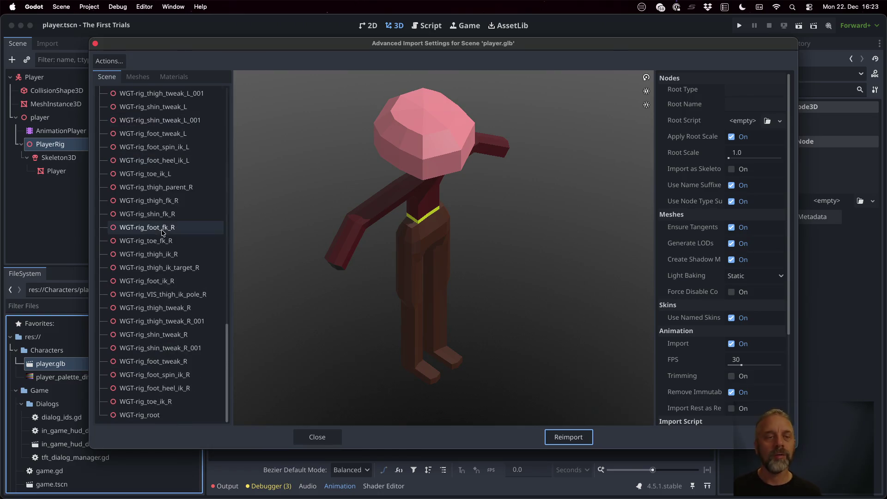
scroll(162, 232, up, 15)
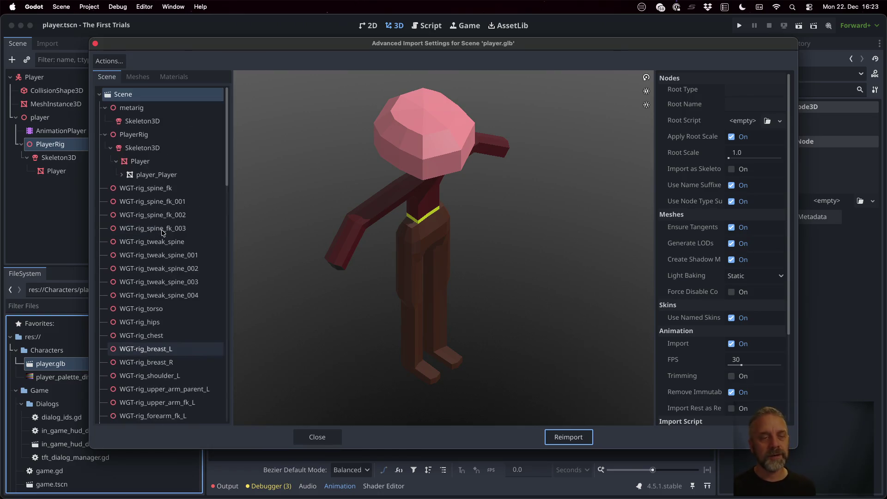
click(142, 122)
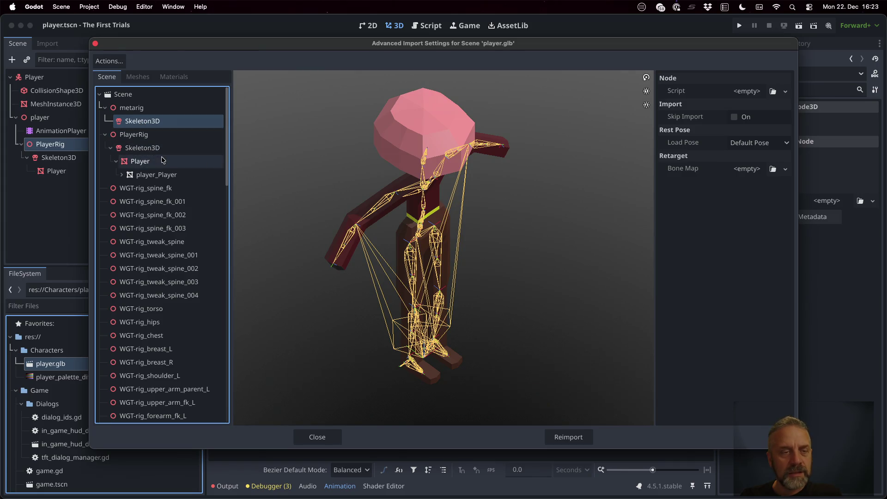
click(152, 163)
click(121, 175)
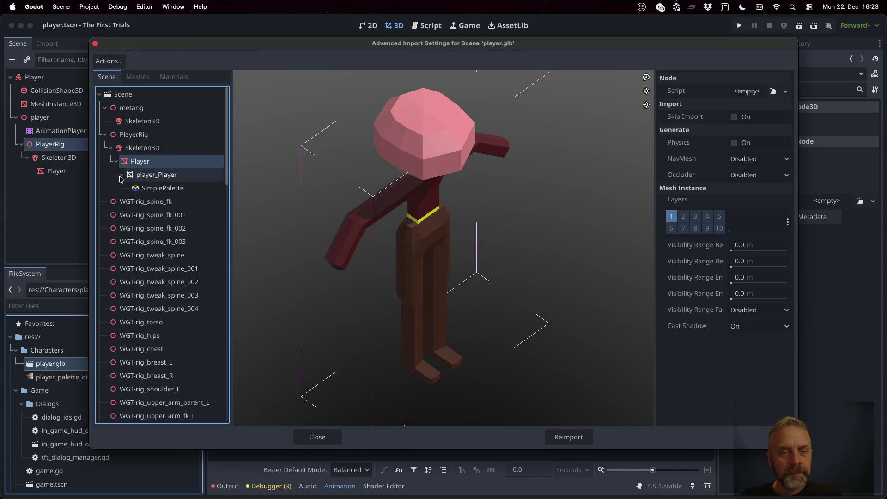
click(148, 175)
click(157, 188)
Browse the imported WGT-rig widget nodes, then close the import settings.
click(157, 206)
click(159, 214)
scroll(160, 214, down, 10)
scroll(160, 214, down, 5)
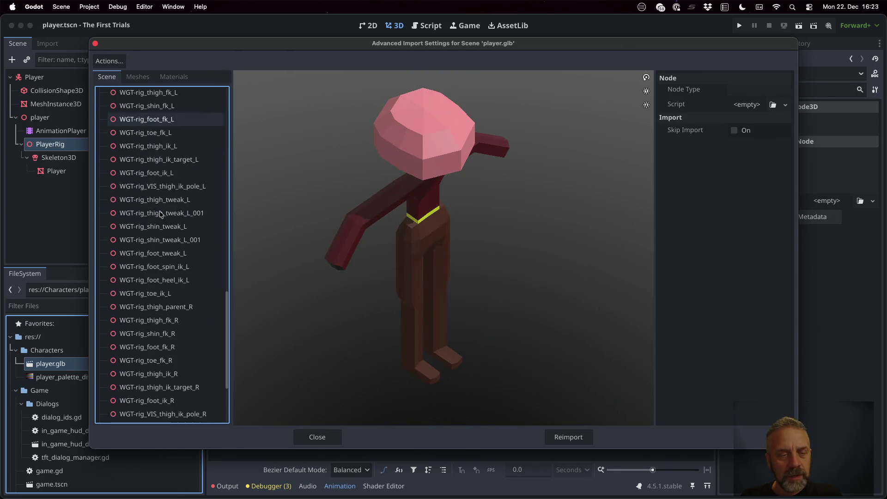
click(157, 241)
click(165, 295)
scroll(164, 291, up, 15)
click(145, 203)
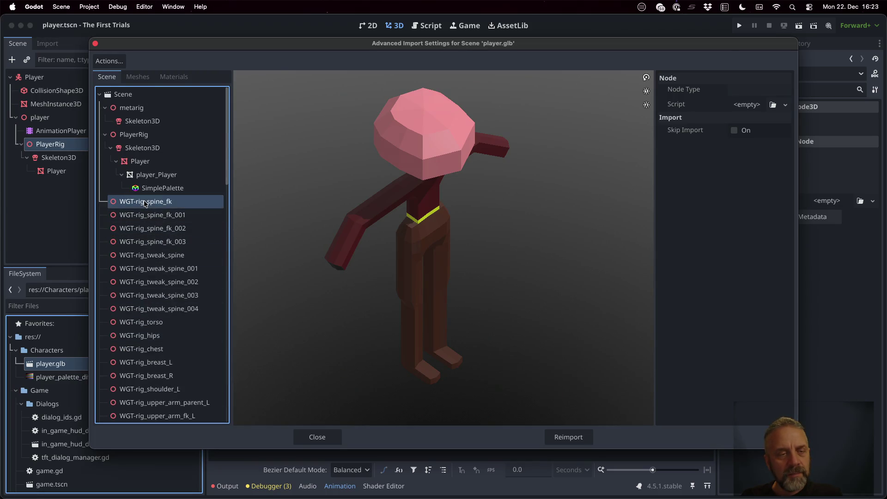
click(344, 438)
key(super+Tab)
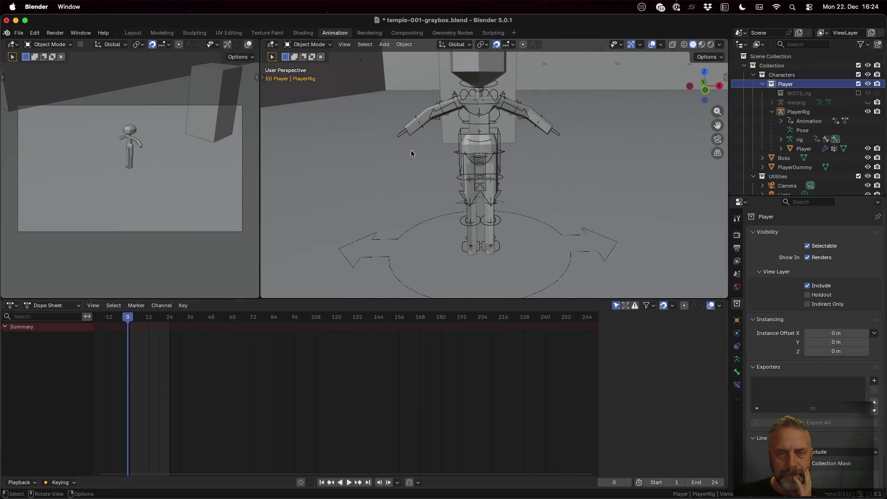
Play the animation briefly, then expand PlayerRig's Animation entry to show rigAction.
click(350, 483)
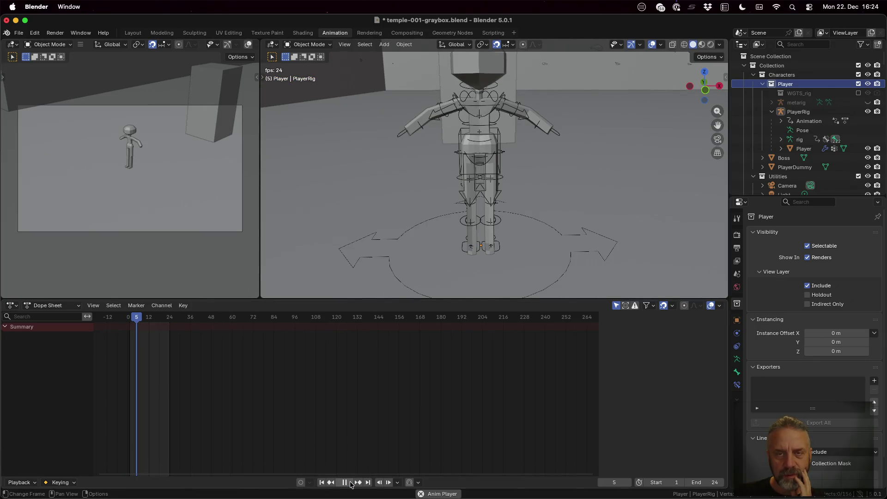
click(348, 483)
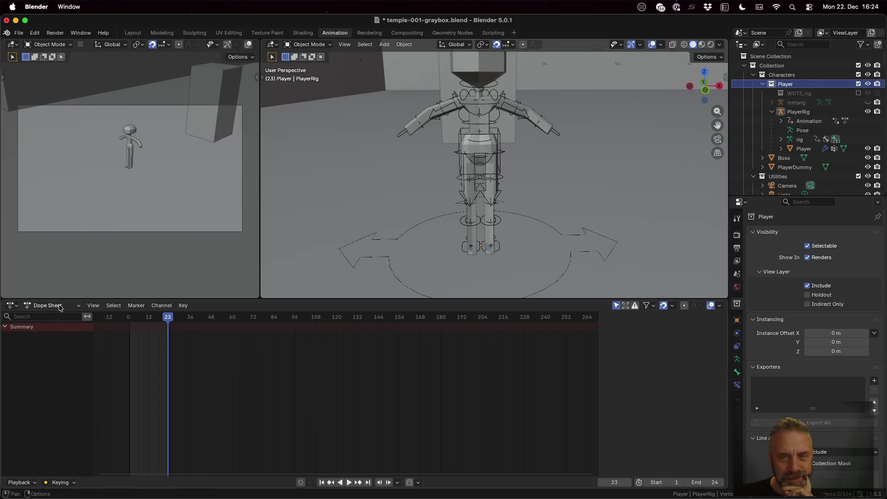
click(808, 123)
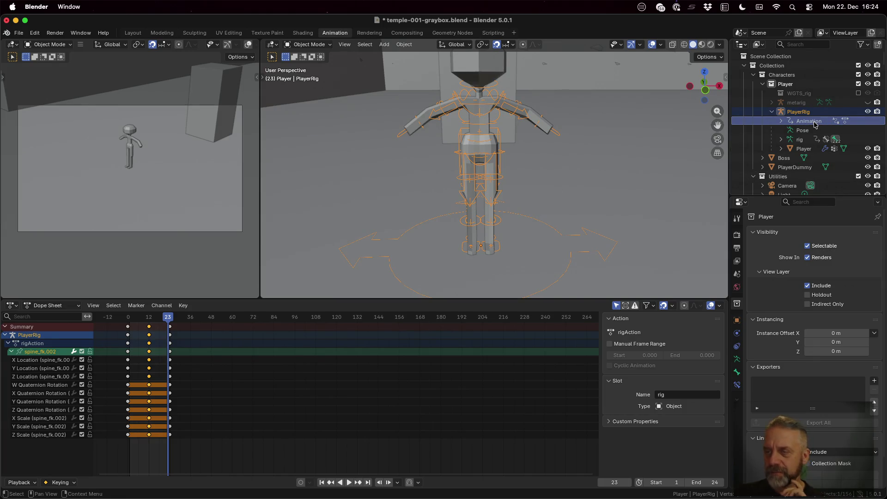
double_click(815, 123)
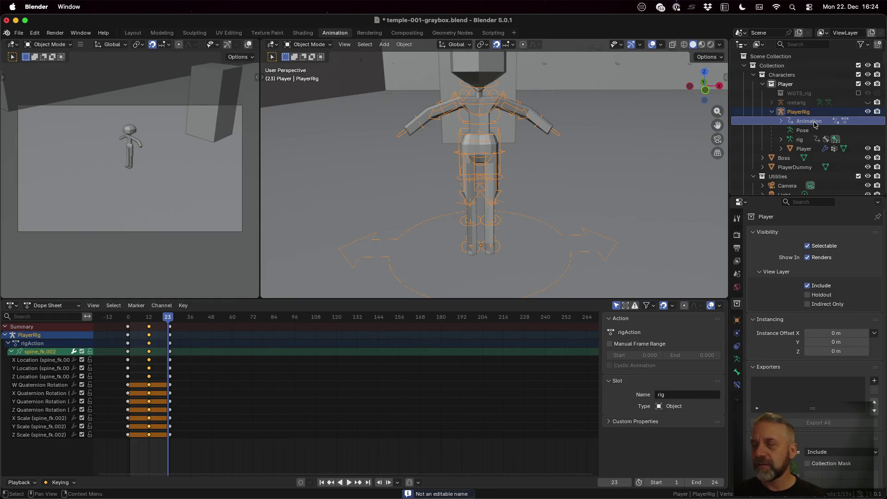
click(785, 122)
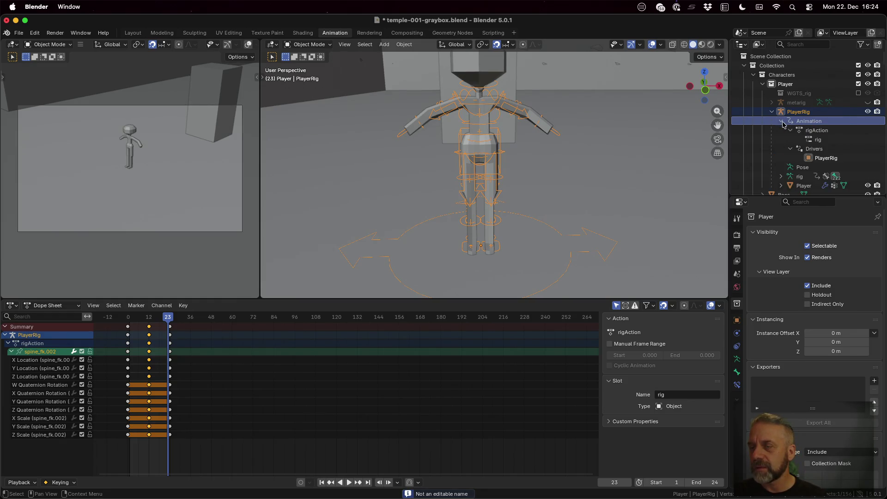
Rename the action to rigActionFUU and its slot to rigFUU.
double_click(825, 131)
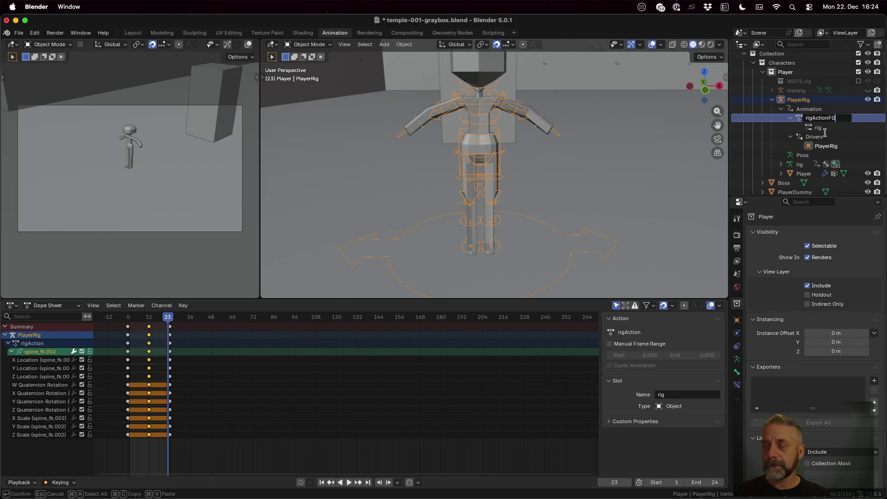
key(Return)
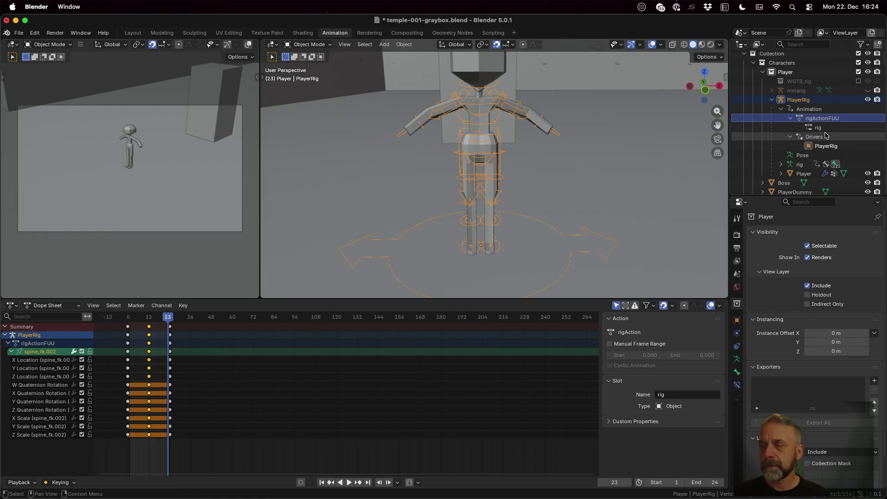
double_click(827, 127)
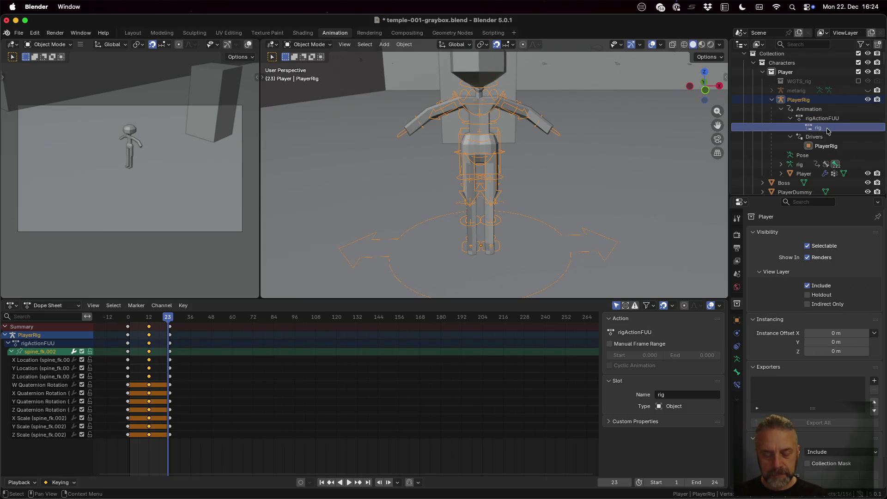
scroll(827, 128, down, 1)
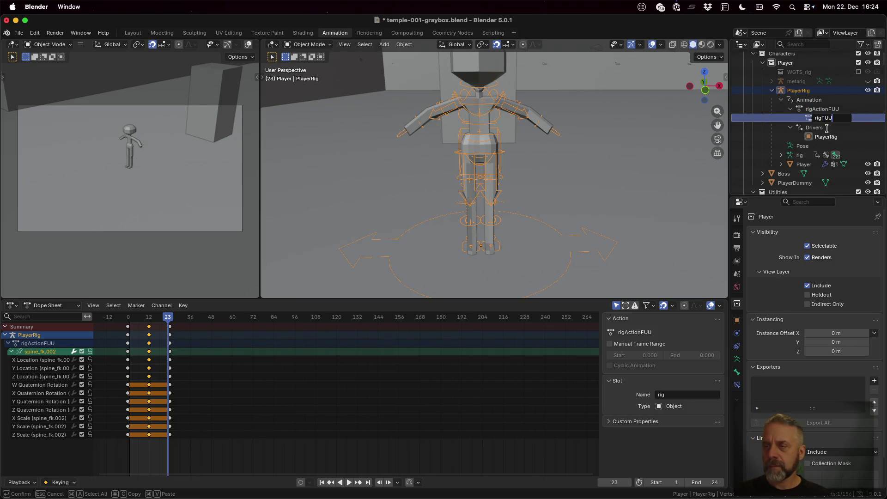
key(Return)
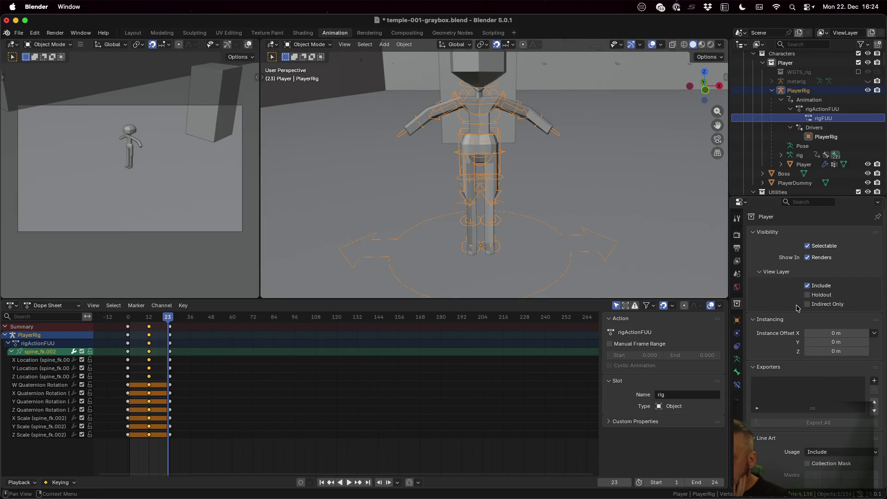
scroll(803, 323, down, 2)
scroll(806, 342, up, 2)
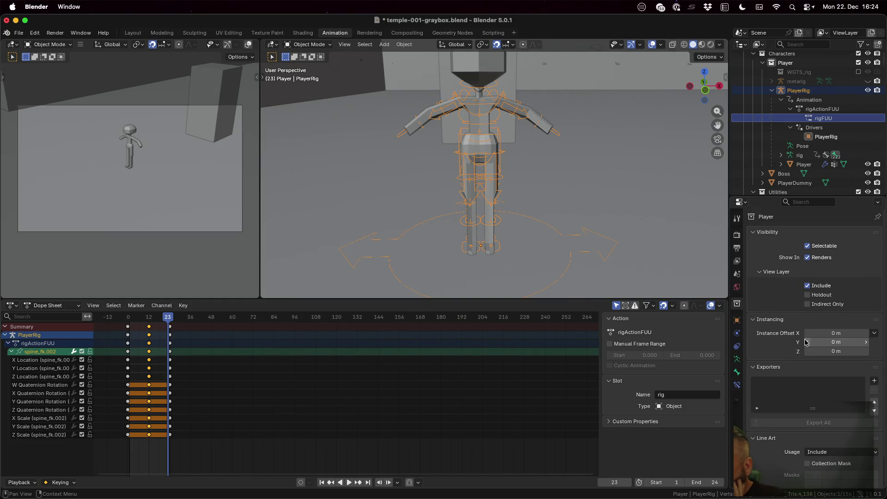
Check rigActionFUU's slot and review the rig's object, armature and spine_fk.002 bone properties.
click(830, 109)
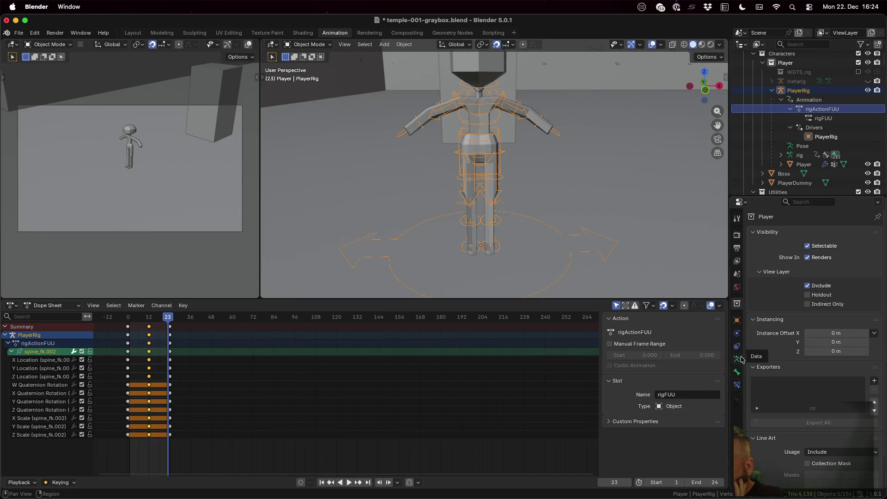
click(737, 320)
click(737, 346)
click(736, 359)
click(737, 373)
click(738, 385)
click(738, 372)
click(739, 384)
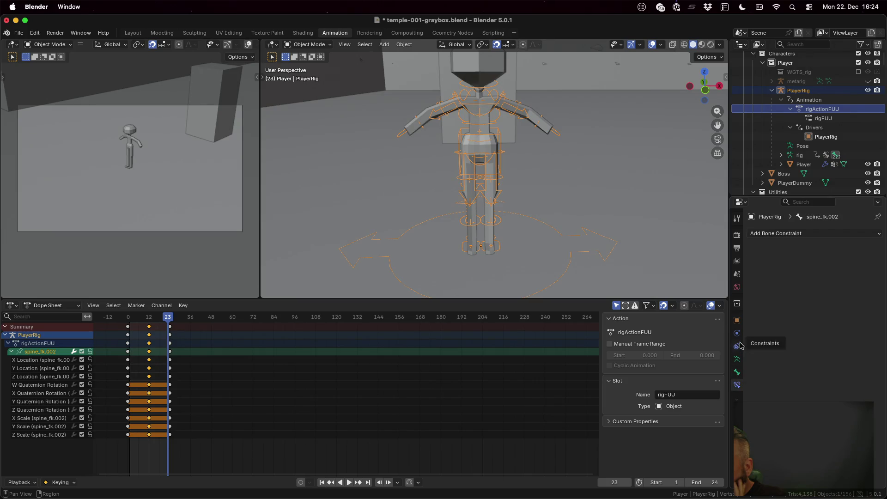
click(739, 304)
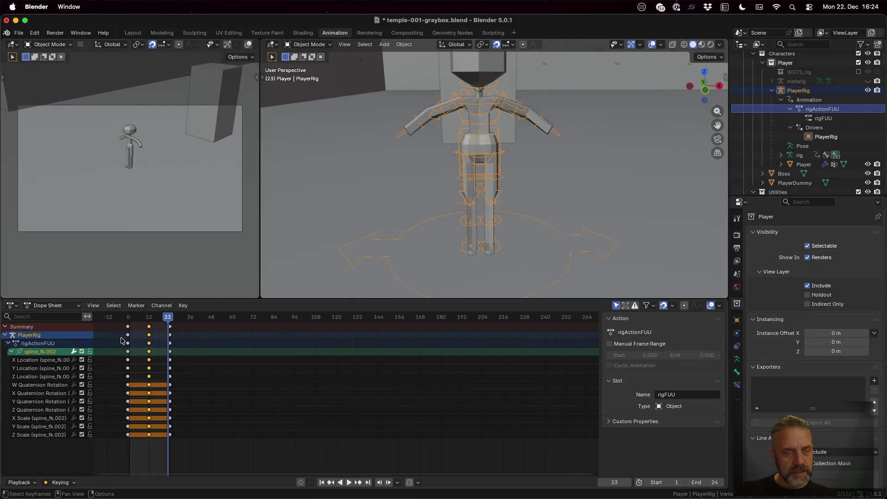
click(33, 345)
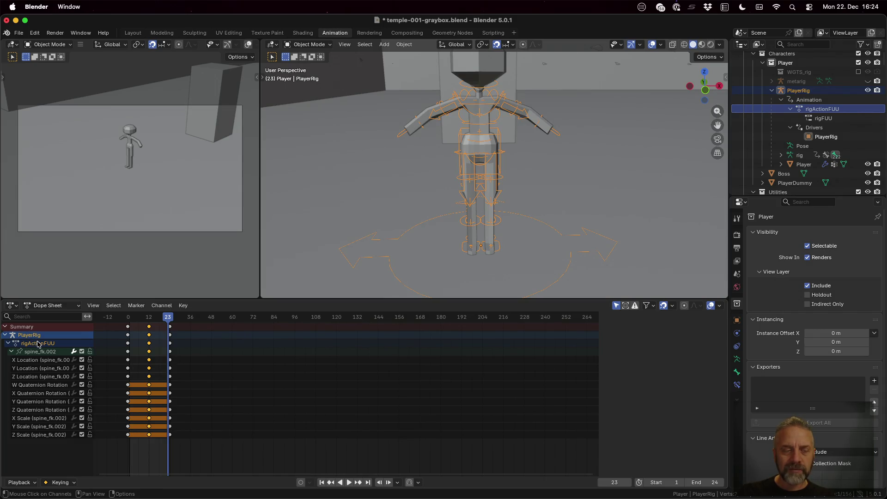
Begin a glTF 2.0 export of the scene and widen the export options panel.
click(18, 33)
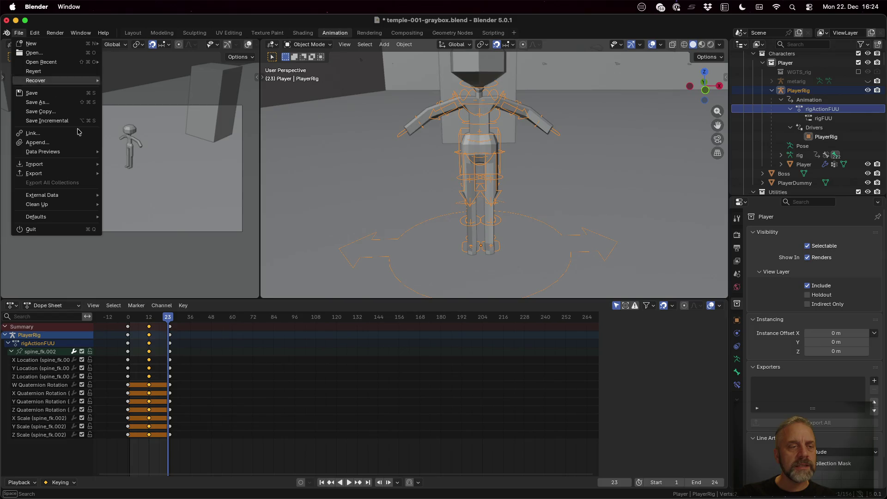
mouse_move(62, 165)
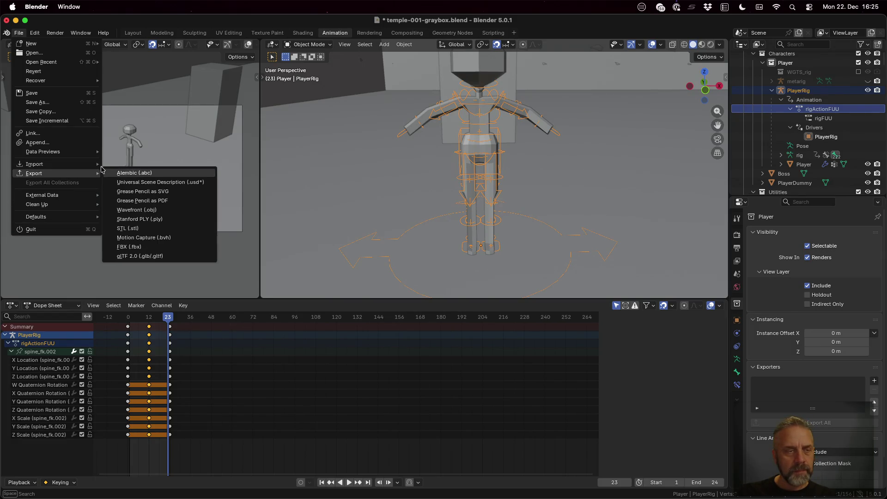
click(170, 259)
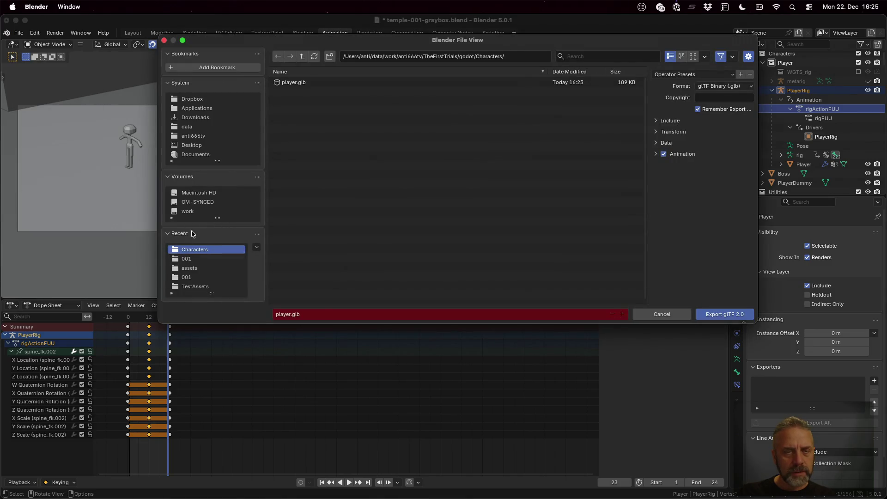
click(668, 121)
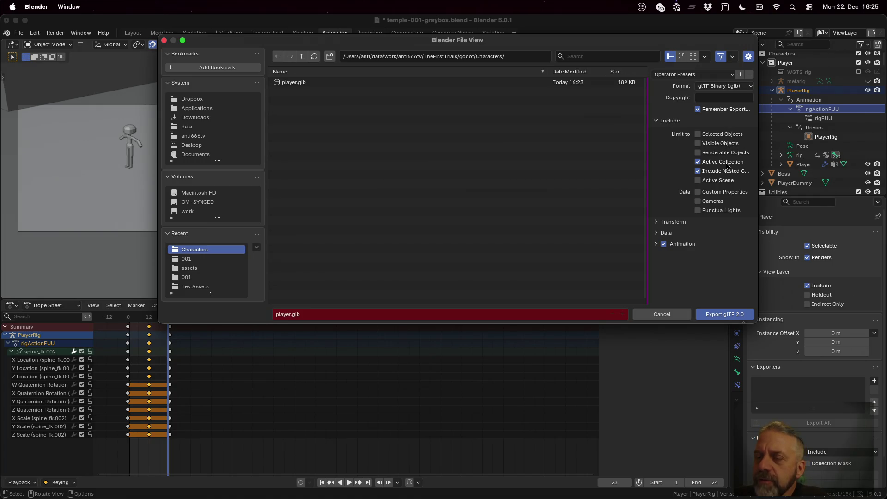
drag(647, 154, 483, 143)
Expand the Transform, Data, Mesh and Vertex Colors export option sections.
click(501, 222)
click(500, 247)
scroll(510, 249, down, 3)
click(509, 208)
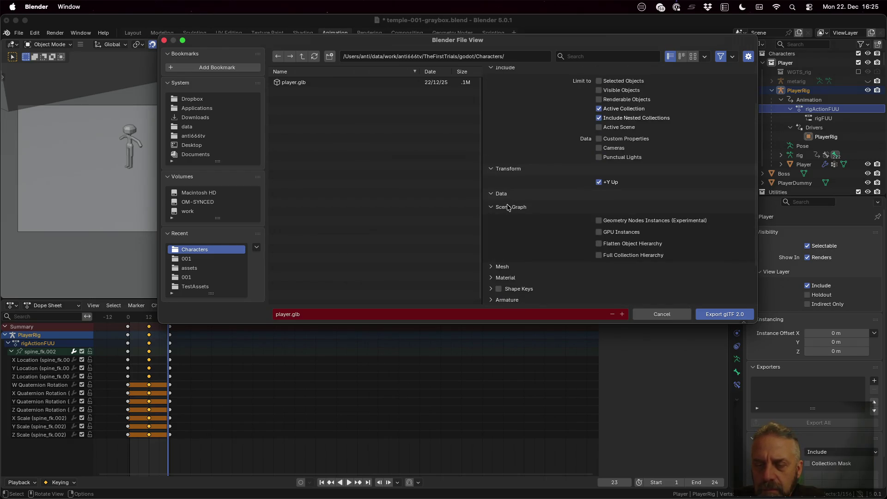
click(508, 208)
click(507, 222)
scroll(550, 202, down, 4)
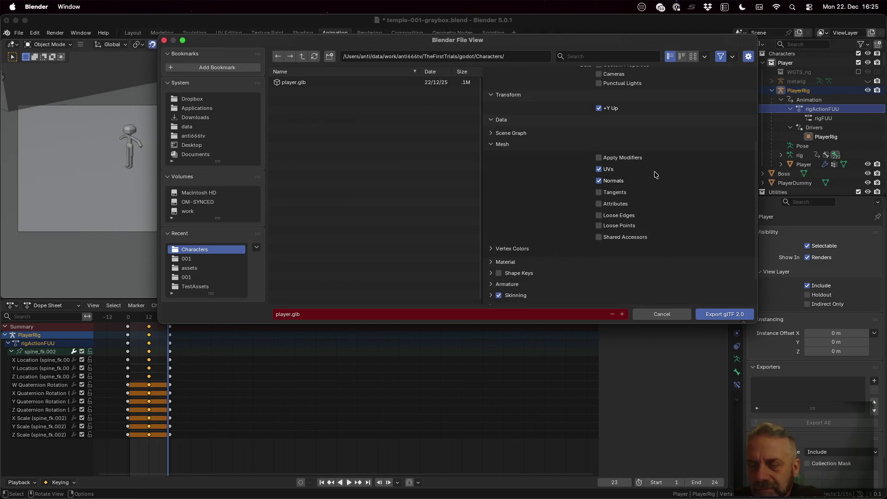
click(490, 146)
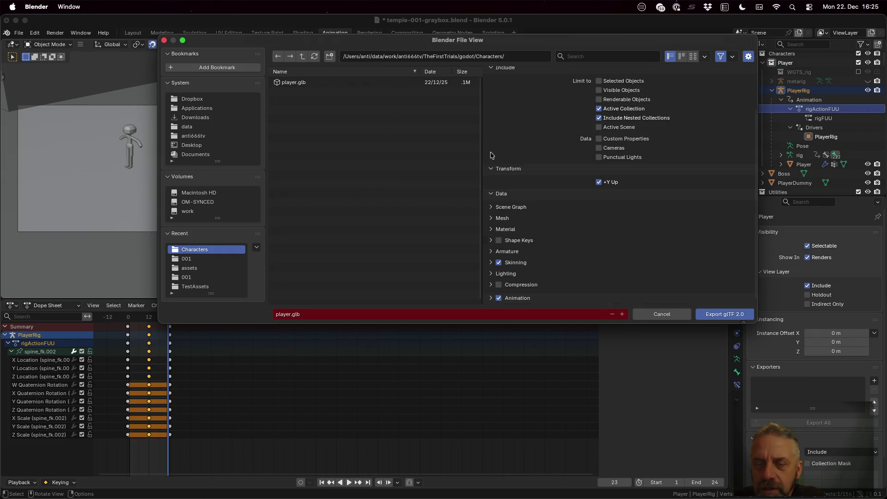
click(497, 220)
scroll(507, 235, down, 5)
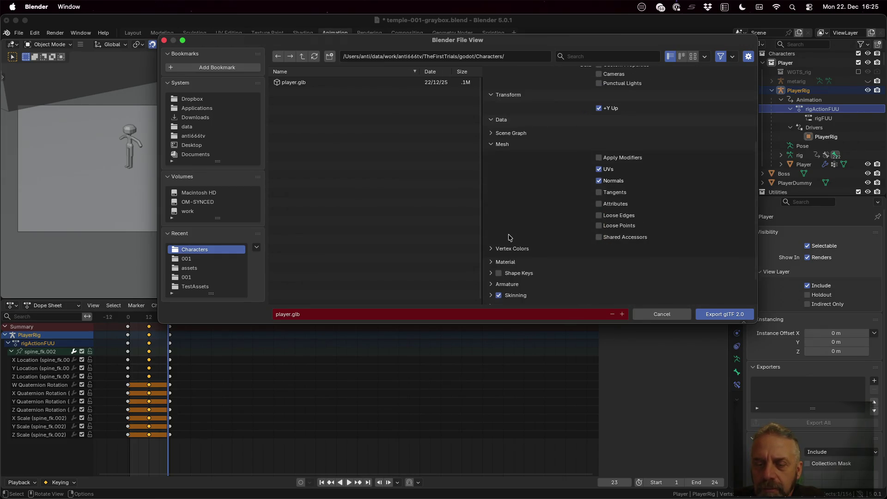
click(504, 217)
scroll(504, 219, down, 2)
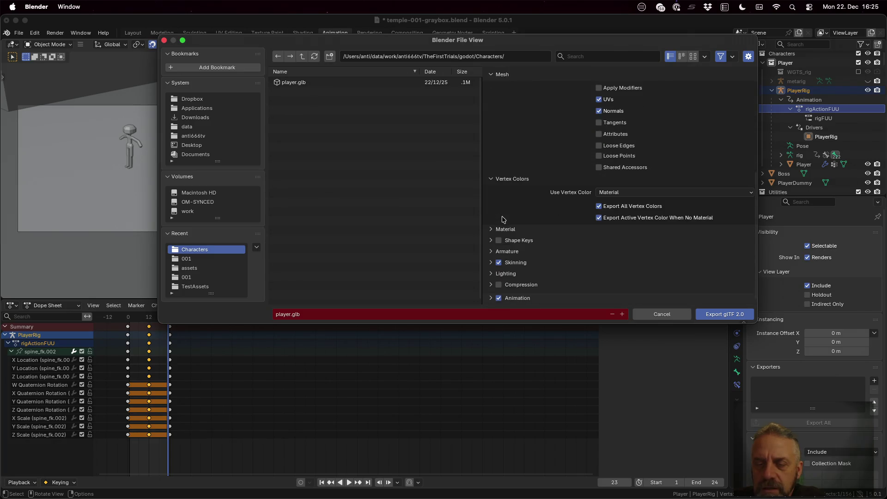
Review the Material and Shape Keys export option sections.
click(508, 232)
scroll(546, 227, down, 3)
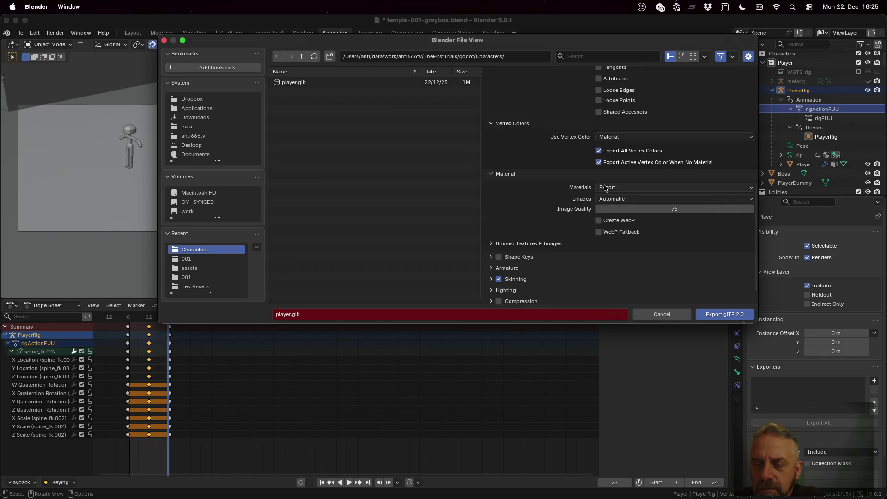
click(512, 261)
scroll(512, 261, down, 3)
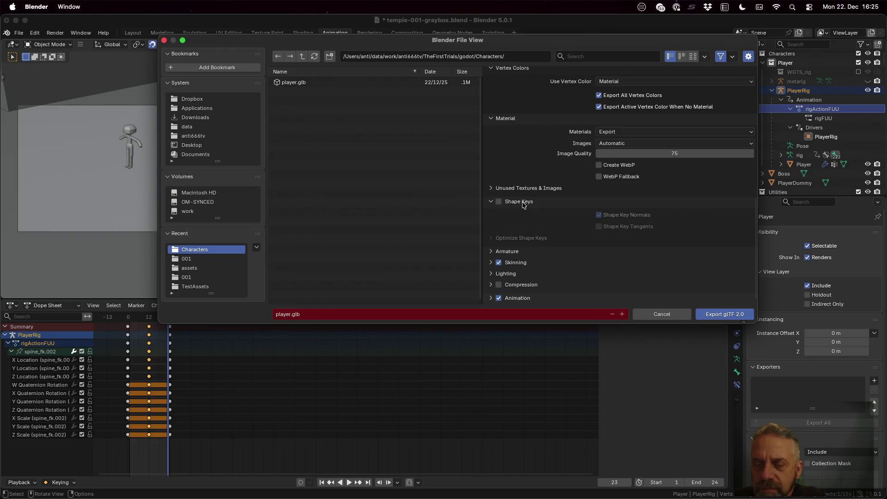
click(524, 204)
Turn off Use Rest Position Armature and set the animation back to frame 0.
click(511, 253)
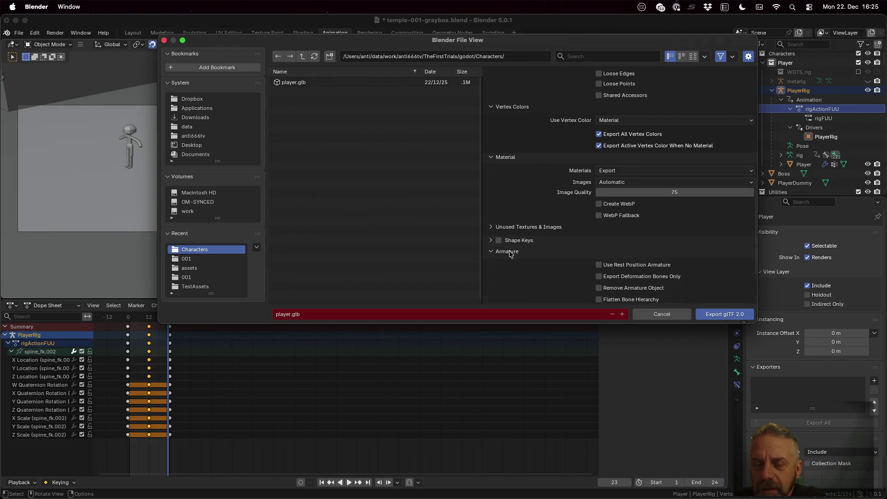
scroll(539, 258, down, 3)
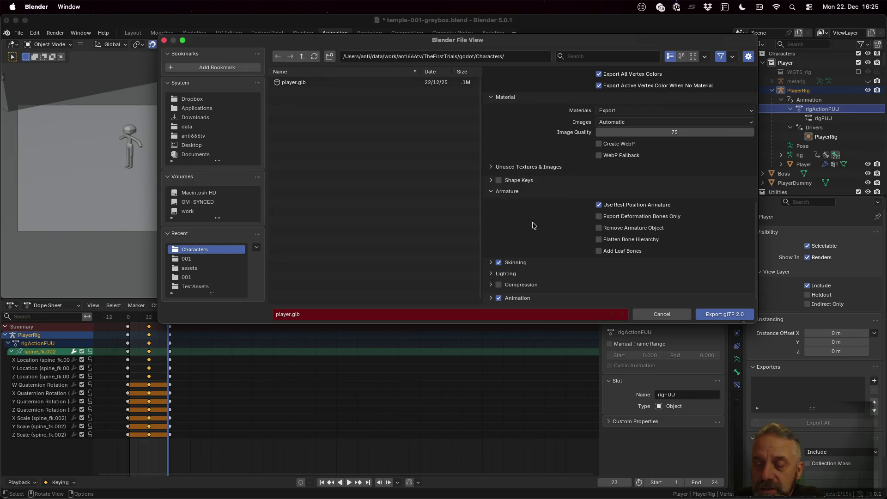
click(491, 263)
scroll(514, 248, down, 1)
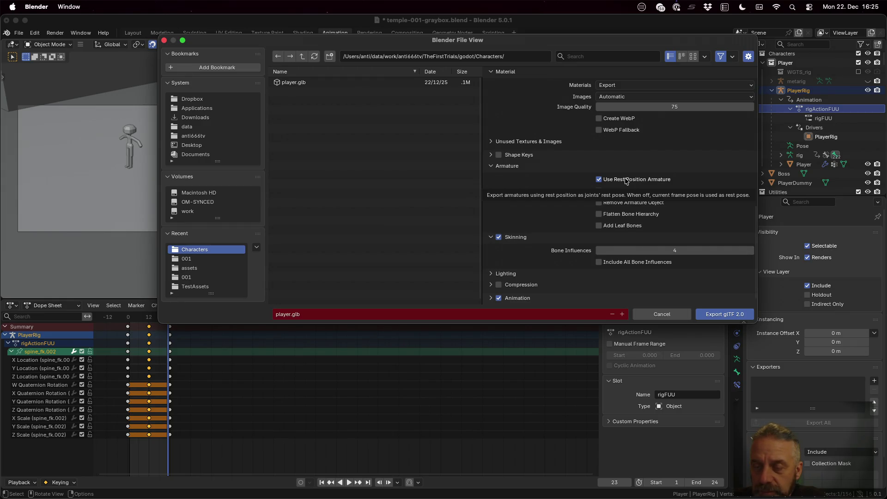
click(599, 179)
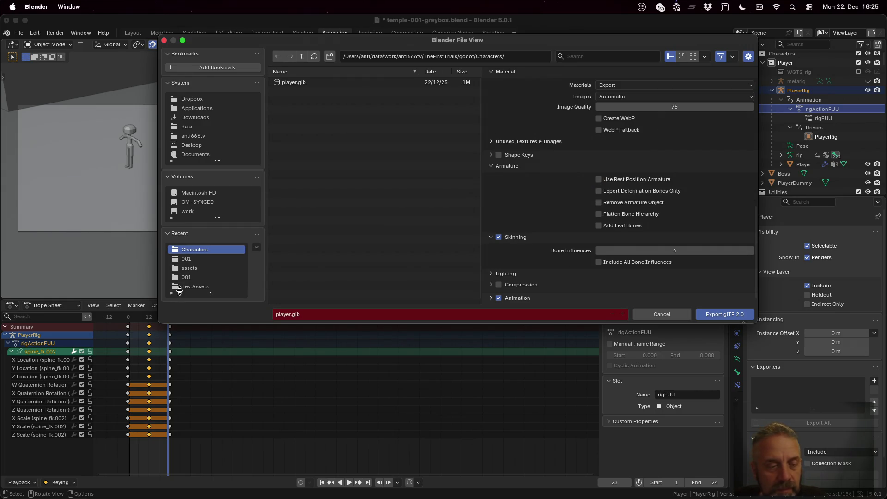
click(131, 319)
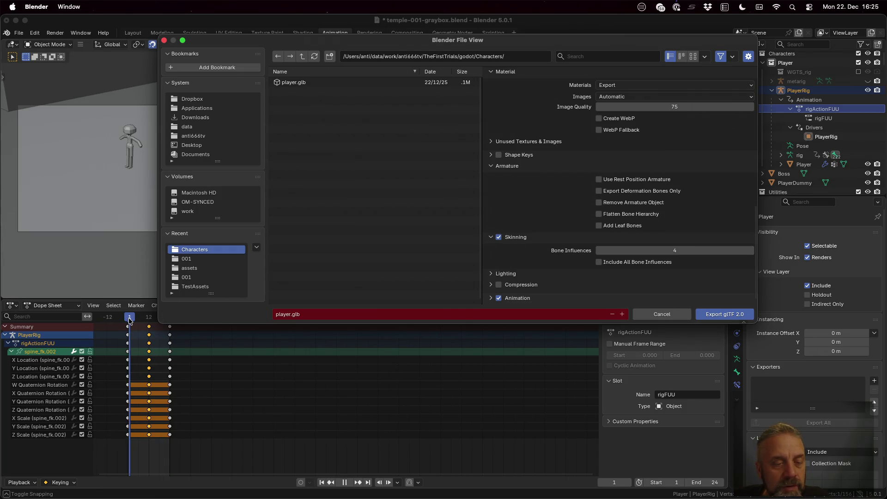
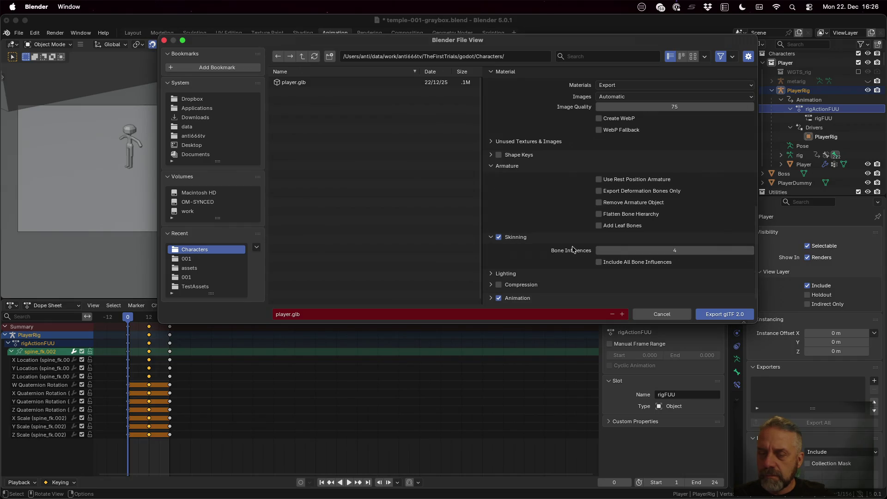
Set the glTF Animation Mode to Actions, keeping merge by NLA Track Names.
click(492, 299)
scroll(553, 273, down, 5)
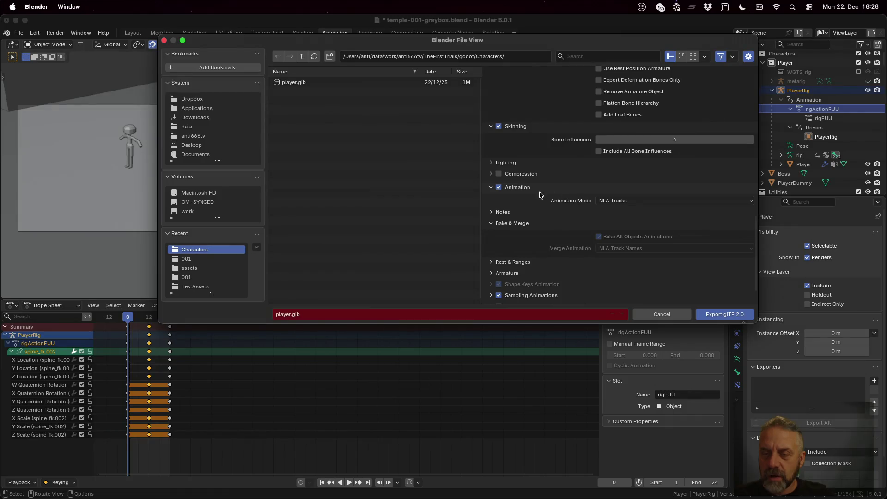
click(626, 200)
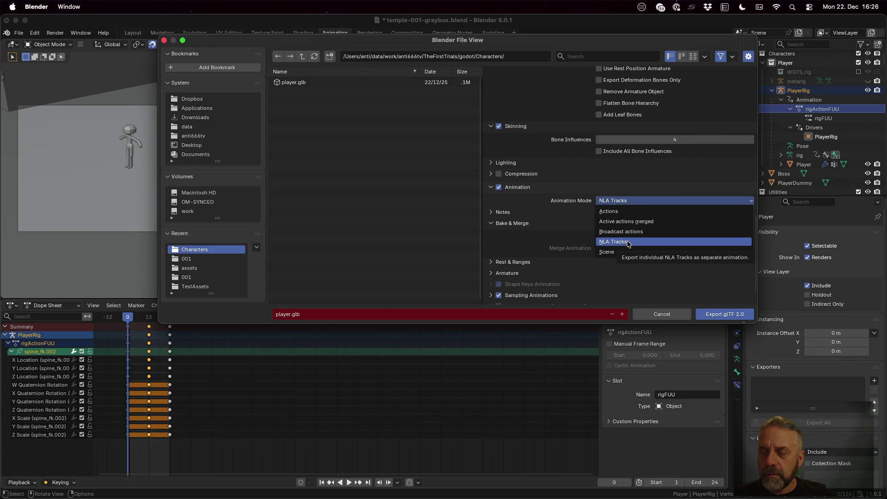
click(623, 212)
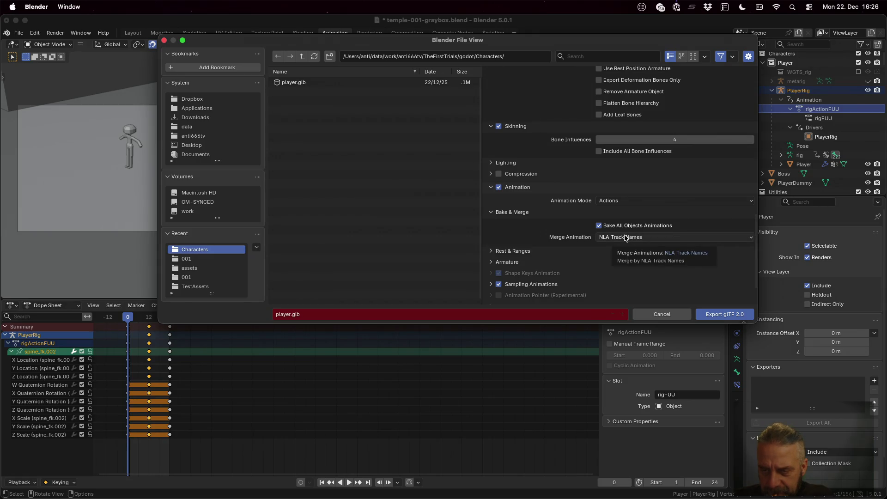
click(625, 238)
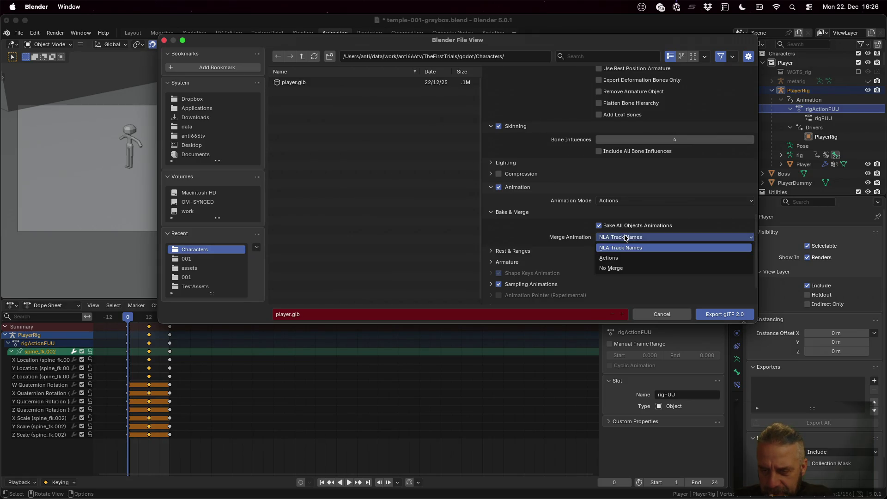
click(626, 237)
Turn on Force Keeping Channel for Objects in the animation optimisation options.
click(533, 251)
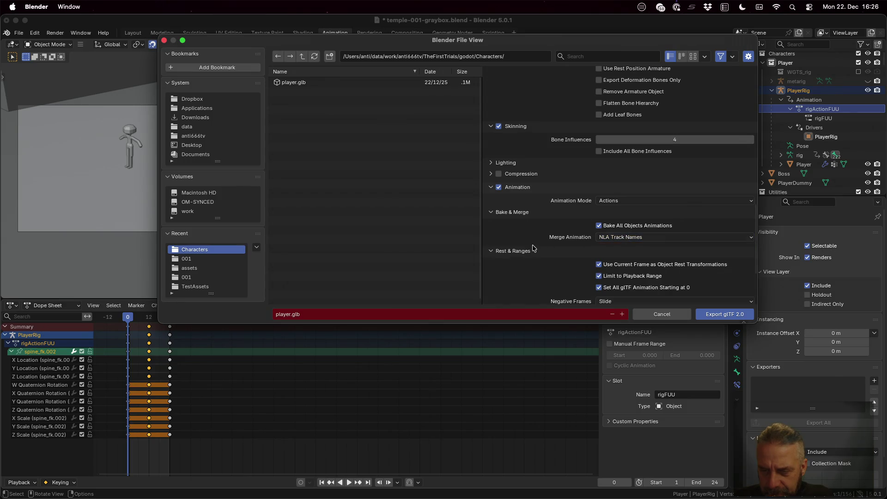
scroll(534, 248, down, 4)
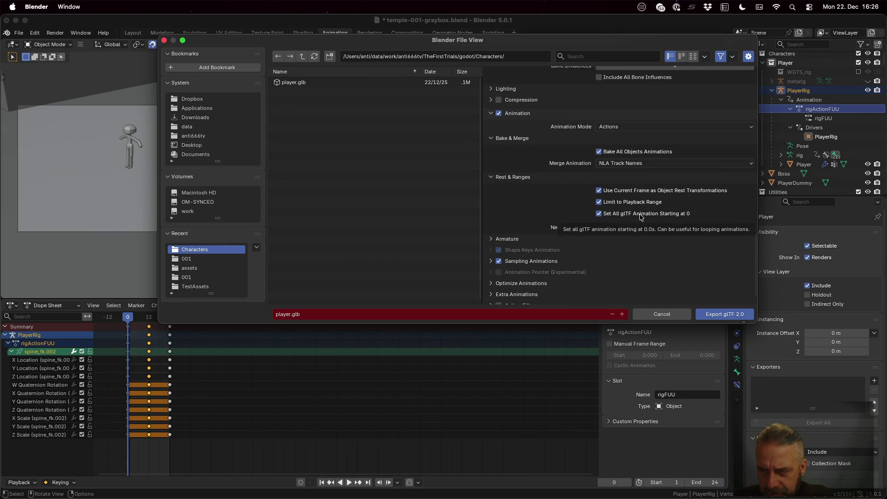
click(524, 239)
scroll(572, 165, down, 2)
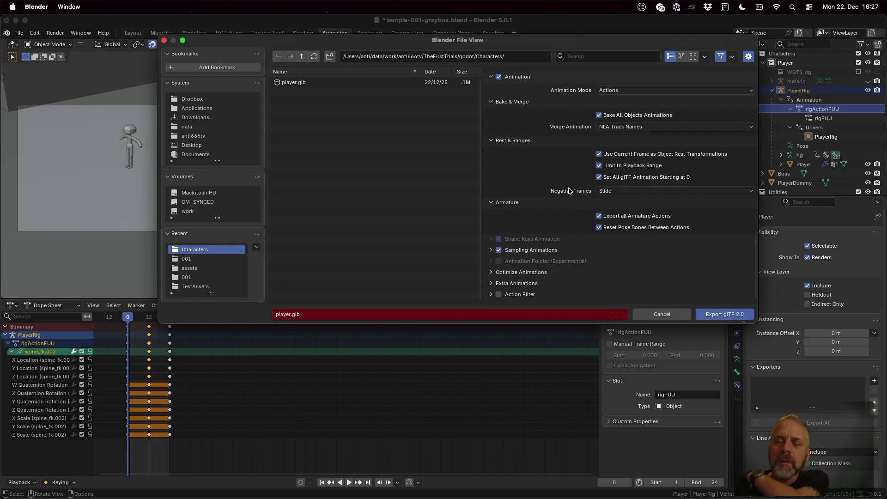
click(564, 250)
scroll(586, 239, down, 1)
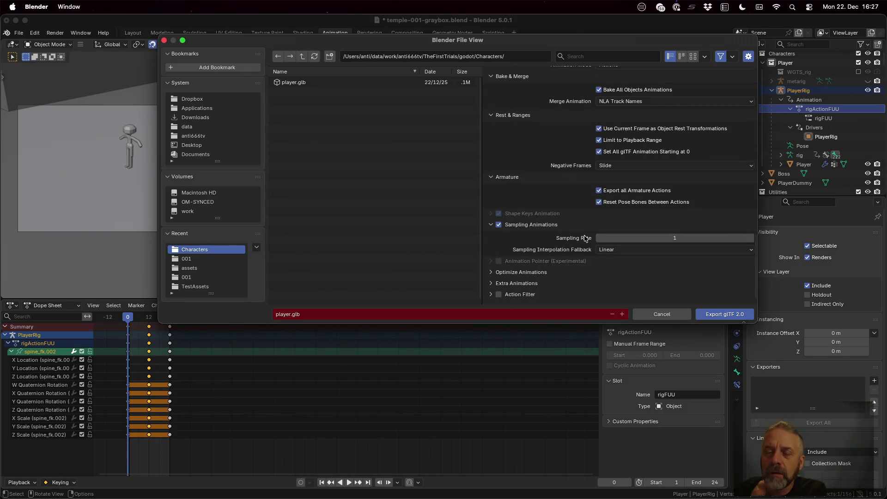
click(536, 272)
scroll(557, 243, down, 3)
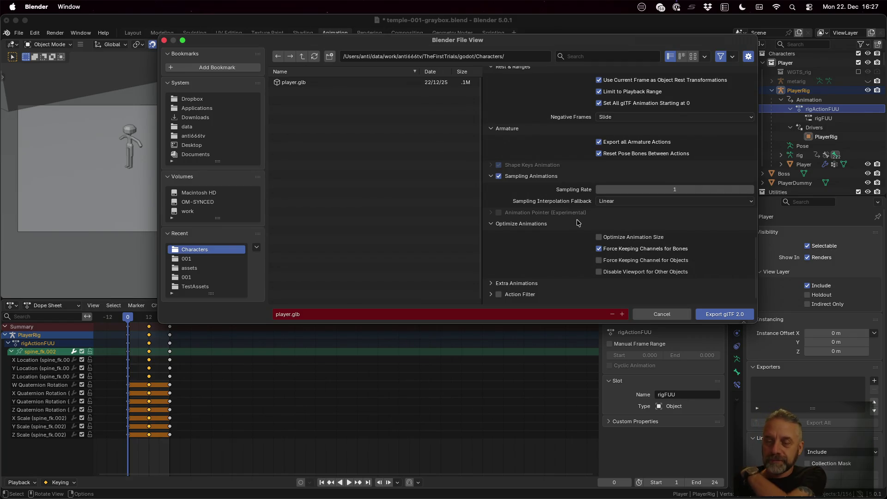
click(647, 261)
Enable Prepare Extra Animations and export the rig to player.glb.
click(514, 283)
scroll(539, 255, down, 1)
click(647, 284)
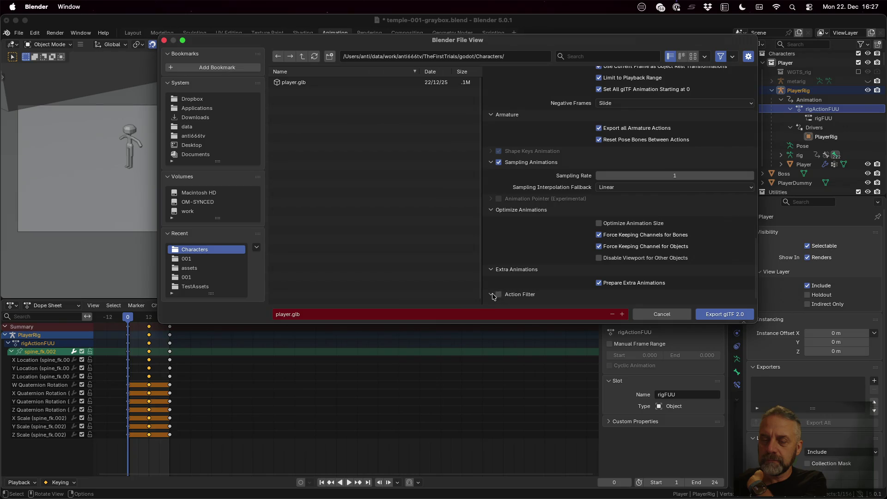
scroll(527, 287, down, 3)
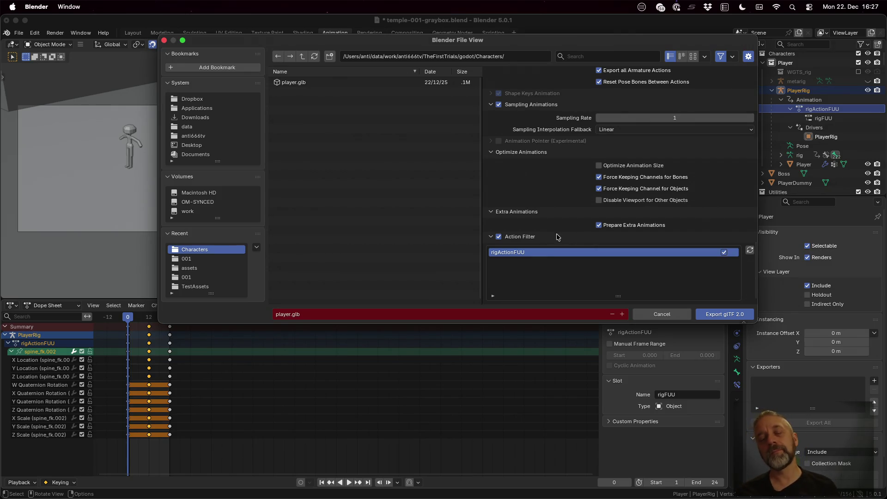
click(724, 314)
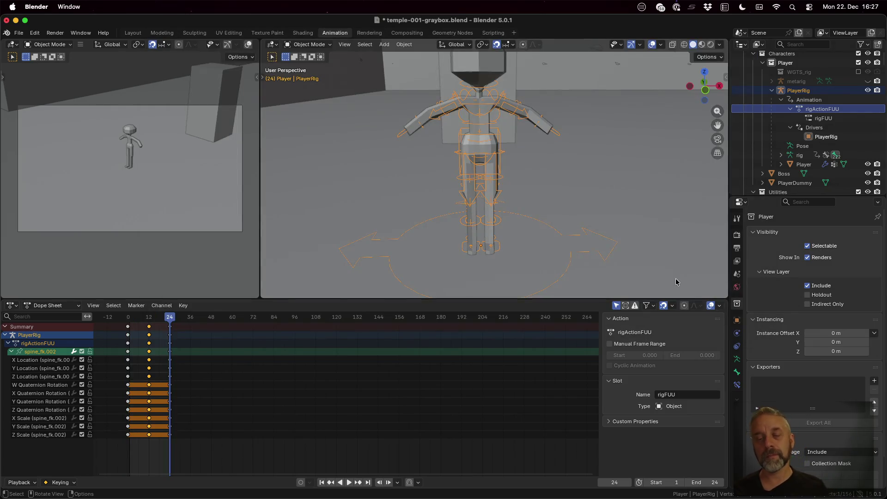
In Godot, reload player.glb from disk and preview the WGT-rig_VIS_thigh_ik_pole_L animation in its import settings.
key(super+Tab)
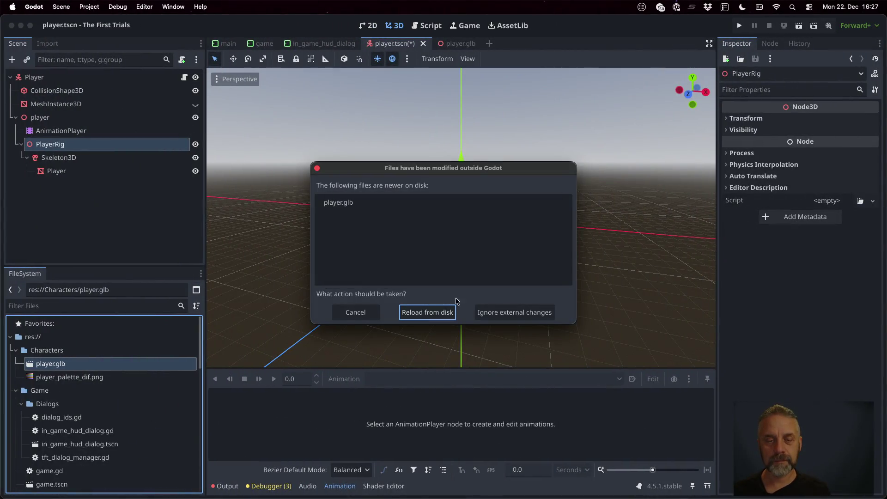
click(436, 313)
double_click(102, 363)
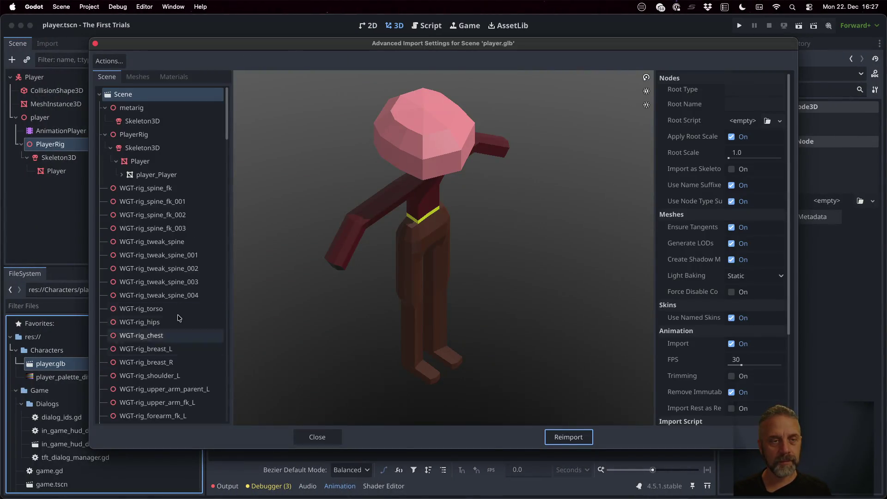
scroll(167, 211, down, 20)
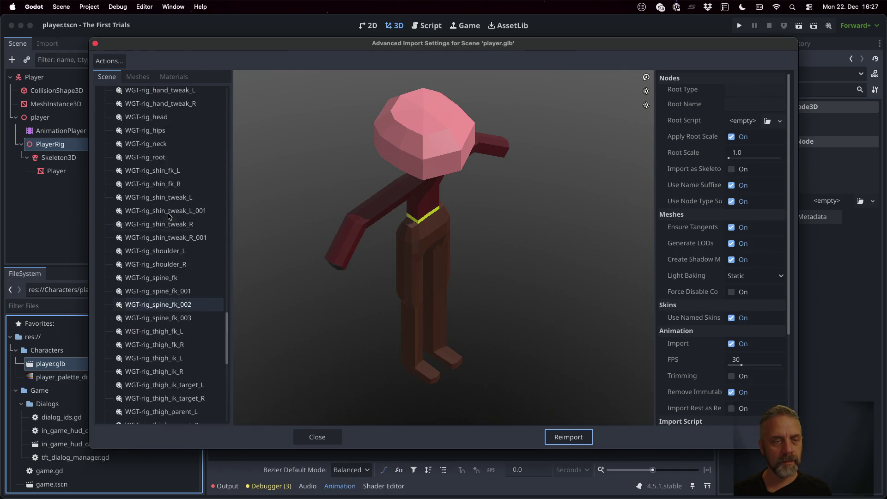
scroll(167, 214, up, 3)
click(153, 170)
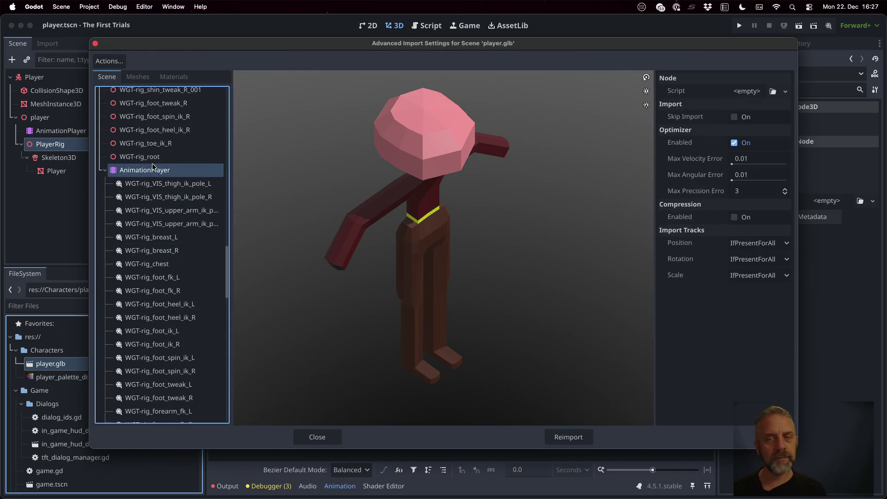
click(157, 184)
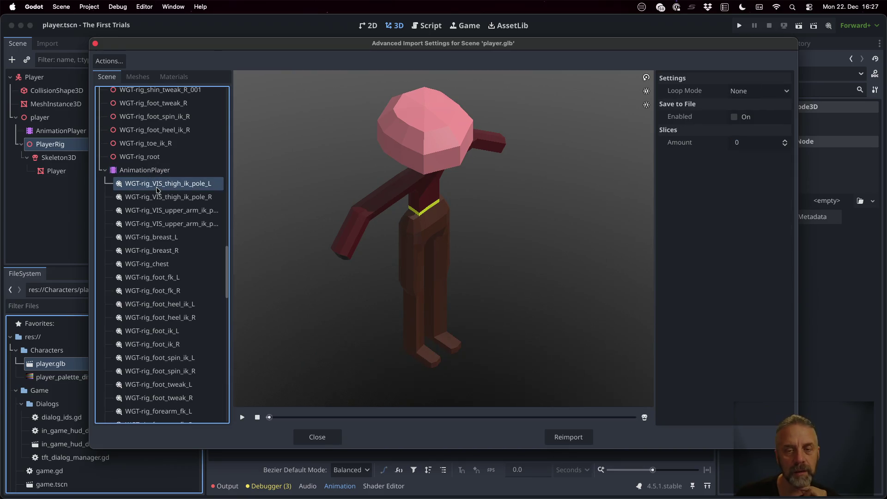
click(241, 418)
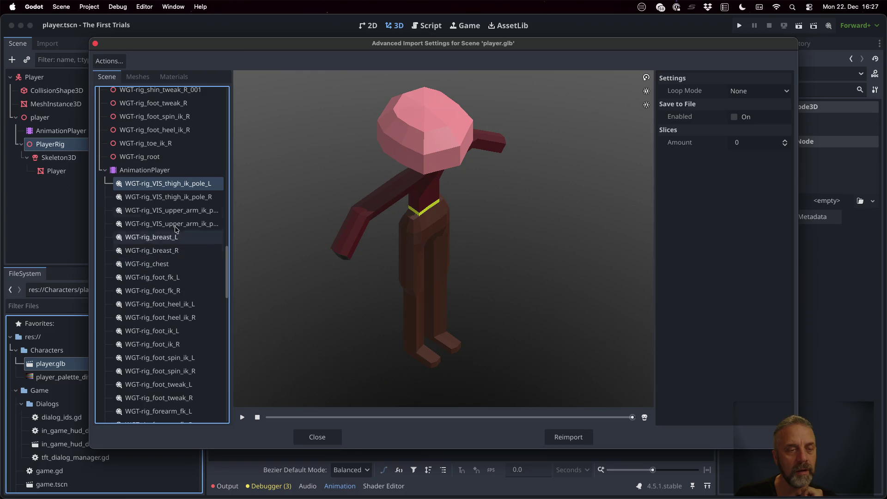
Preview other imported animations such as WGT-rig_breast_R in the import list.
click(161, 174)
click(167, 211)
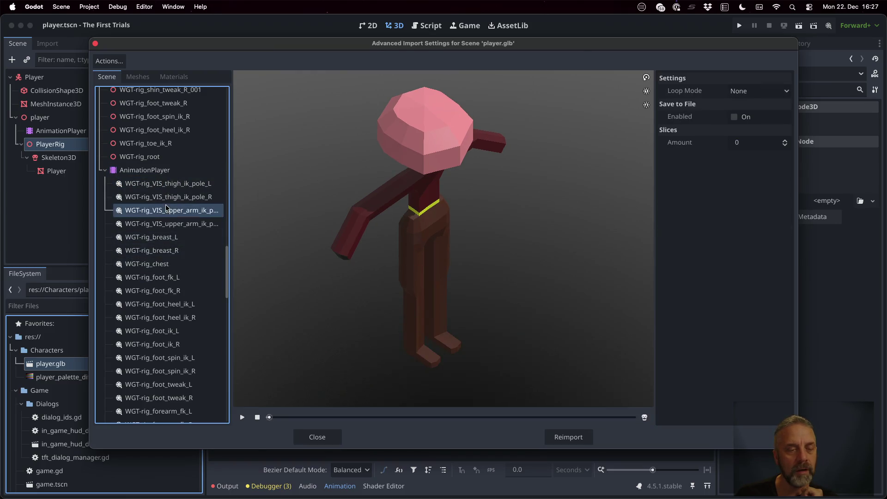
click(173, 252)
click(242, 417)
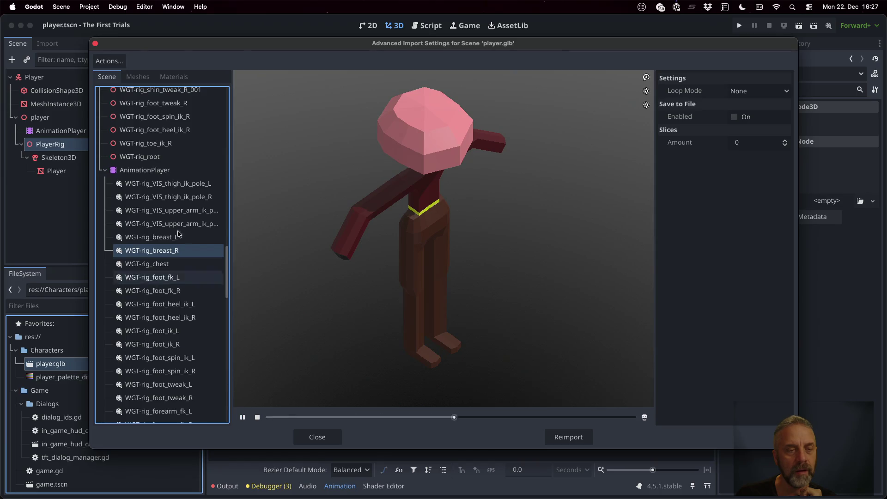
scroll(172, 230, down, 10)
scroll(172, 230, down, 3)
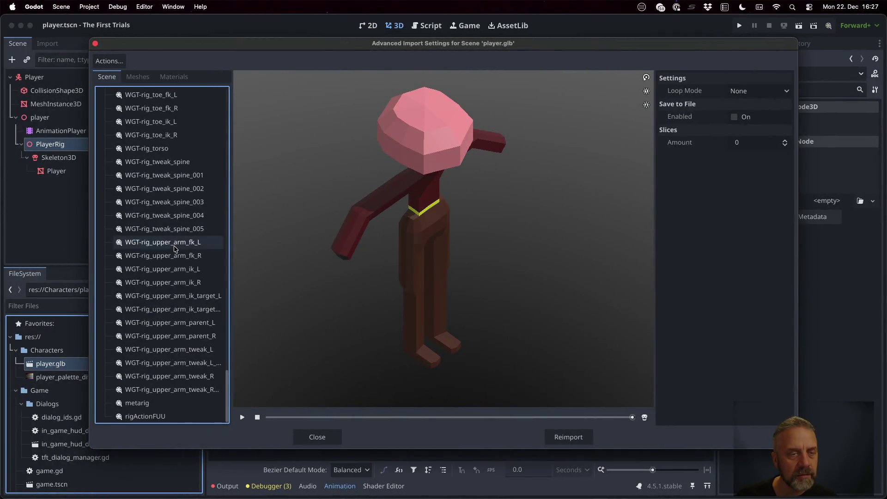
scroll(175, 249, up, 5)
scroll(175, 250, down, 5)
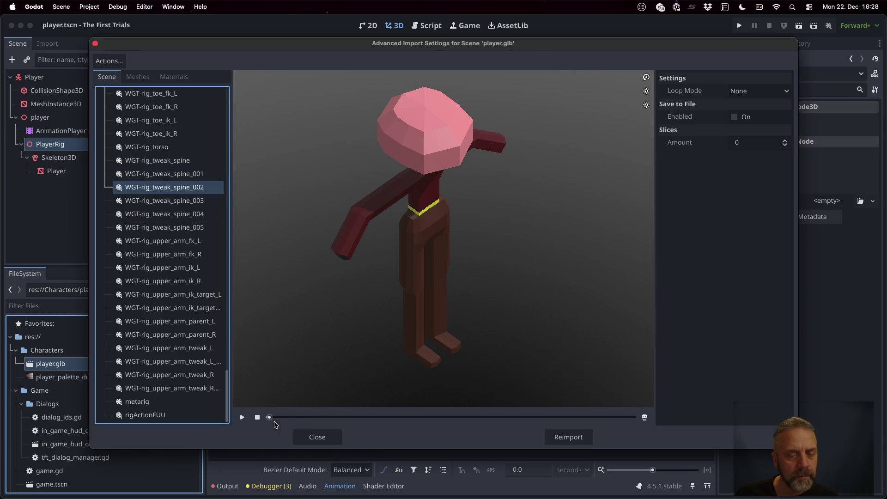
click(242, 417)
scroll(169, 334, up, 2)
scroll(170, 334, down, 2)
Play the rigActionFUU and metarig previews, then close the import settings and return to Blender.
click(184, 414)
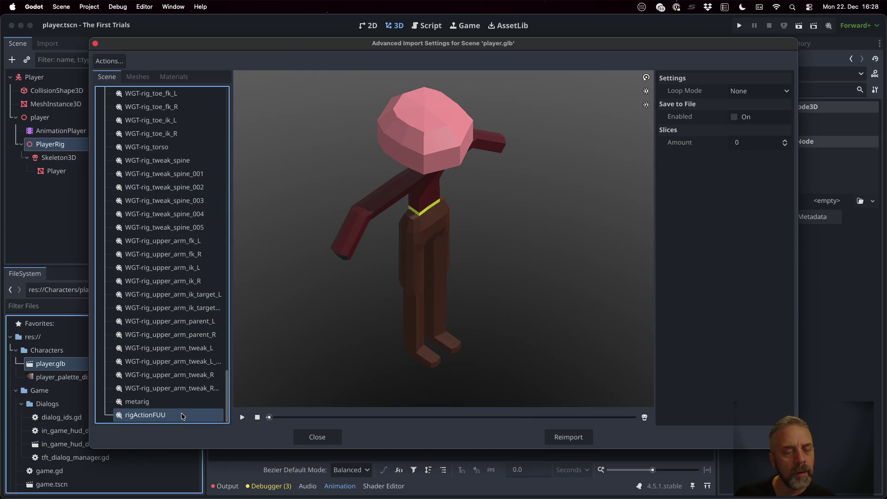
click(242, 418)
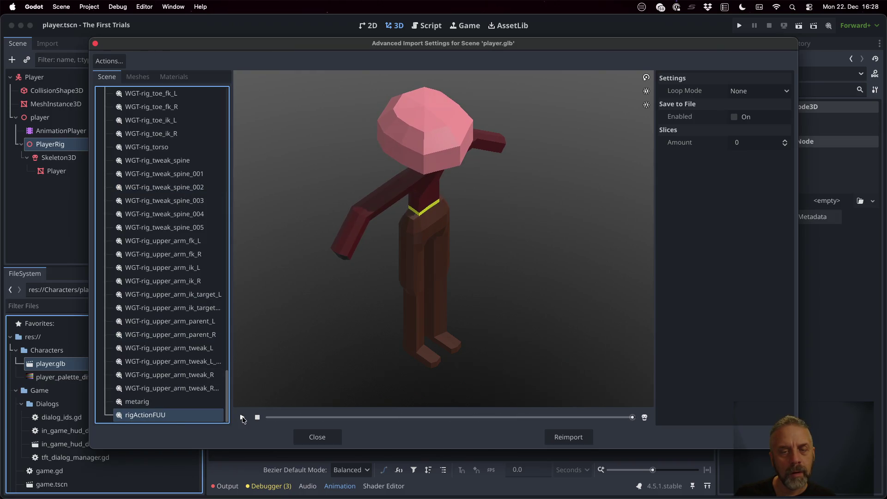
click(242, 418)
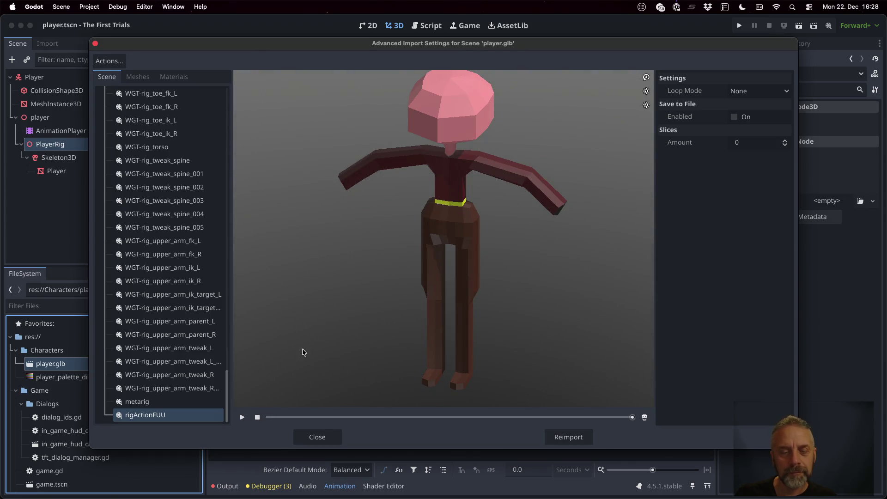
click(243, 417)
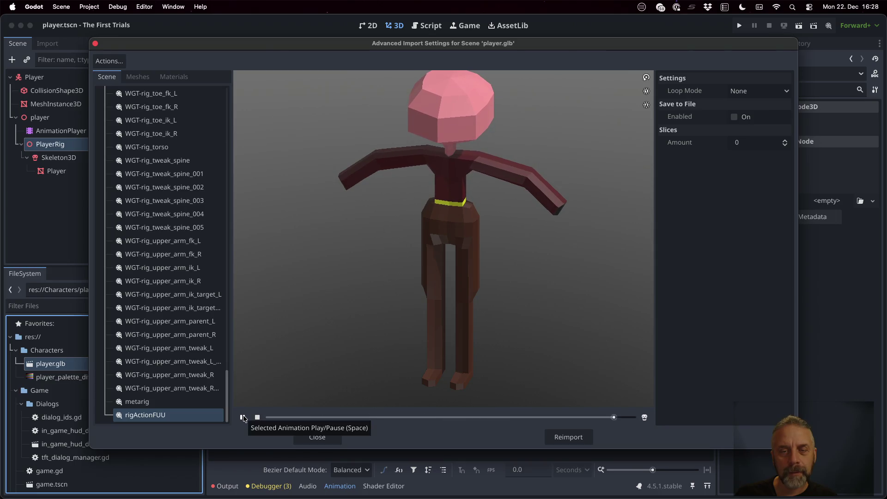
click(176, 402)
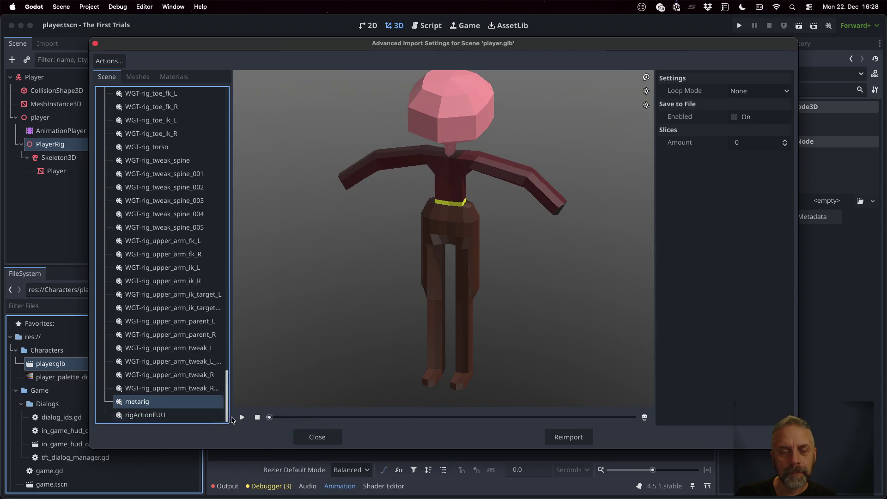
click(243, 419)
click(170, 416)
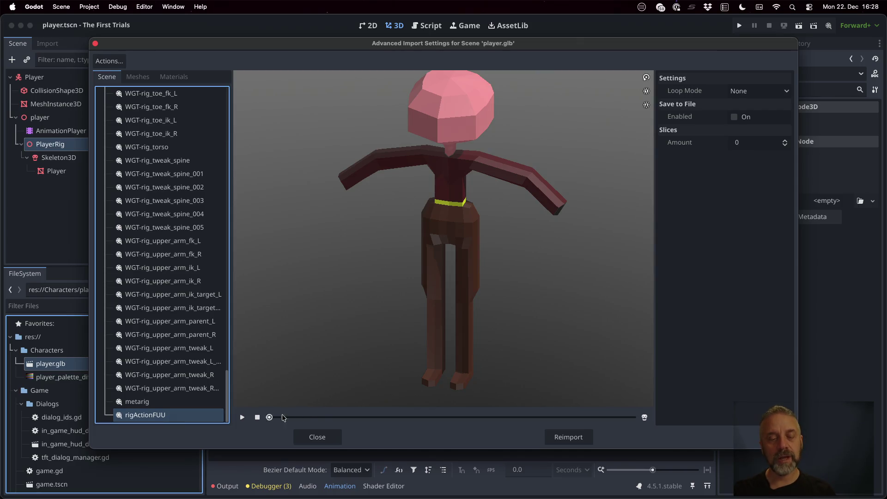
click(317, 438)
key(ctrl+Right)
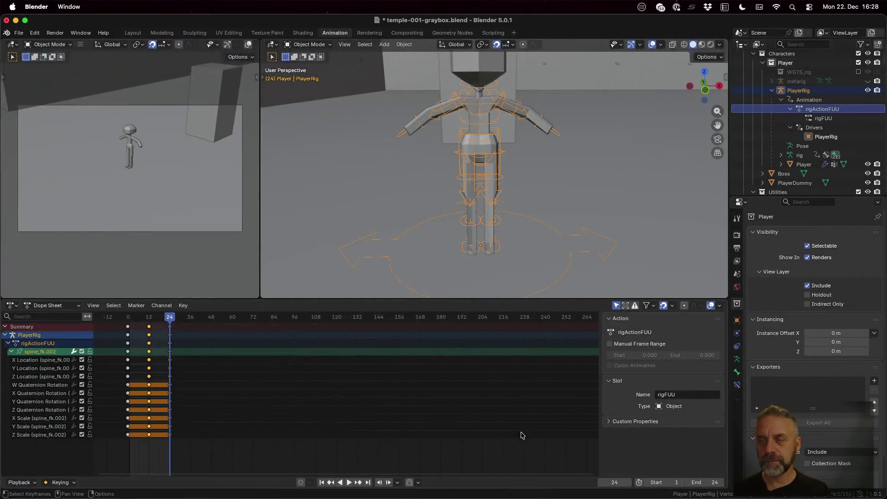
Rename both the rigActionFUU action and the rigFUU slot to Idle.
double_click(835, 112)
scroll(835, 109, up, 1)
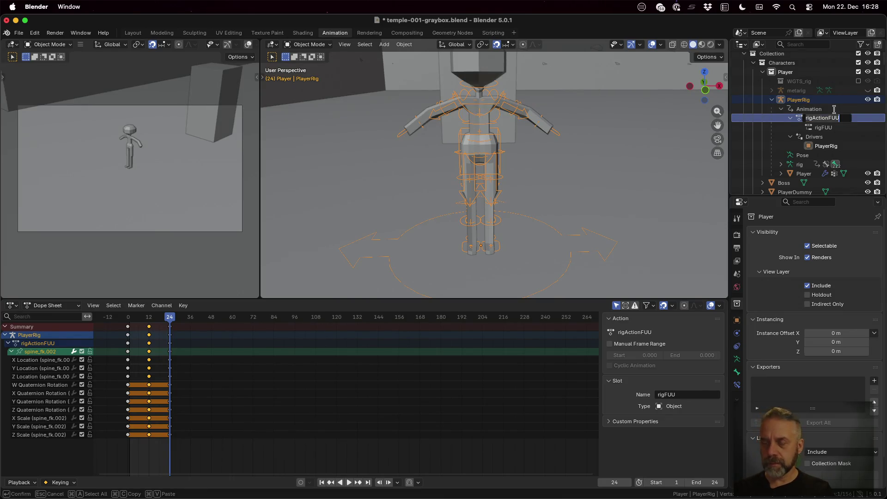
text(Idle)
key(Return)
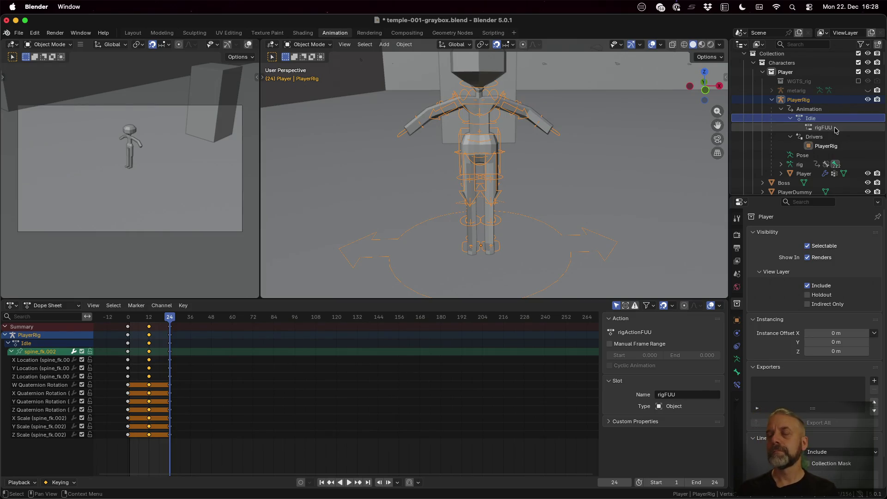
double_click(835, 129)
scroll(835, 128, down, 1)
text(Idle)
key(Return)
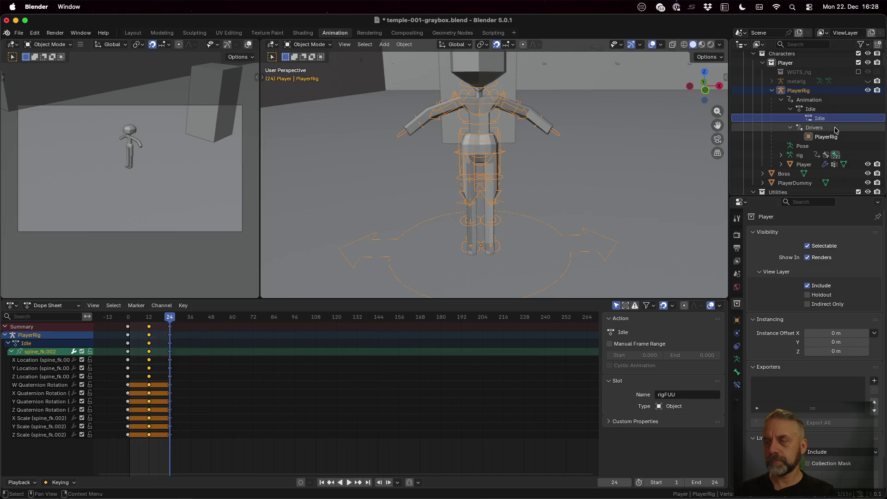
Save the blend file and re-export the rig as player.glb via glTF 2.0, checking the Action Filter.
key(super+s)
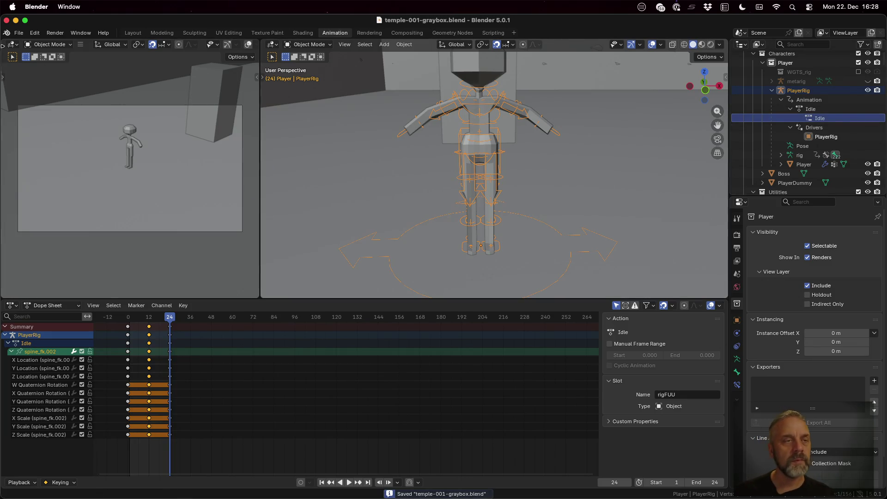
click(18, 35)
mouse_move(79, 174)
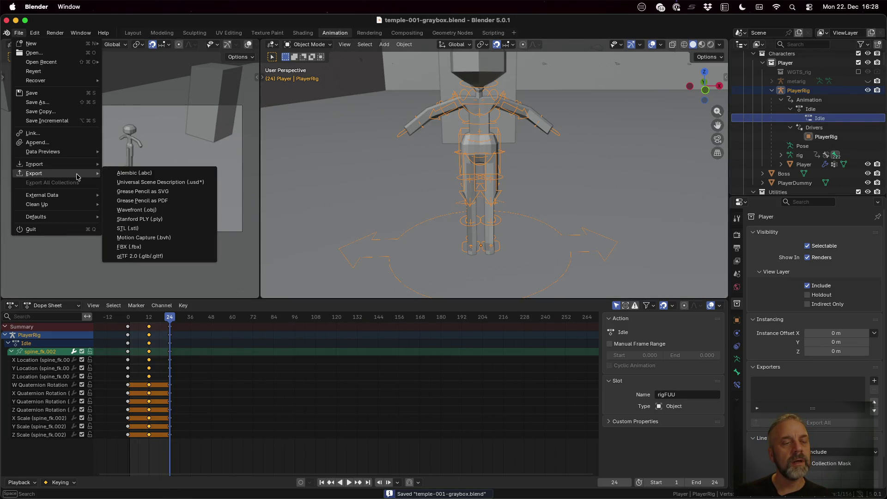
click(170, 256)
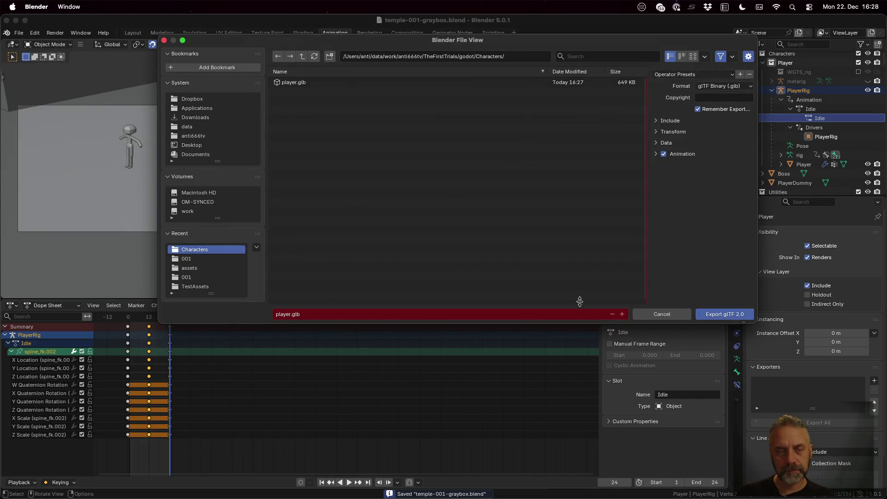
click(656, 153)
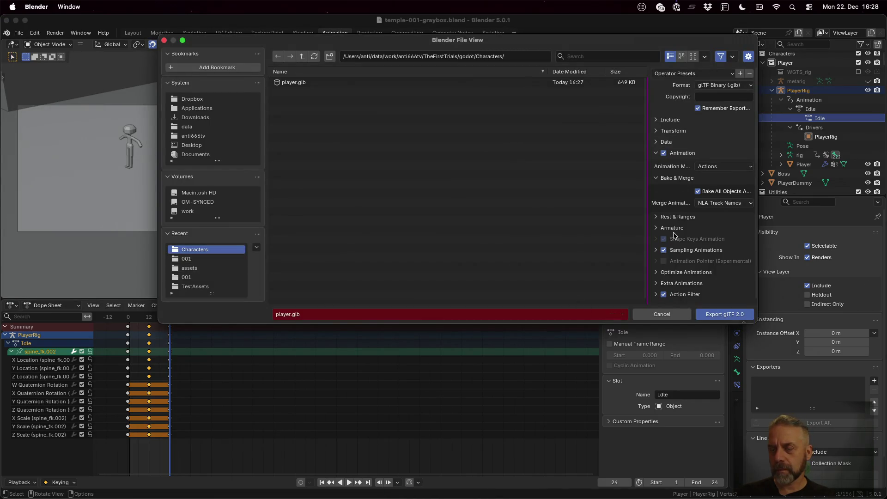
click(656, 294)
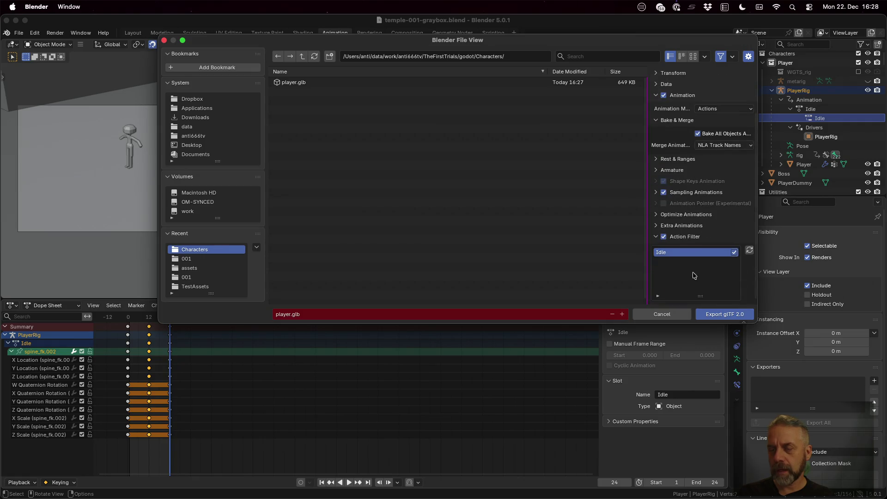
click(730, 314)
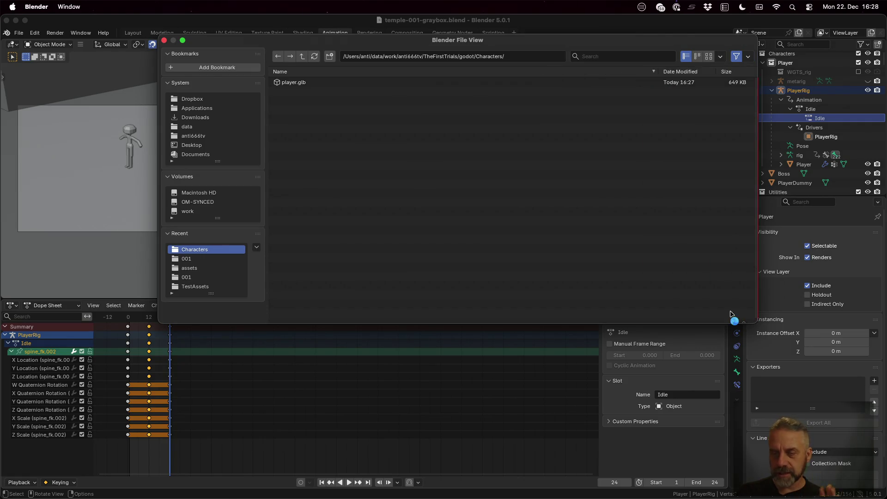
key(super+Tab)
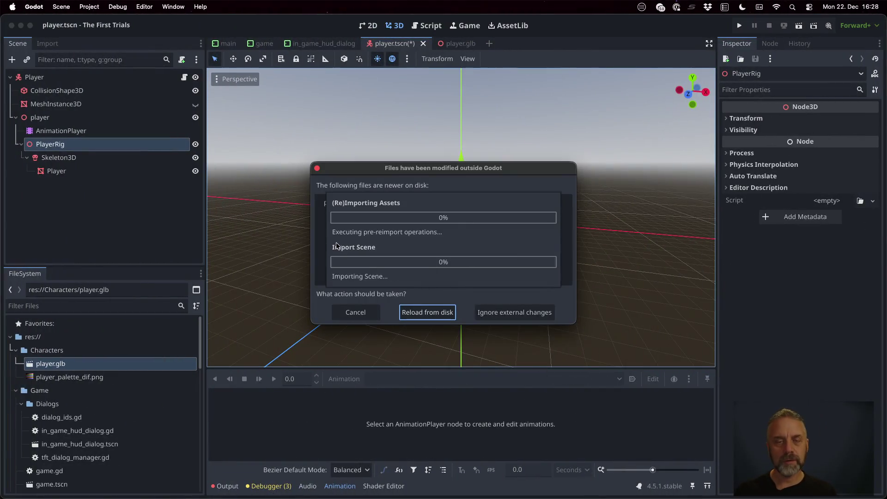
Reload the changed player.glb from disk and select the AnimationPlayer node.
click(428, 313)
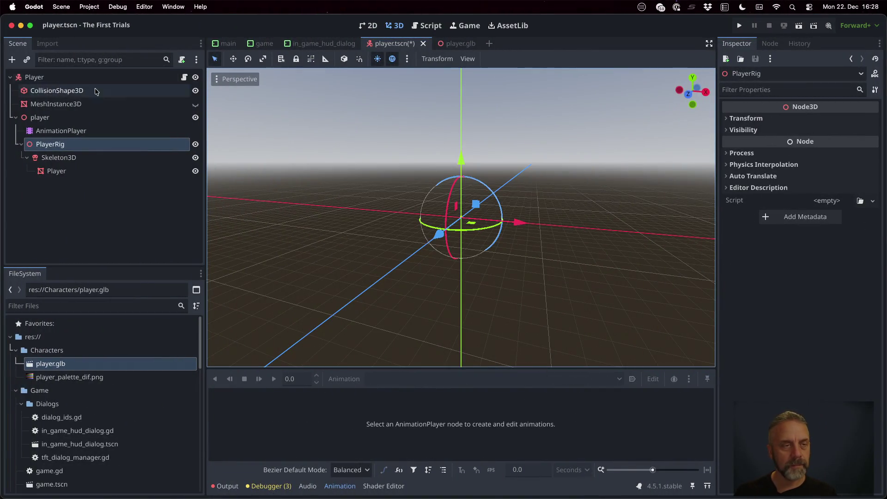
click(92, 131)
click(93, 142)
click(91, 131)
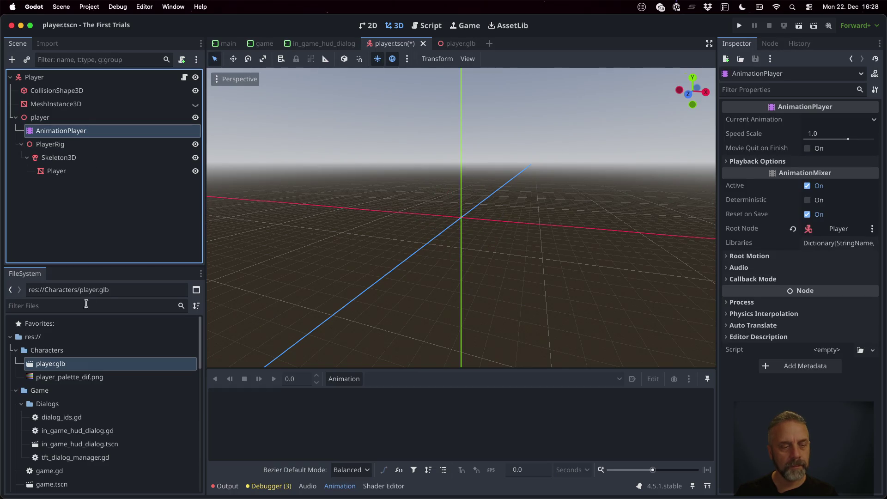
Preview the Idle animation in player.glb's Advanced Import Settings, then start renaming the player node.
double_click(93, 365)
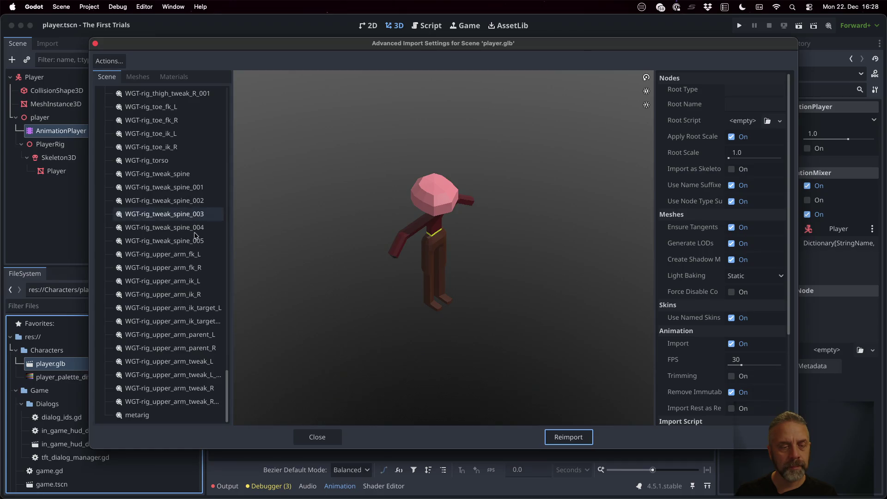
scroll(189, 335, up, 15)
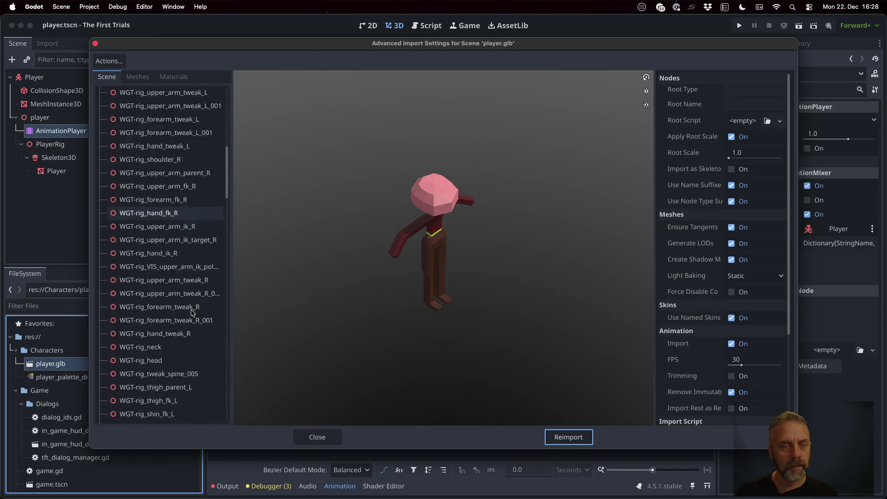
scroll(192, 312, down, 5)
click(139, 144)
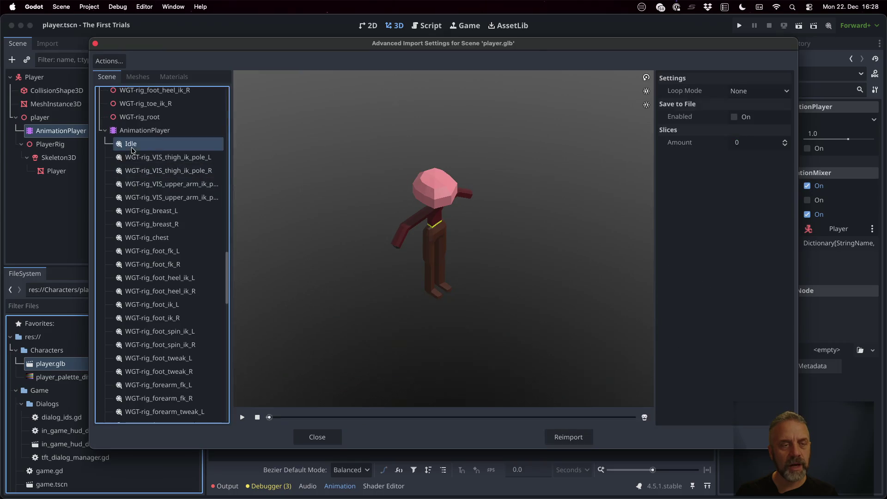
click(241, 418)
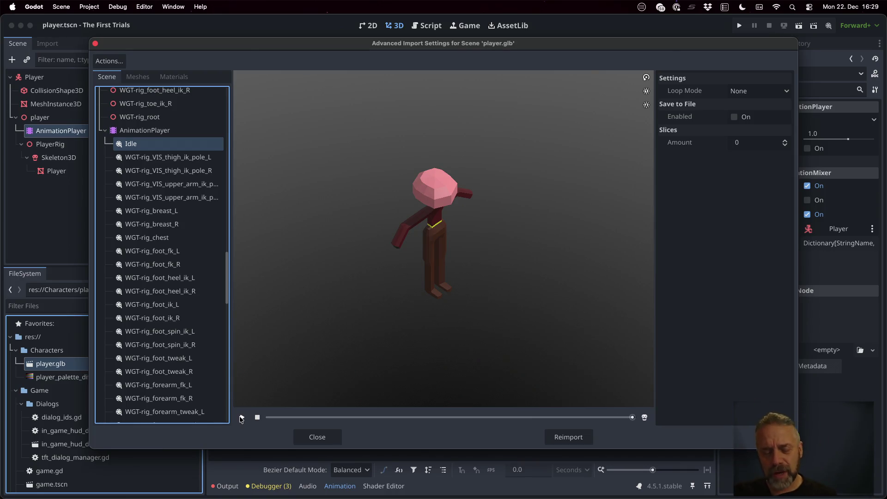
click(320, 437)
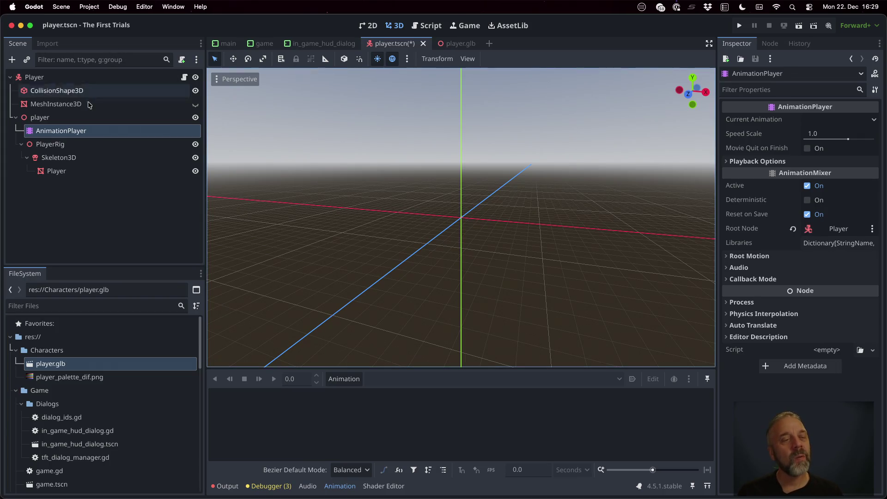
click(85, 121)
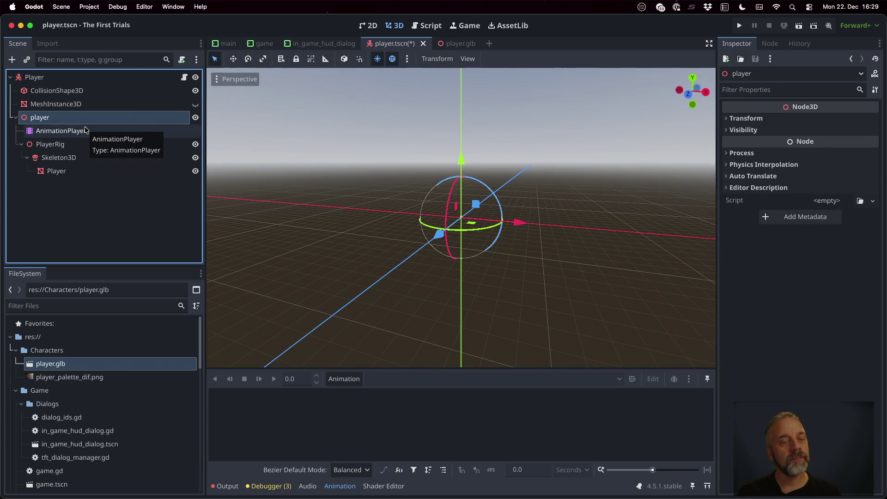
double_click(85, 117)
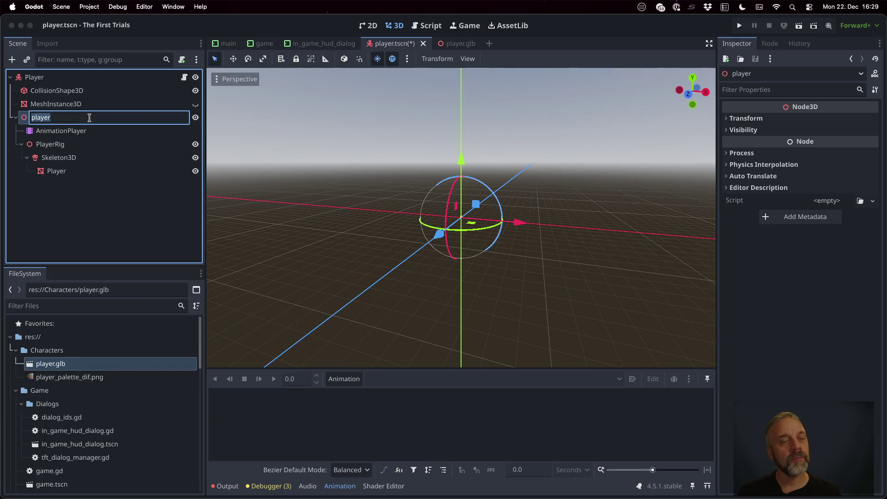
Delete the old player node and add player.glb as a child of Player.
key(Escape)
key(Delete)
key(Return)
drag(63, 365, 40, 84)
Open the player.glb scene in its own tab and select its AnimationPlayer.
scroll(451, 250, up, 1)
scroll(481, 228, up, 2)
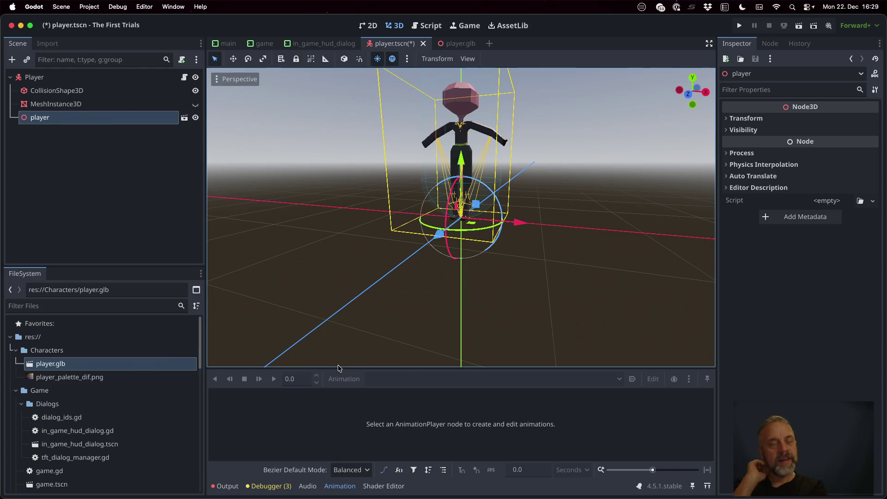
click(183, 118)
scroll(134, 127, down, 10)
scroll(134, 131, down, 3)
click(93, 255)
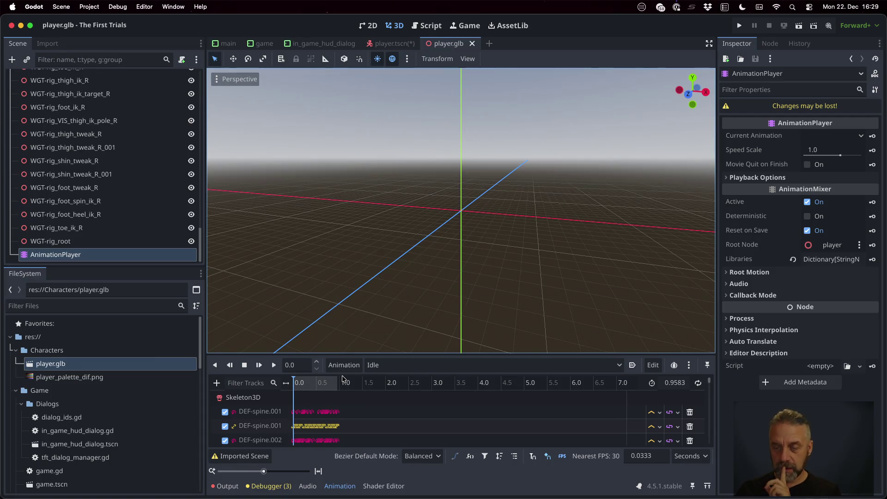
Frame the character's torso and head and play the Idle animation.
scroll(500, 264, up, 5)
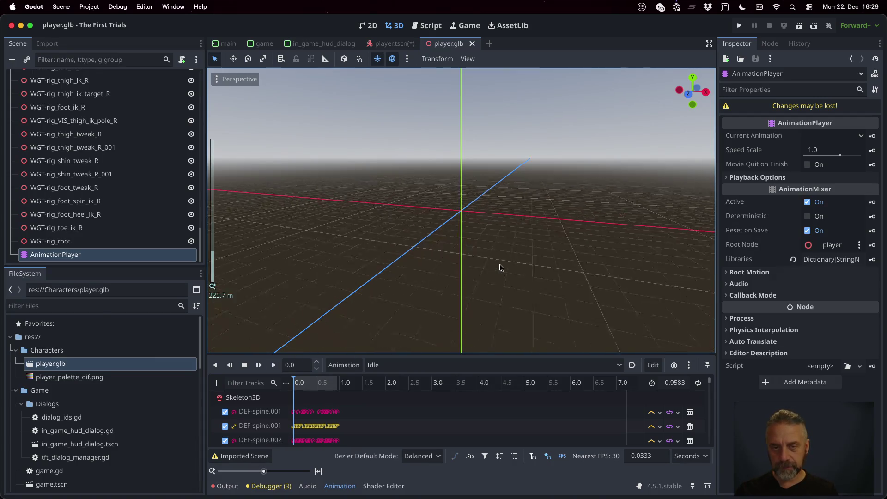
scroll(500, 261, up, 10)
scroll(499, 262, down, 3)
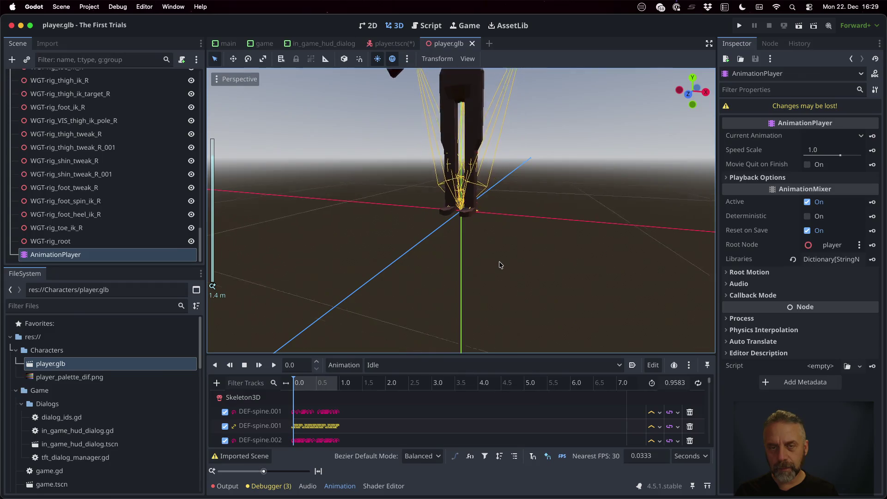
shift+middle_drag(497, 186, 486, 278)
scroll(486, 279, down, 5)
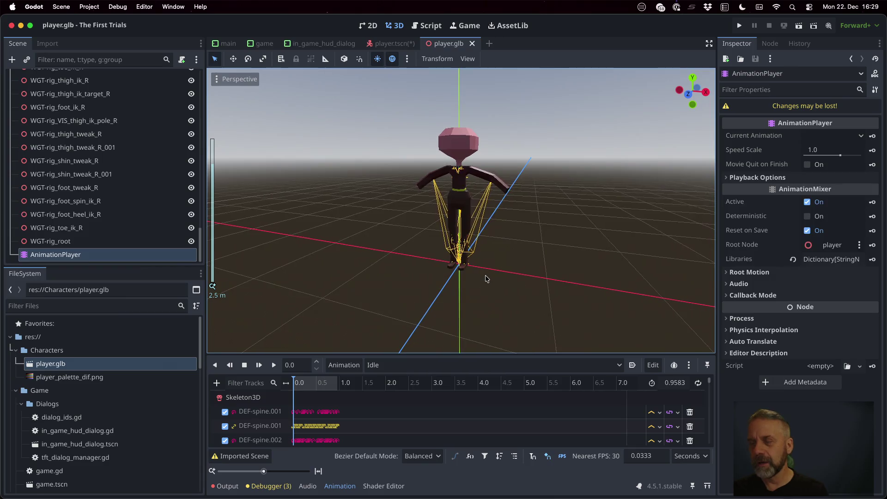
click(273, 366)
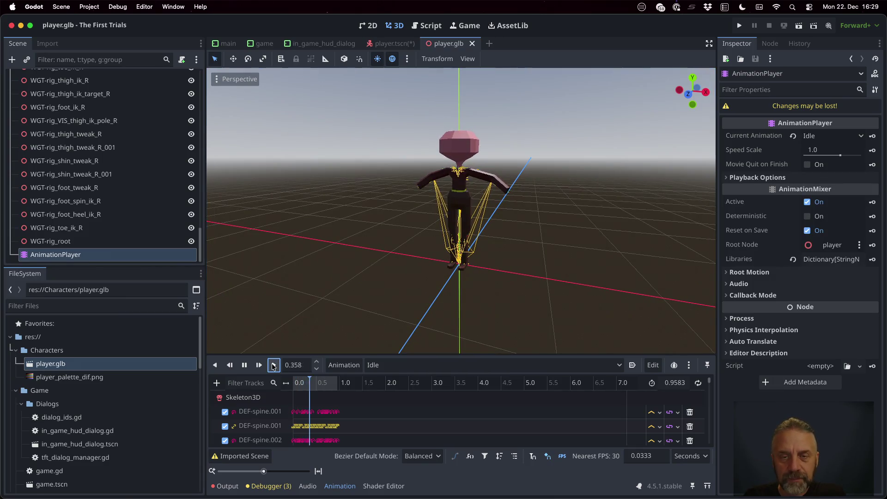
click(273, 365)
Look through the bezier default mode, animation management and animation list menus without changes.
scroll(366, 434, down, 3)
scroll(366, 435, down, 5)
scroll(366, 445, down, 10)
scroll(365, 445, down, 5)
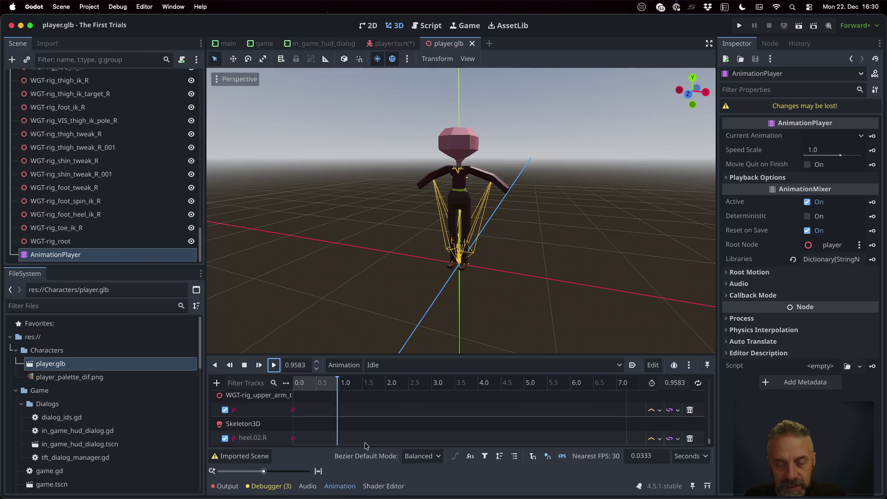
click(414, 456)
click(521, 477)
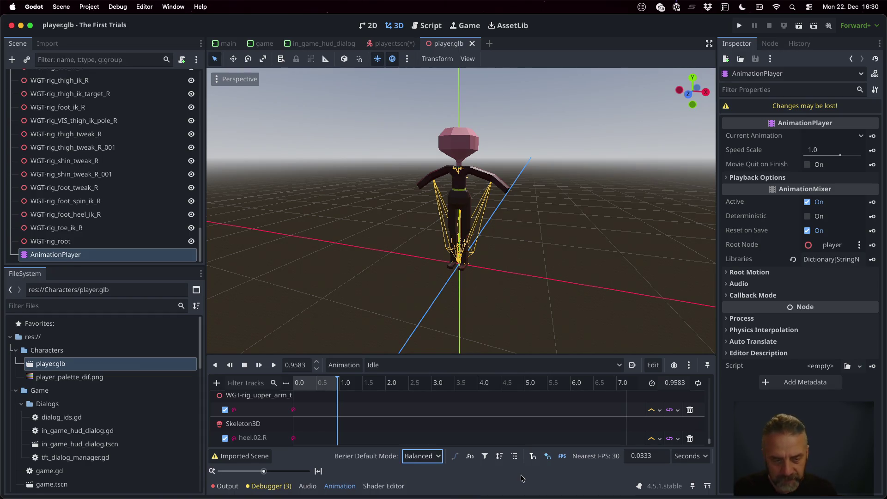
click(344, 365)
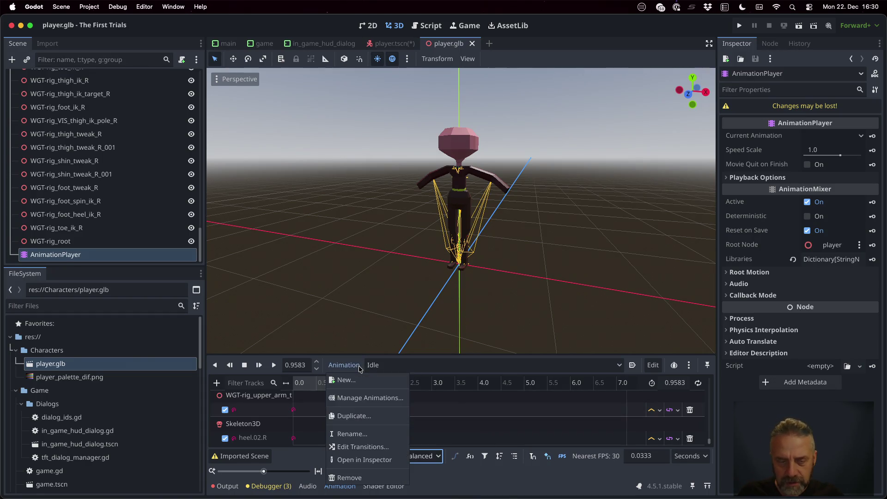
click(374, 366)
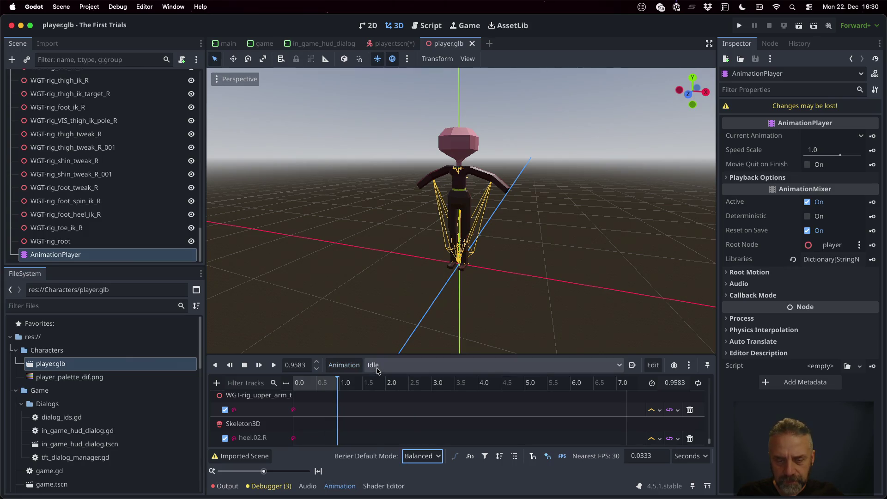
click(377, 367)
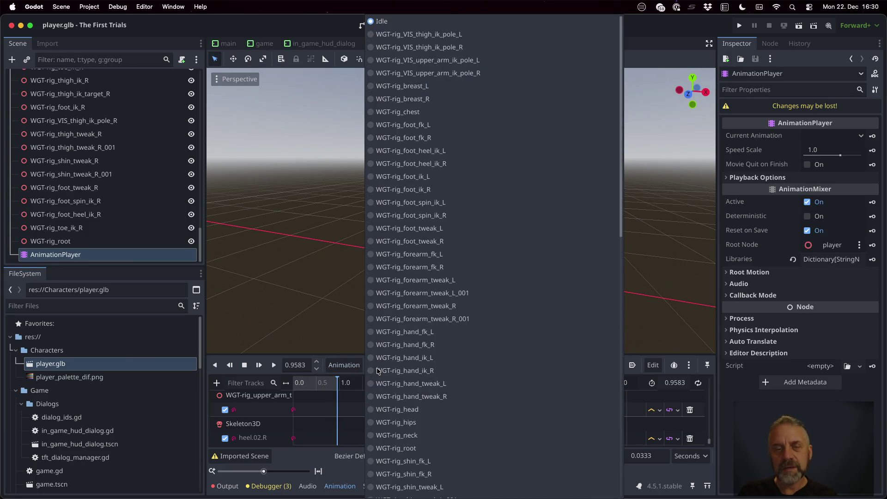
key(Escape)
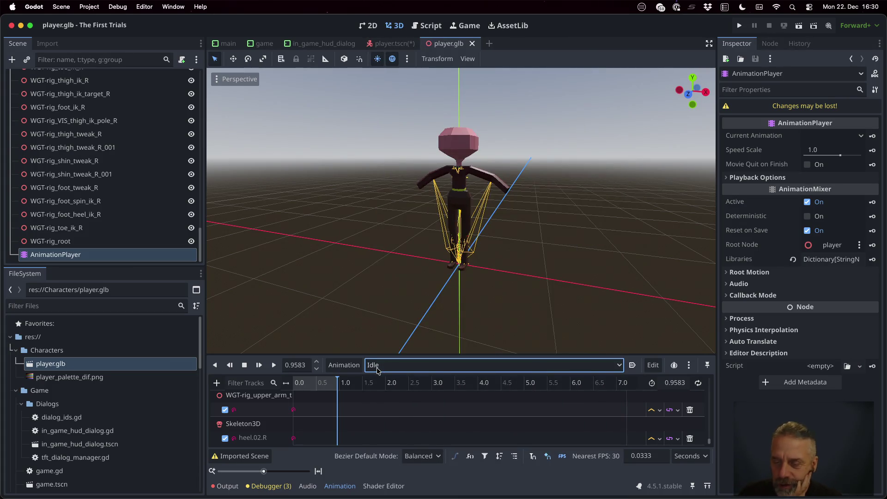
Set Idle to autoplay on load, dismiss the unknown glb format alert, and open game.tscn.
click(633, 365)
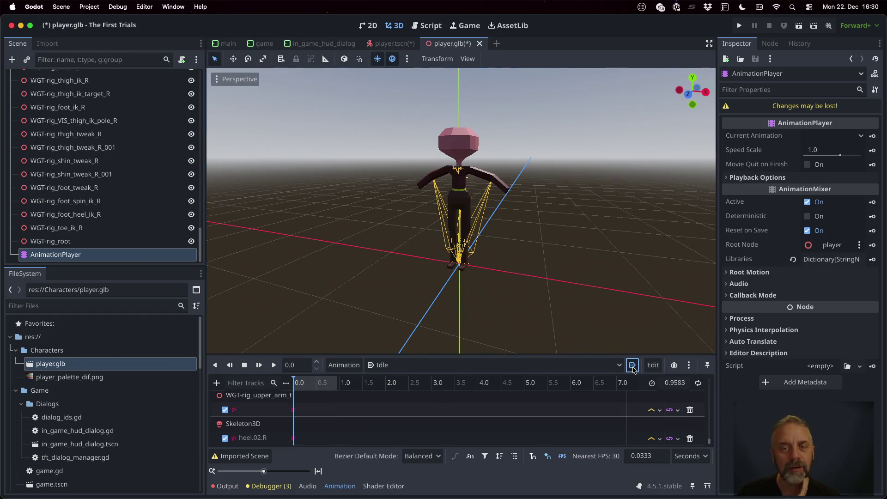
key(super+s)
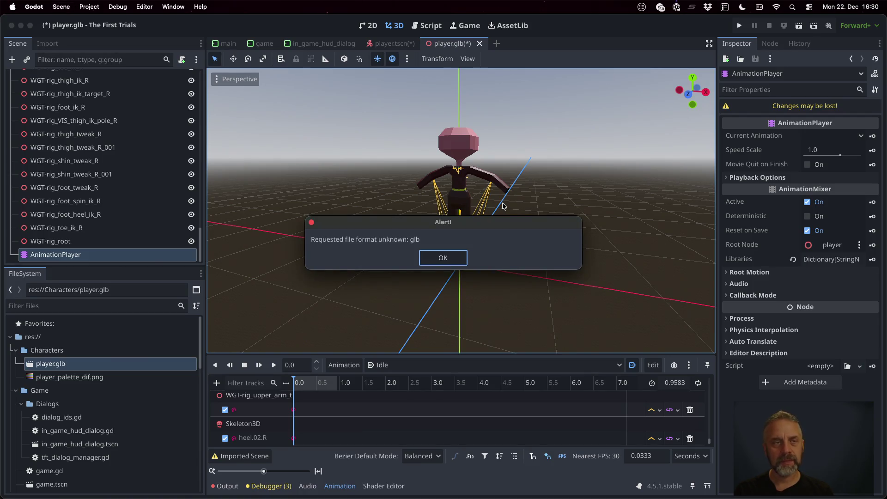
click(432, 256)
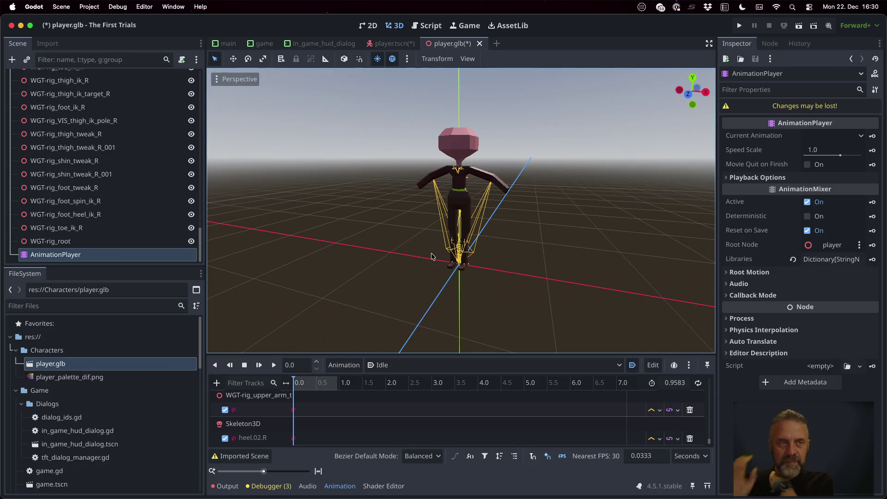
scroll(68, 431, down, 3)
double_click(70, 426)
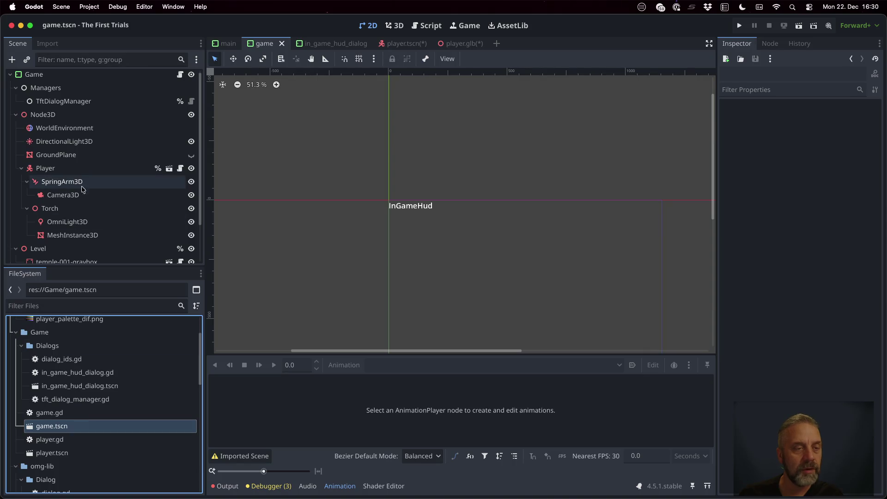
Make the player model local in player.tscn, view the AnimationPlayer's tracks, and run the project.
click(169, 169)
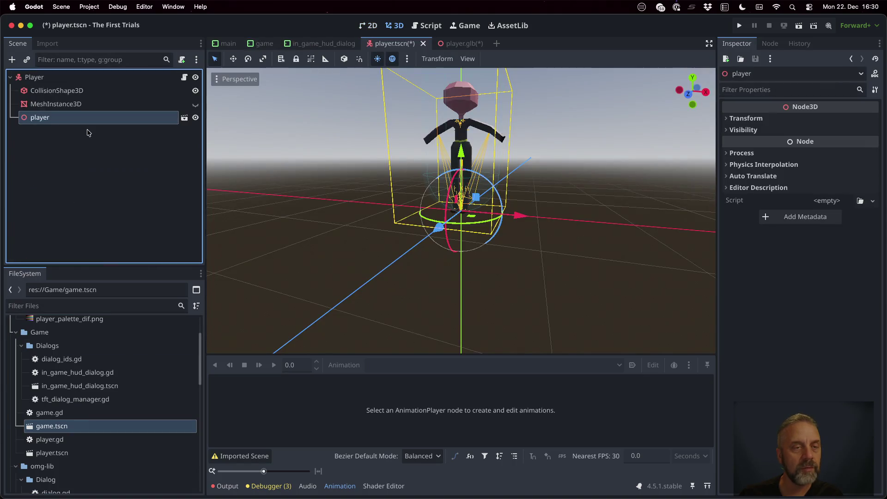
right_click(78, 119)
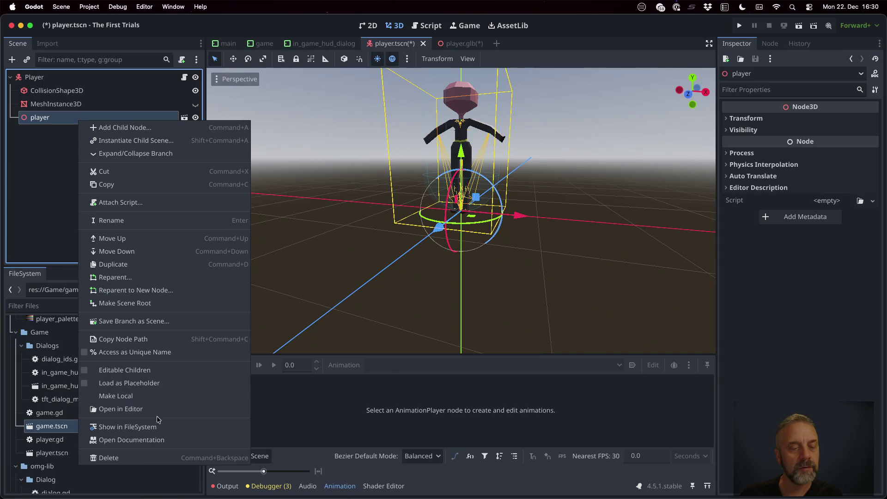
click(151, 396)
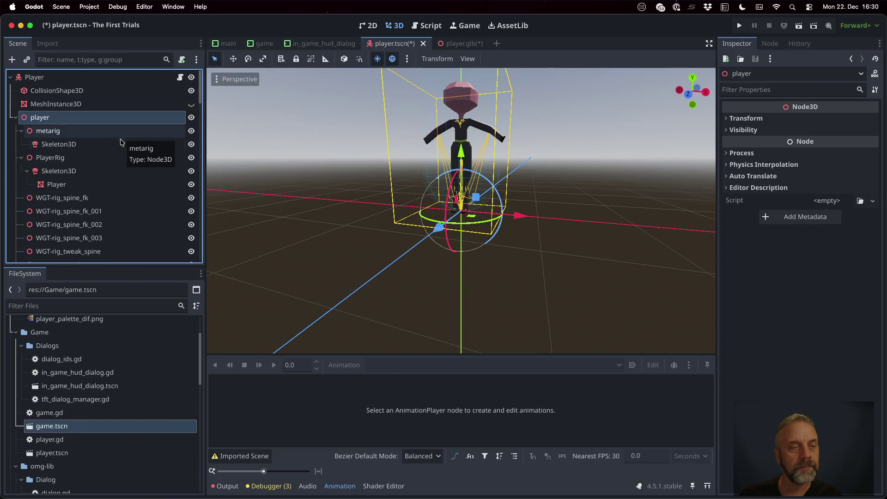
scroll(121, 142, down, 15)
click(101, 255)
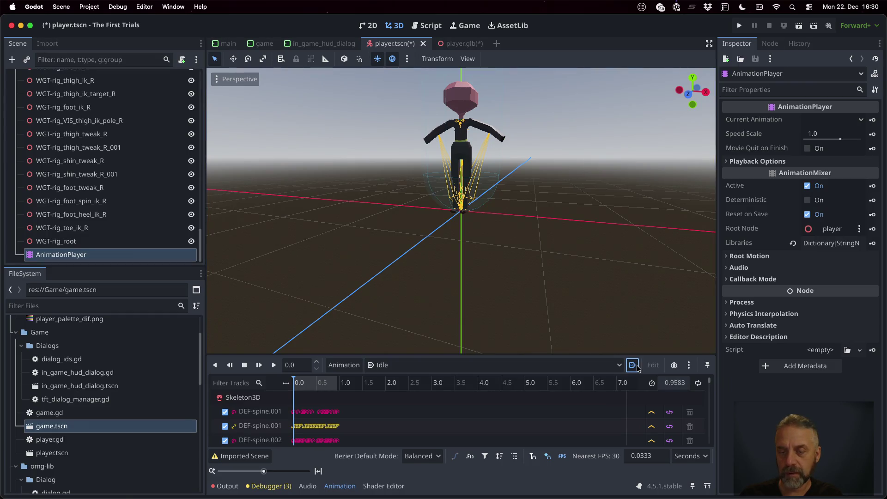
click(742, 24)
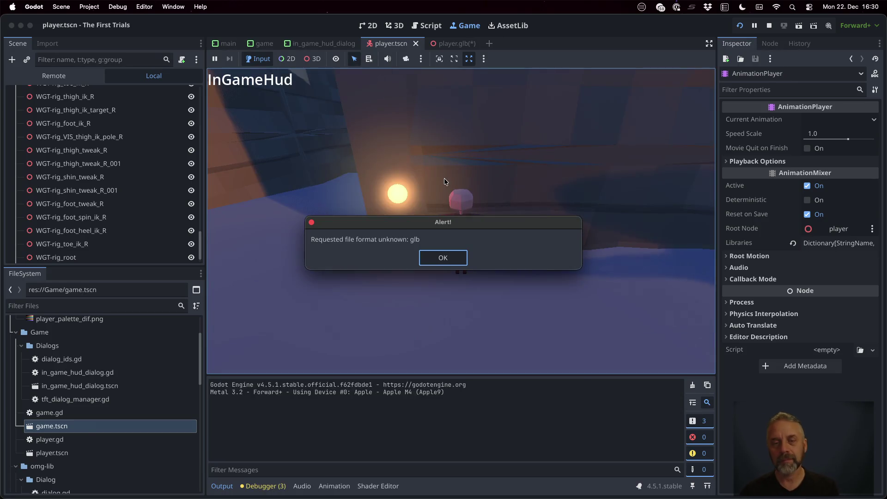
Dismiss the glb format alert, stop the game, and show the Idle animation tracks.
click(431, 258)
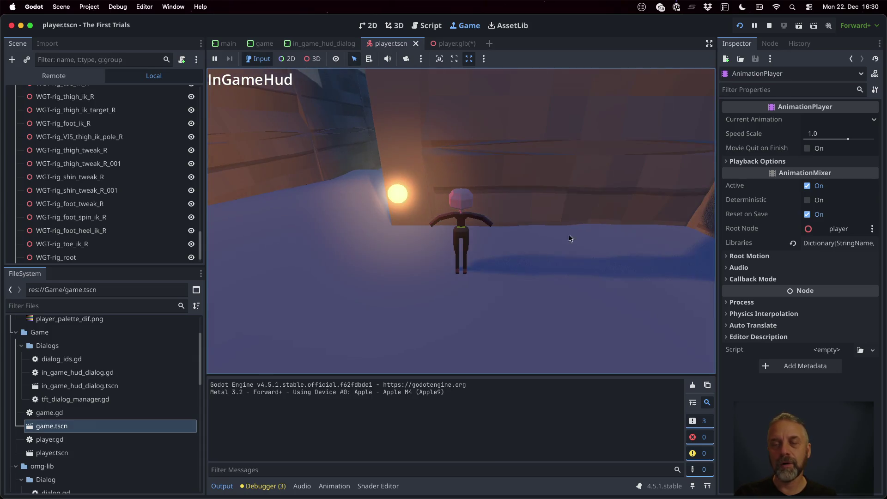
click(769, 25)
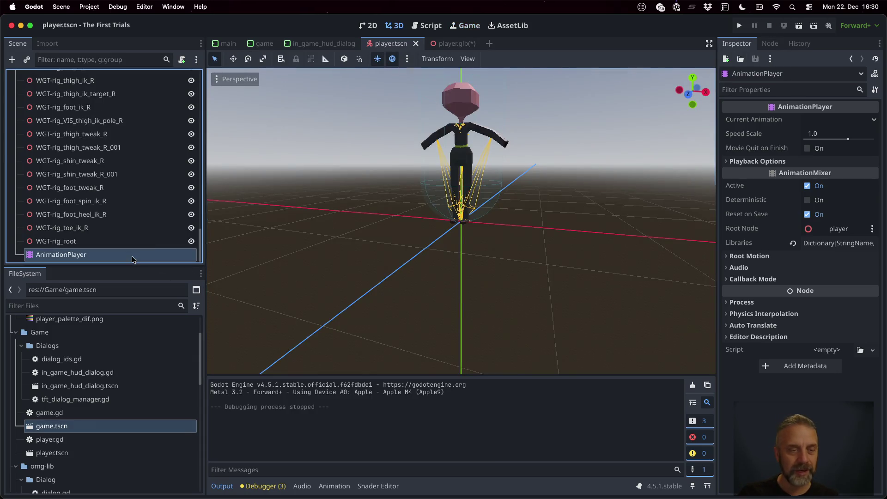
click(139, 242)
click(120, 254)
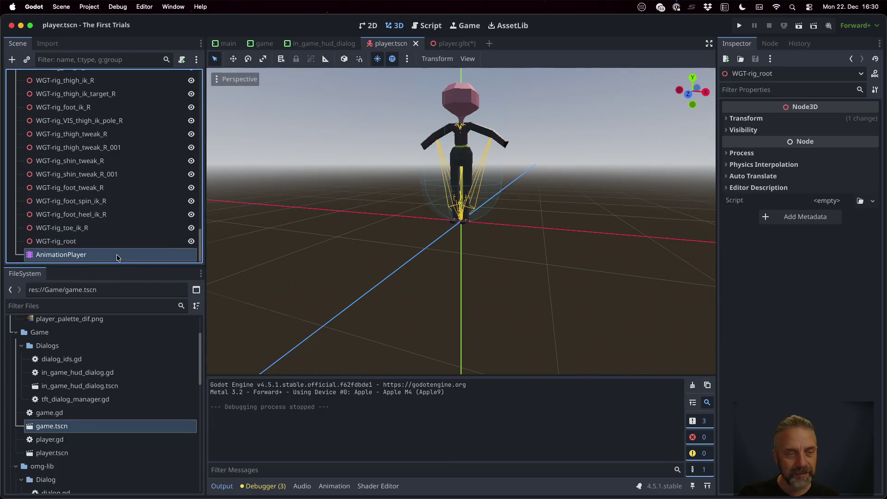
click(332, 486)
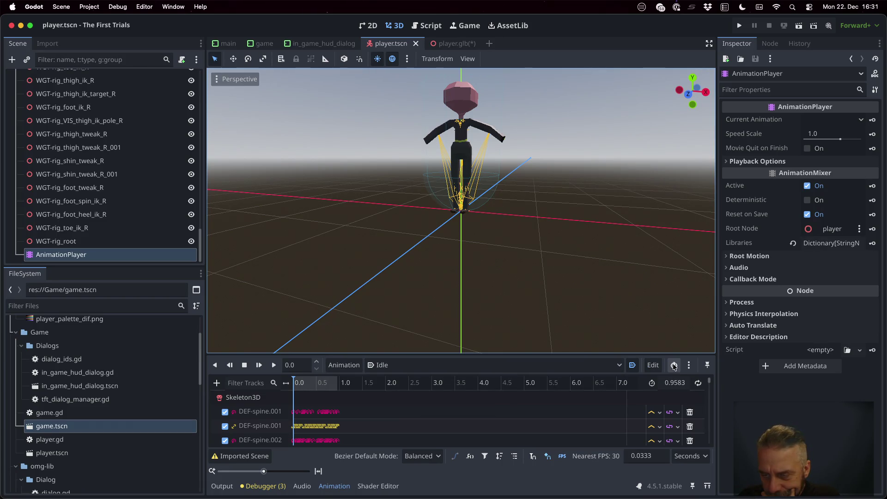
Zoom the timeline to the first second, enable Idle looping, save, and rerun the game.
click(689, 366)
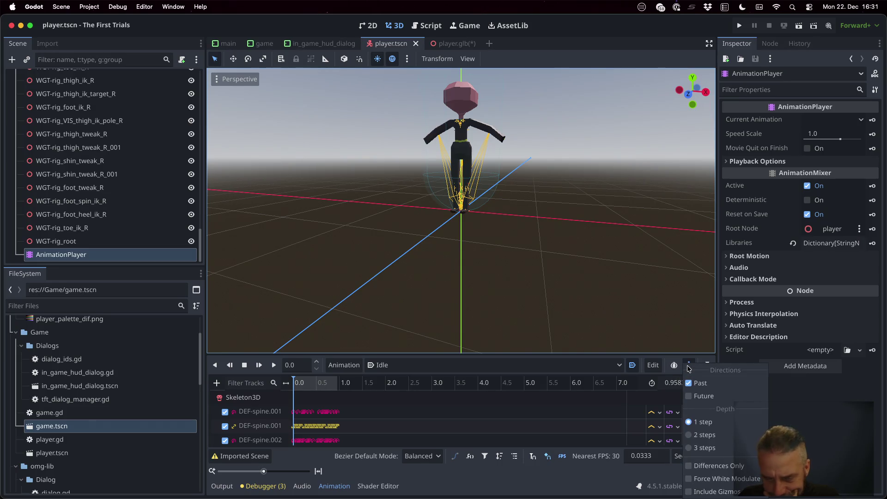
click(515, 483)
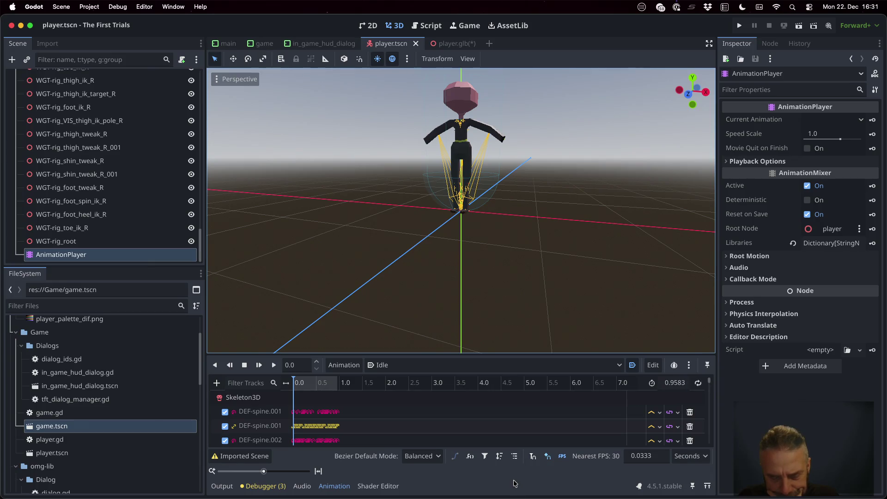
drag(270, 472, 274, 472)
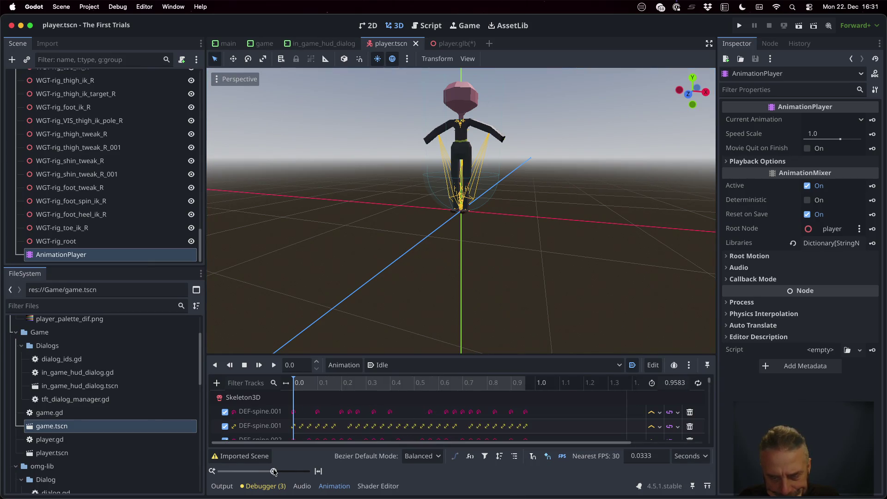
click(699, 383)
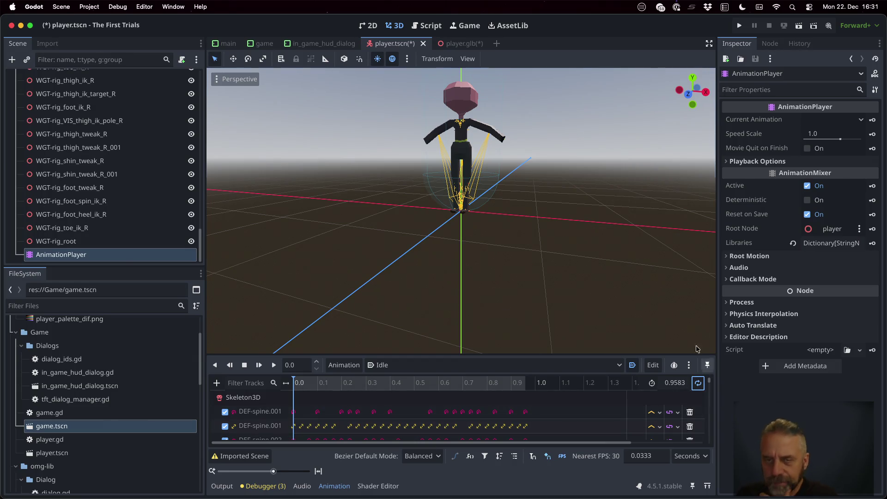
key(super+s)
click(738, 24)
click(459, 260)
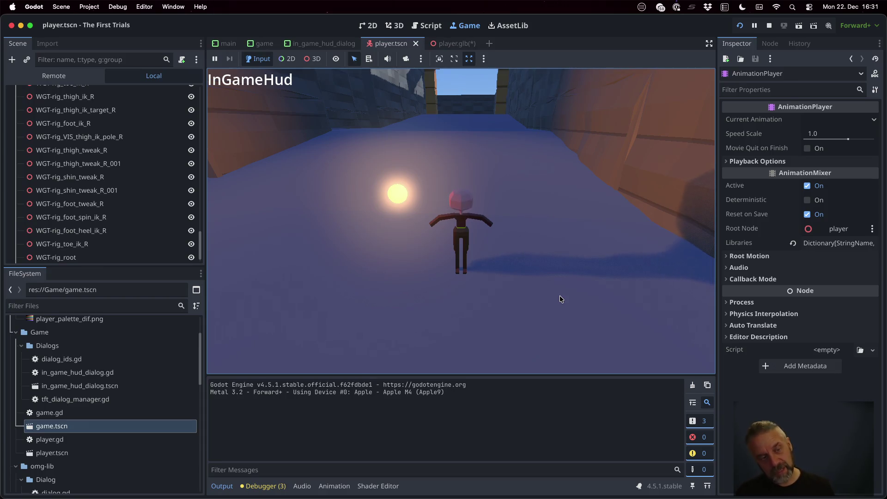
Stop the running game and delete the local player node.
scroll(93, 173, up, 15)
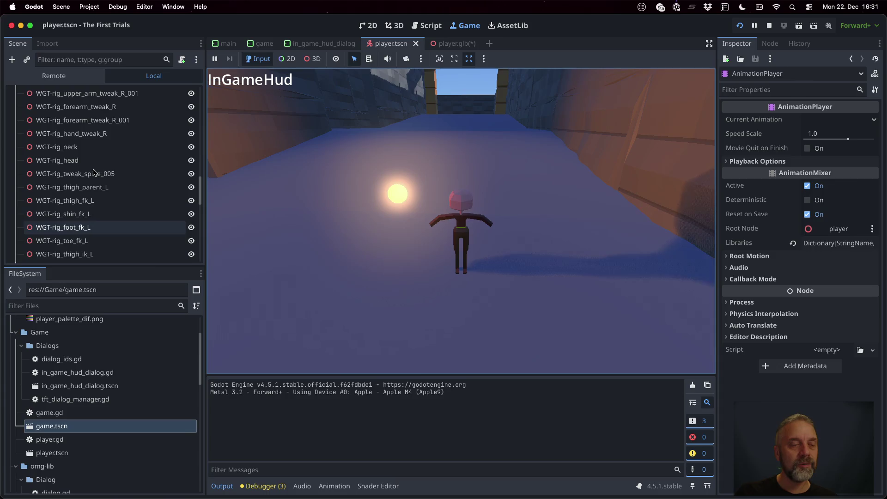
scroll(93, 172, down, 2)
click(95, 191)
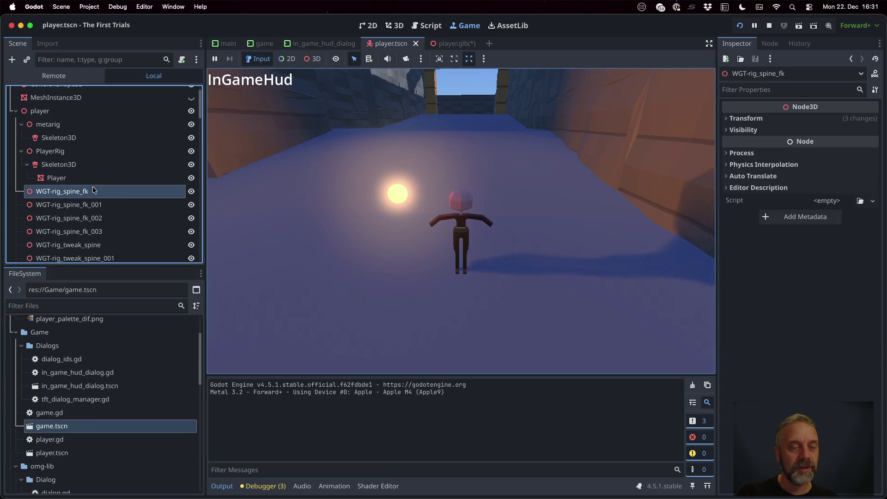
click(98, 204)
click(119, 230)
key(Delete)
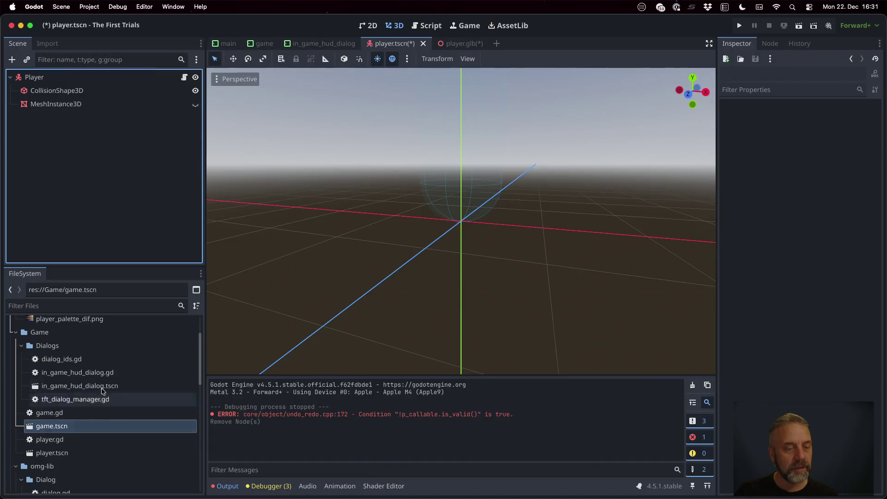
Instance a fresh player.glb under Player, reimport it, and return to Blender.
scroll(71, 357, up, 2)
mouse_move(55, 329)
mouse_down()
mouse_move(46, 215)
mouse_move(51, 78)
mouse_up()
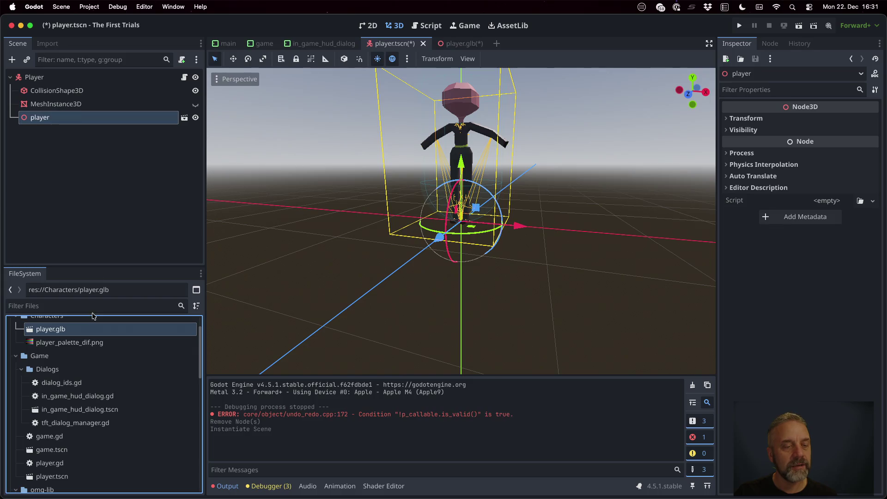
double_click(84, 330)
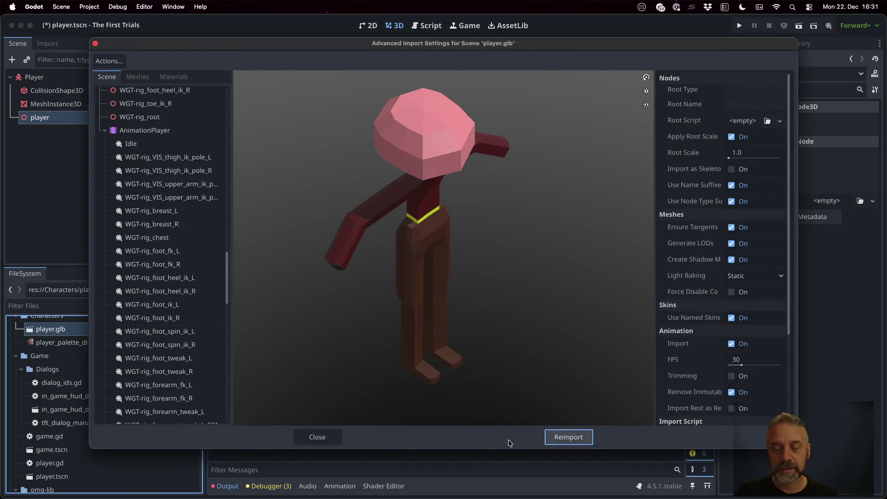
click(568, 437)
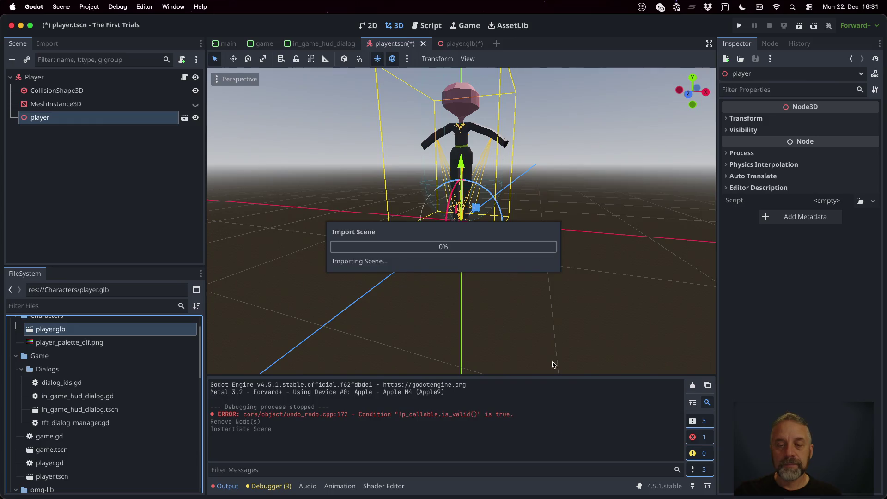
double_click(137, 330)
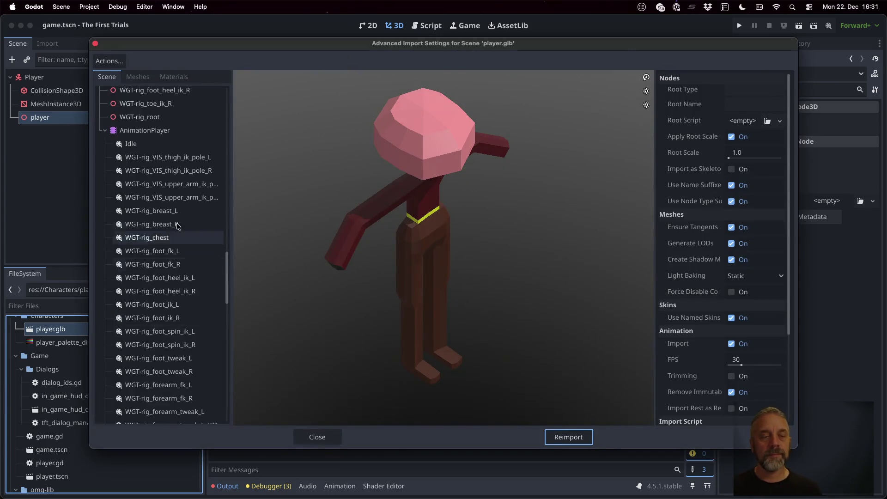
scroll(169, 276, down, 10)
key(ctrl+Right)
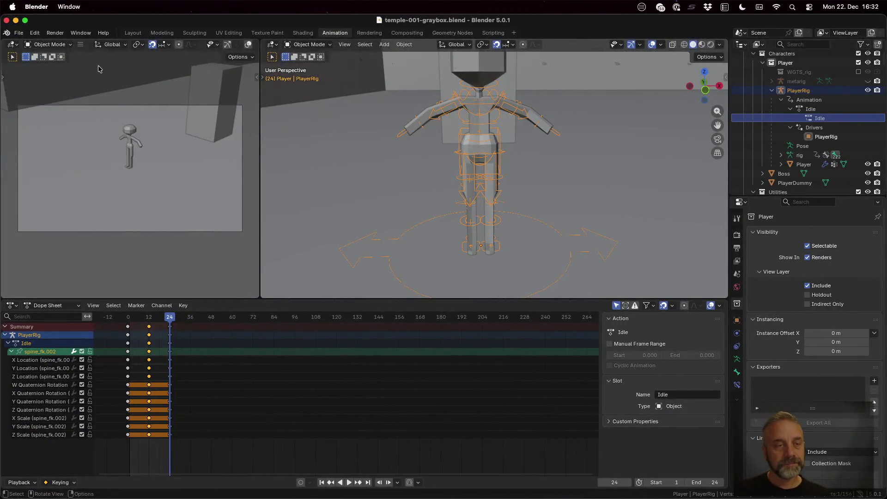
Export the rig over player.glb as glTF 2.0 with Bake All Objects Animations unchecked.
click(18, 33)
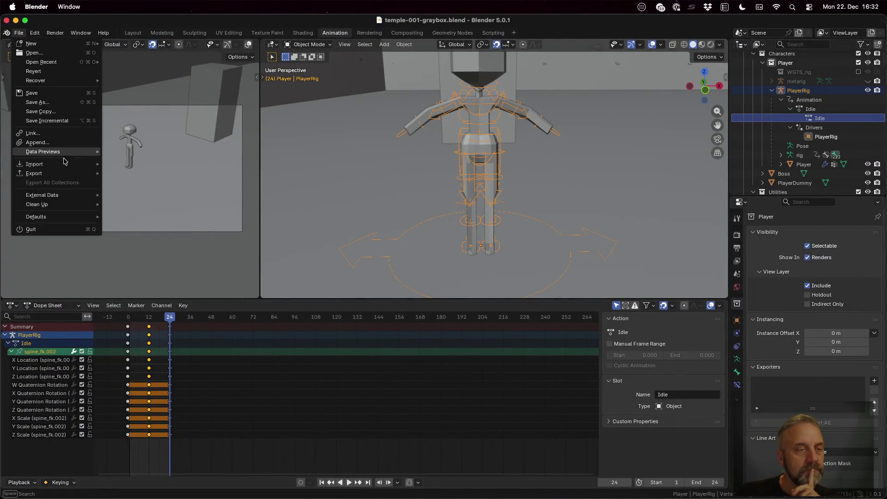
mouse_move(69, 173)
click(160, 256)
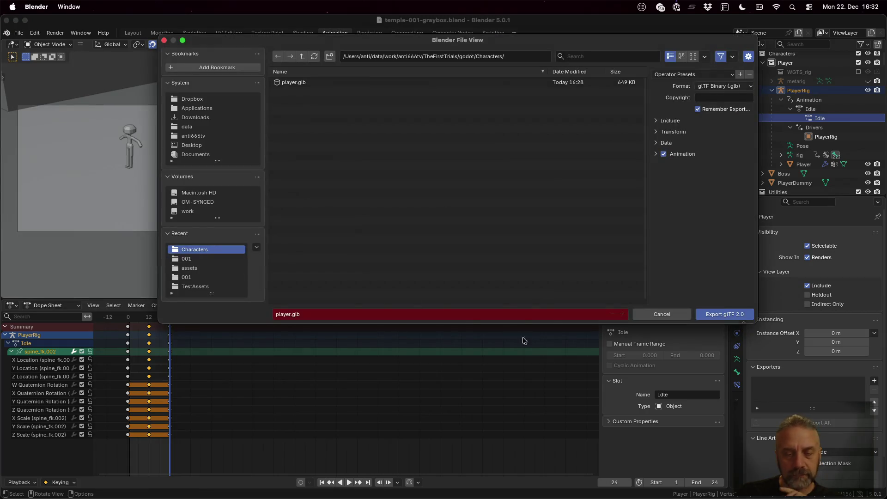
click(656, 154)
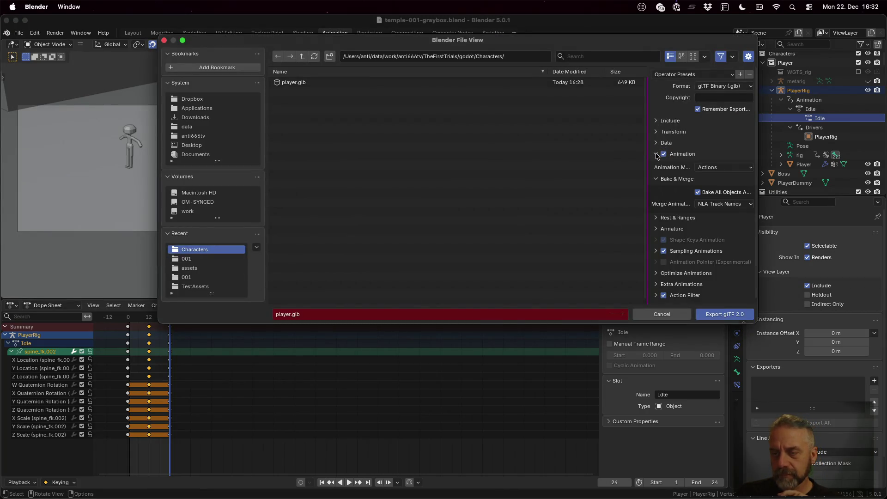
drag(647, 247, 362, 235)
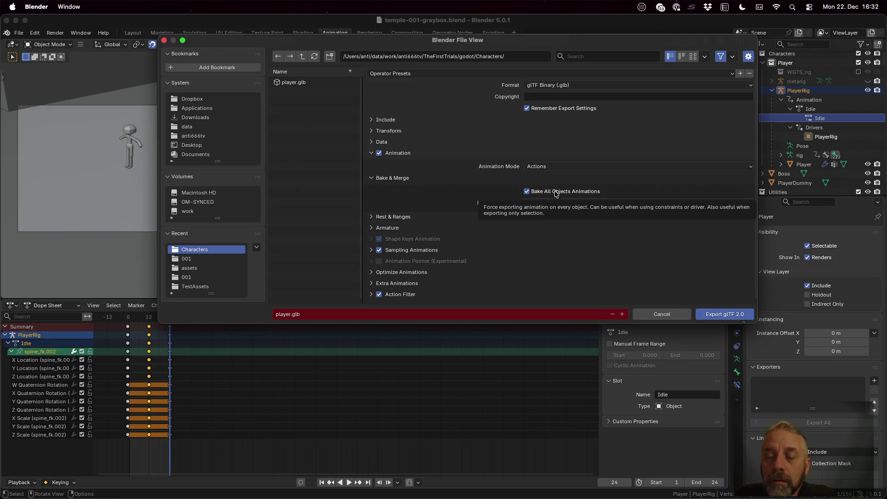
click(527, 192)
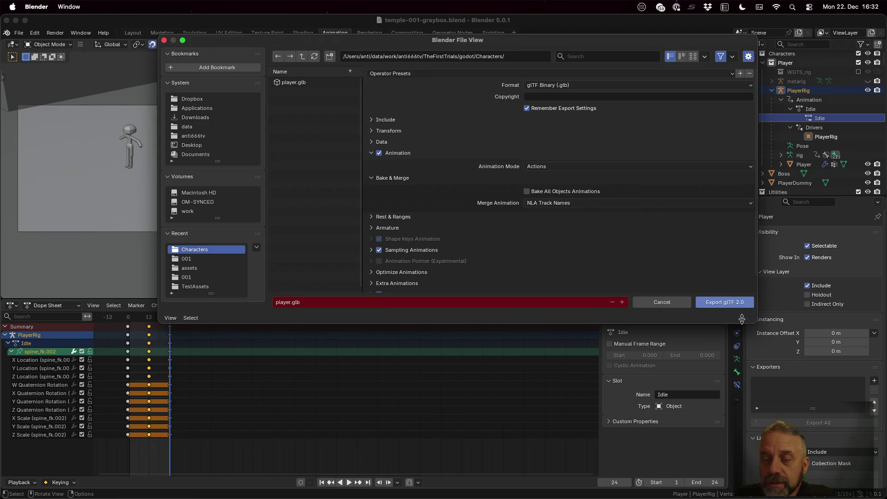
click(740, 311)
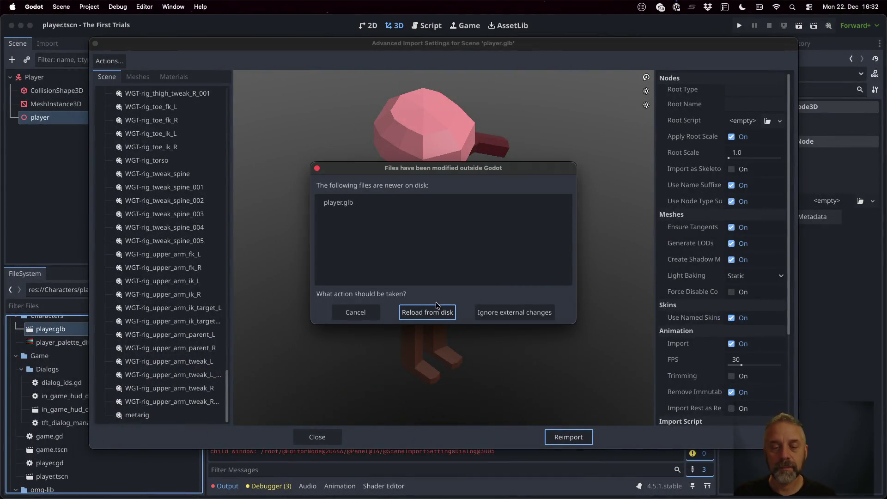
Reload the changed player.glb from disk and reimport it.
click(436, 311)
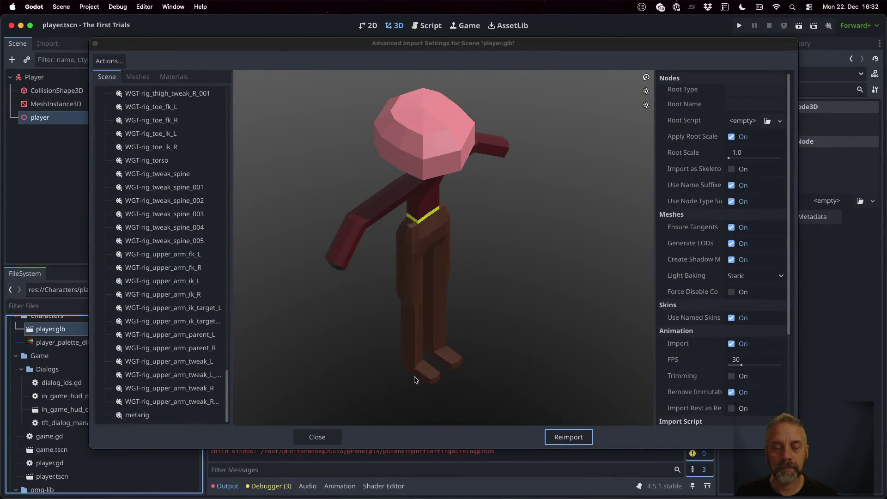
click(318, 437)
right_click(102, 331)
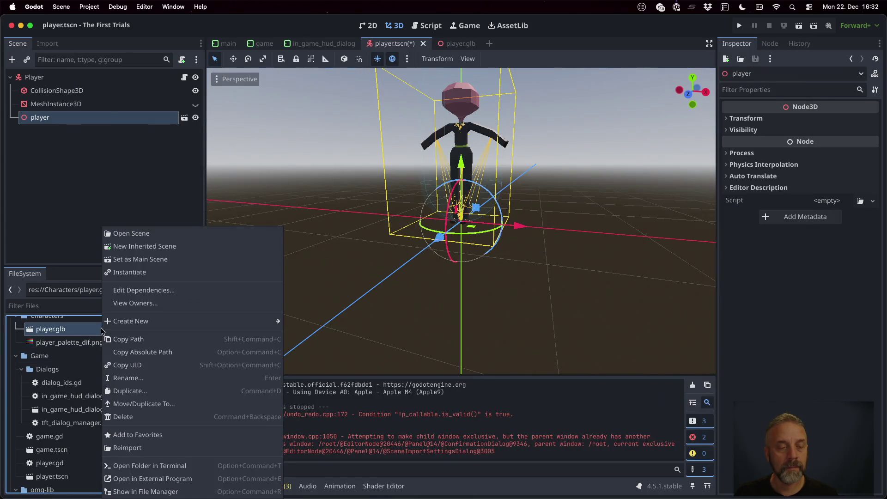
click(176, 450)
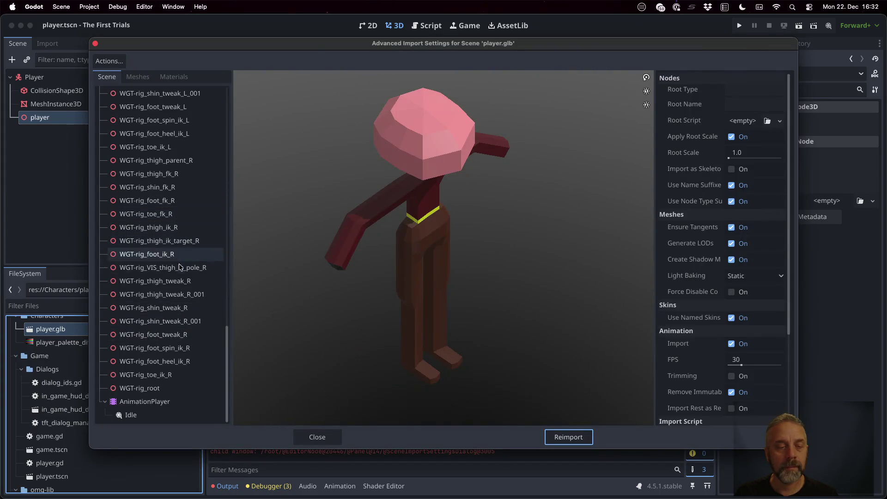
Select WGT-rig_root, then select the imported Idle animation and play its preview.
scroll(169, 349, up, 1)
scroll(169, 350, up, 15)
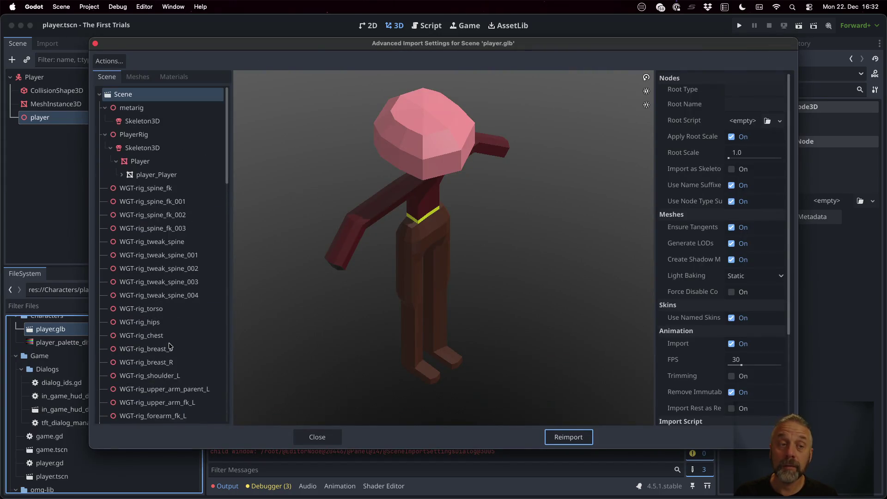
scroll(169, 347, down, 20)
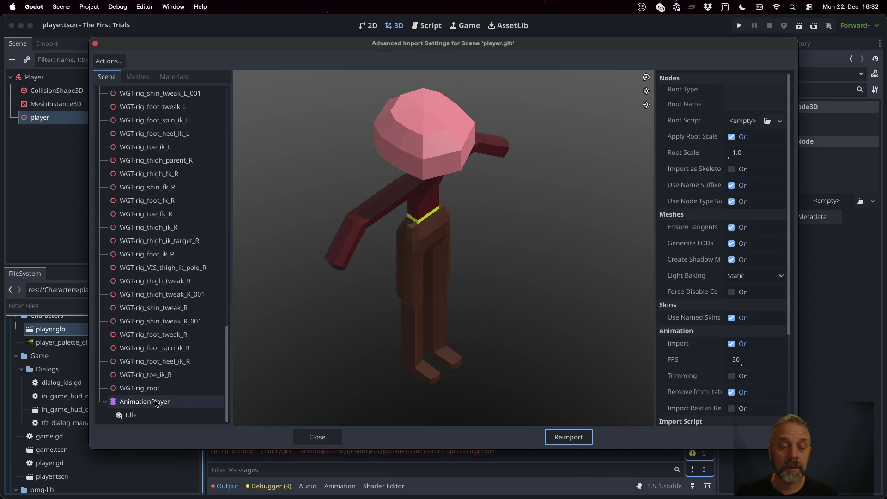
click(148, 388)
scroll(153, 323, up, 15)
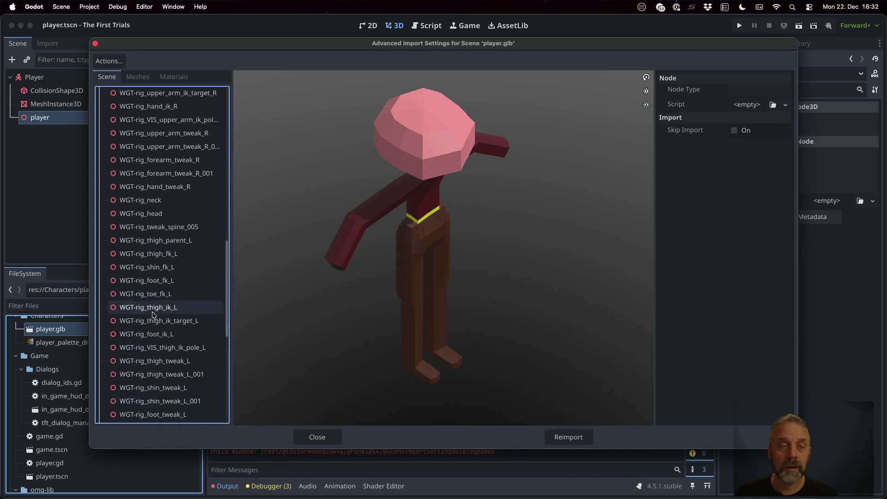
scroll(154, 314, down, 20)
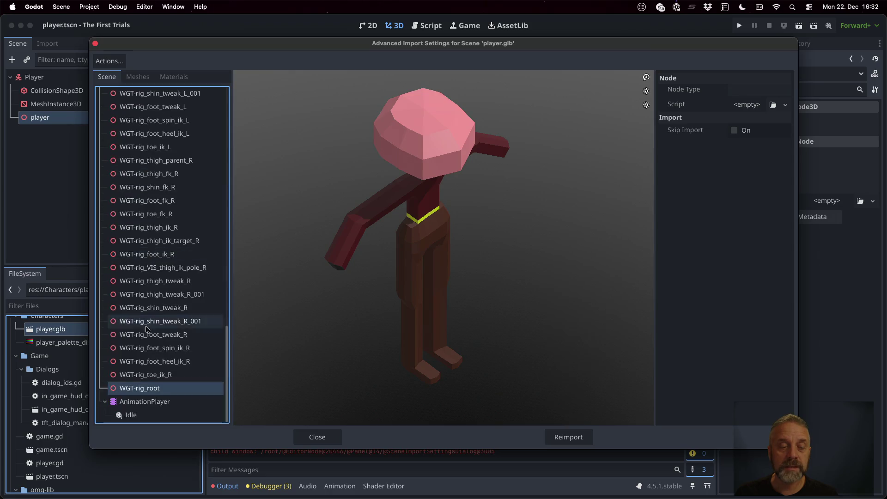
click(149, 414)
click(242, 417)
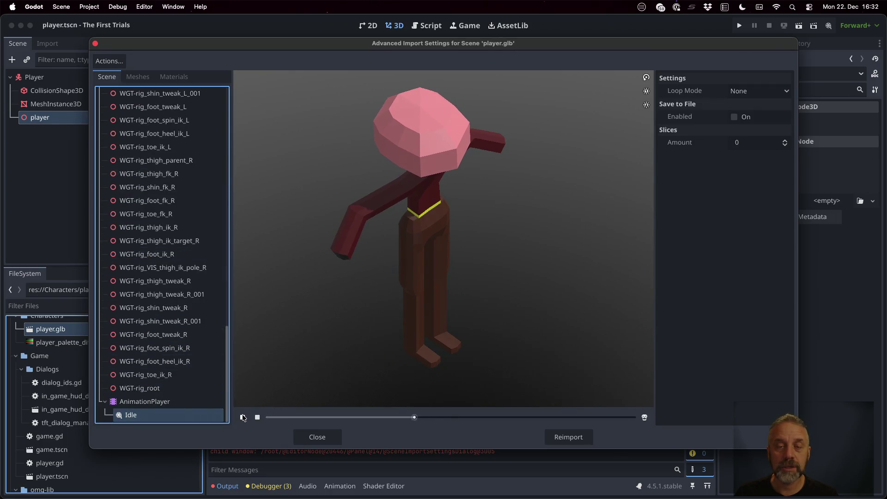
Step through the WGT-rig_spine_fk, torso and chest control nodes one by one.
scroll(175, 322, up, 15)
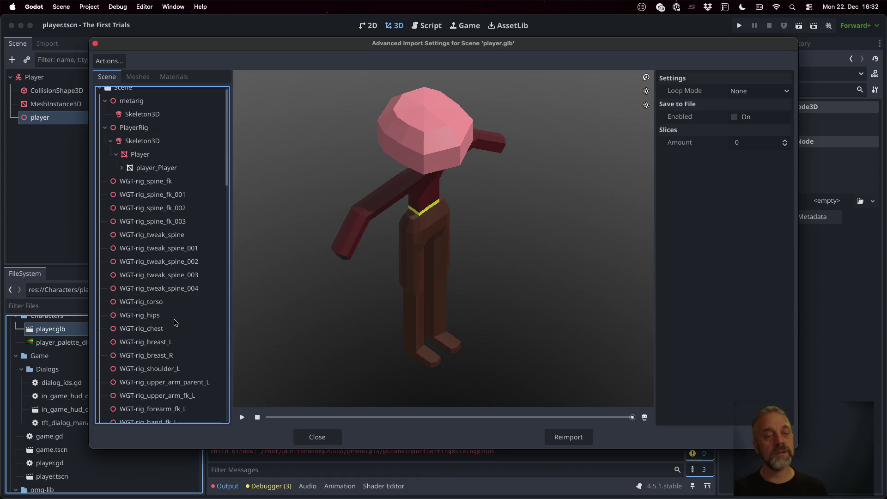
click(171, 183)
click(171, 195)
click(174, 221)
click(175, 234)
click(176, 275)
click(172, 302)
click(173, 329)
click(172, 342)
click(172, 382)
click(172, 342)
Go back up to player_Player, expand it, and select its Skeleton3D.
click(171, 262)
click(171, 195)
click(170, 181)
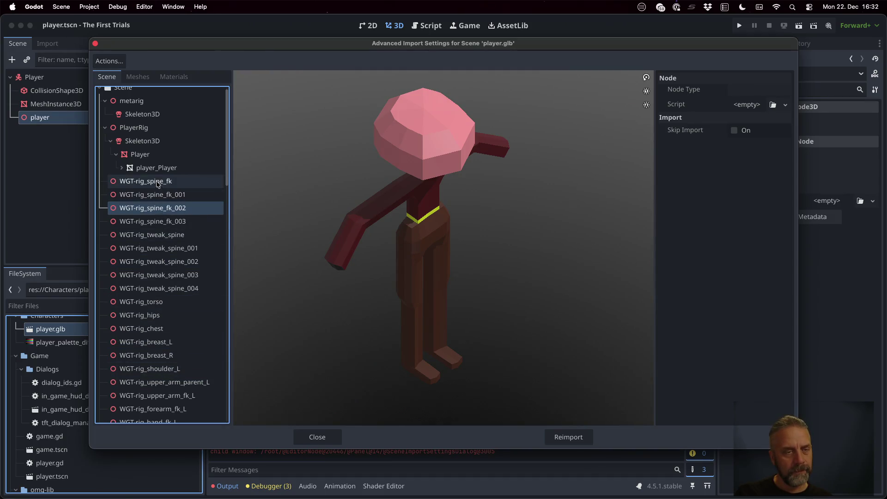
click(153, 168)
click(123, 169)
click(127, 142)
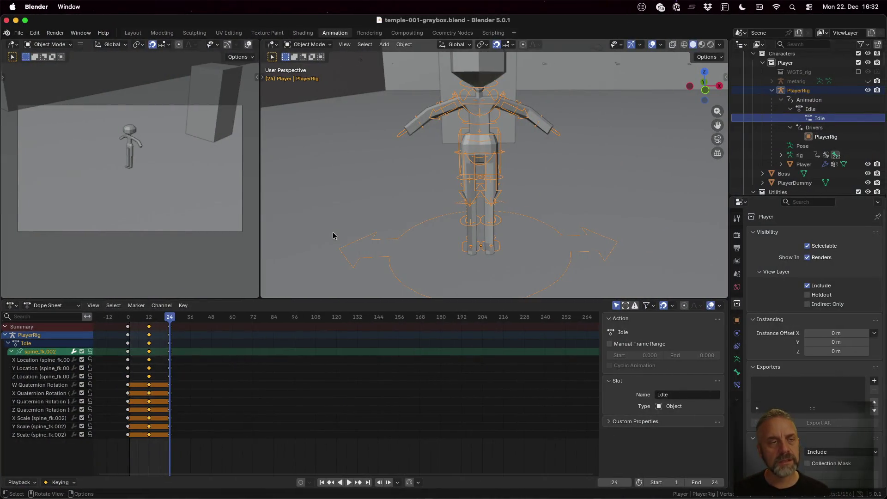
Export player.glb as glTF 2.0 with Animation Mode set to NLA Tracks.
click(18, 32)
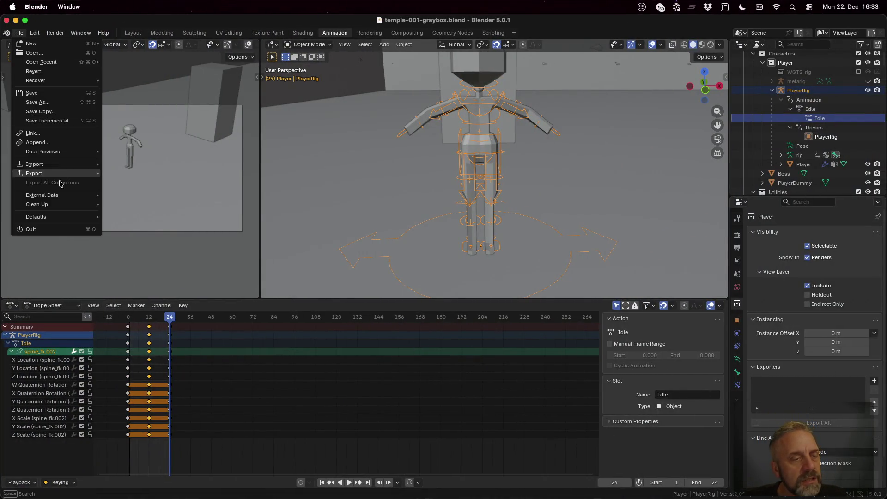
mouse_move(60, 175)
click(140, 256)
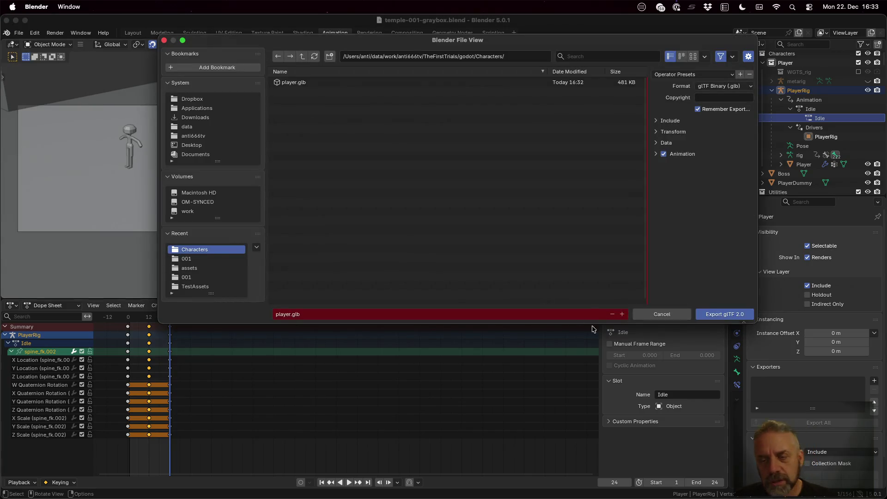
mouse_move(650, 122)
mouse_down()
mouse_move(305, 123)
mouse_move(440, 124)
mouse_up()
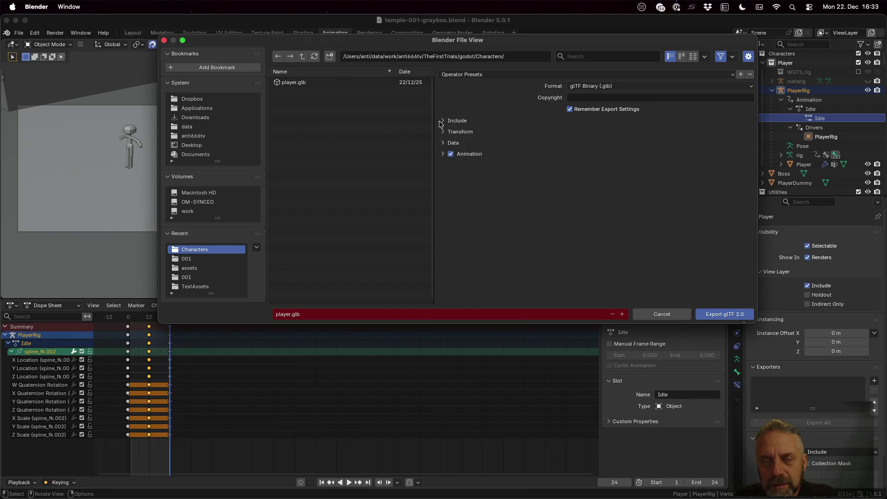
click(442, 154)
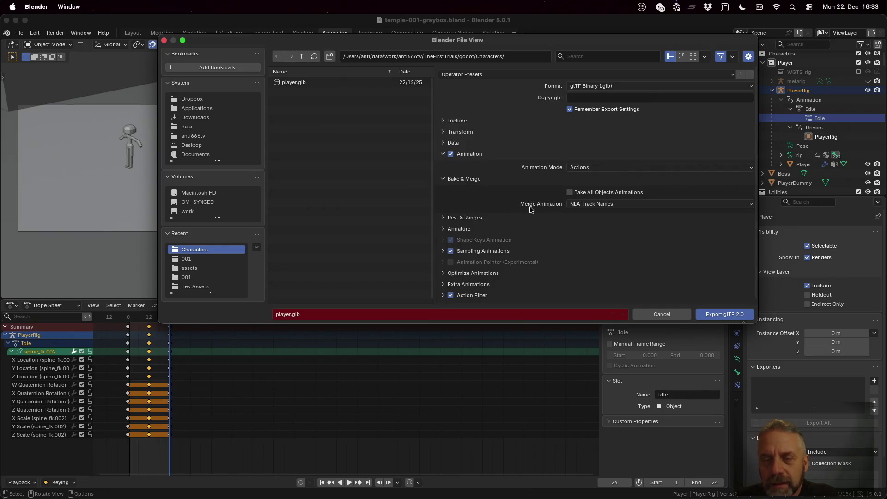
click(585, 166)
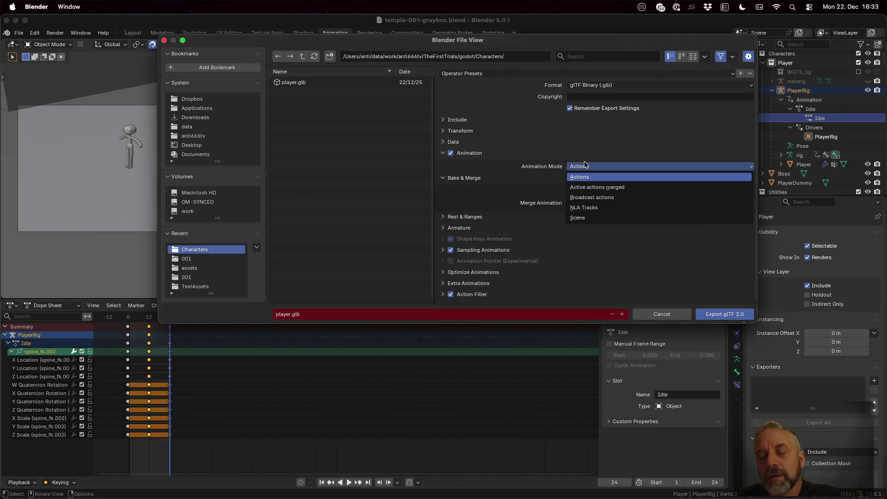
click(613, 208)
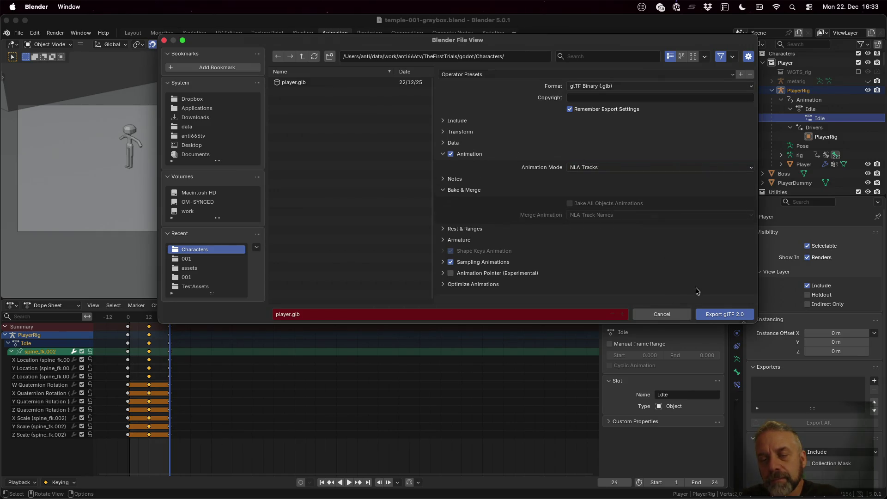
click(729, 314)
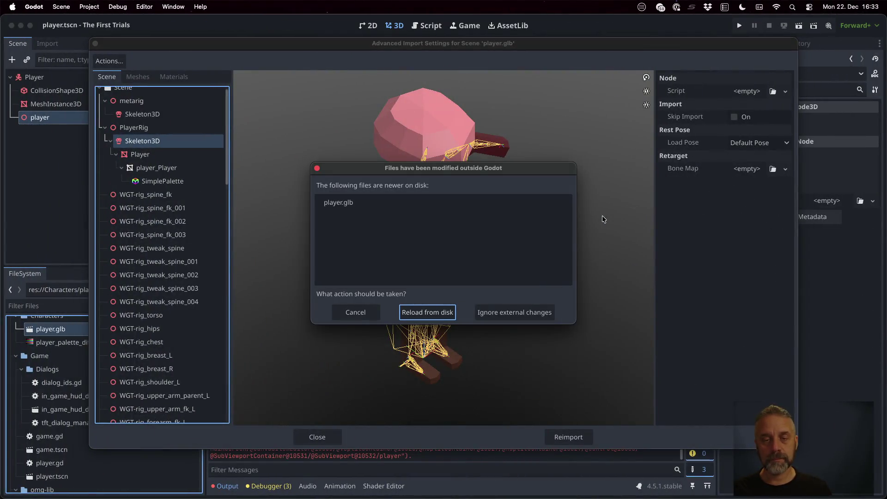
Reload the updated player.glb from disk and reimport it.
click(436, 313)
scroll(162, 275, down, 15)
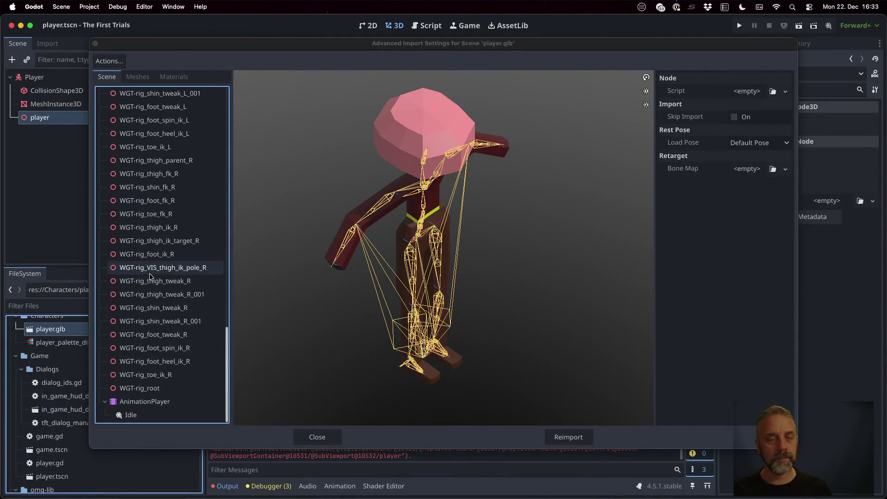
click(318, 437)
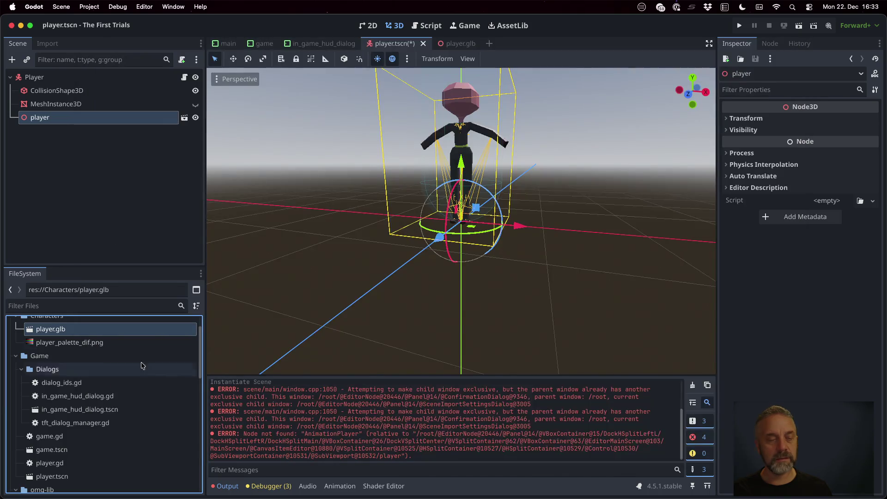
right_click(57, 332)
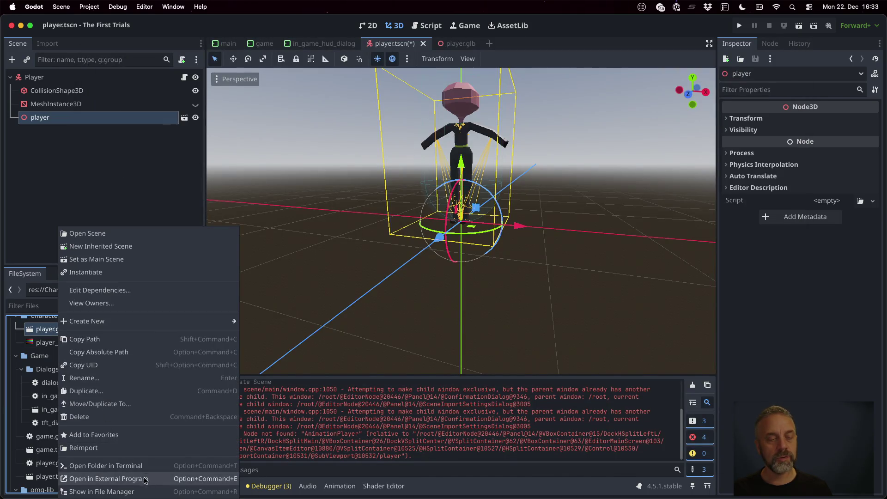
click(115, 448)
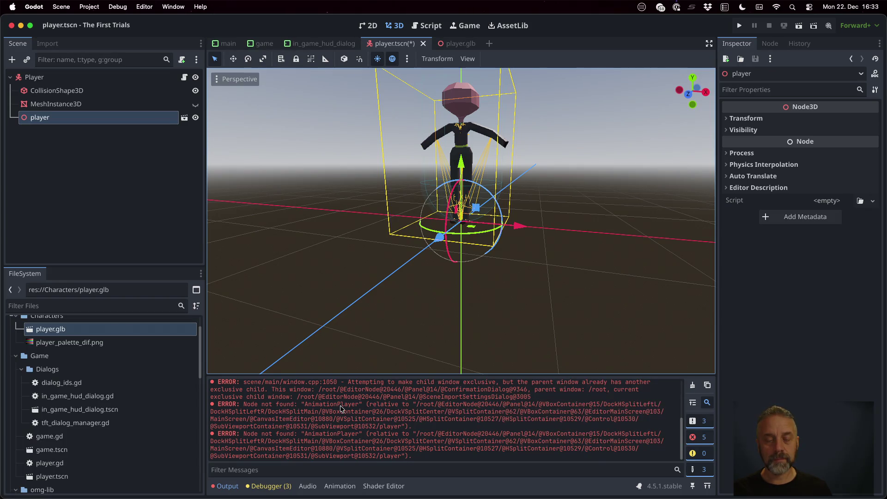
Inspect player.glb's import tree to confirm the Idle animation is still there.
double_click(60, 330)
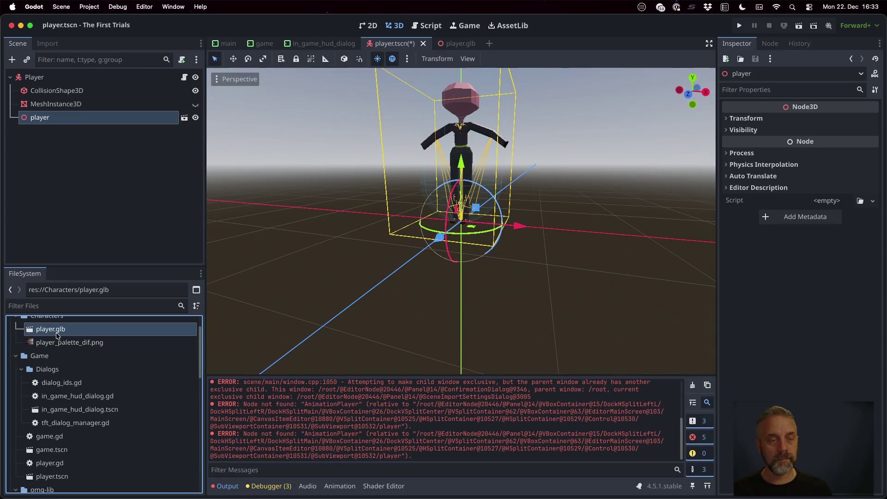
scroll(124, 276, up, 15)
scroll(124, 276, down, 15)
click(317, 437)
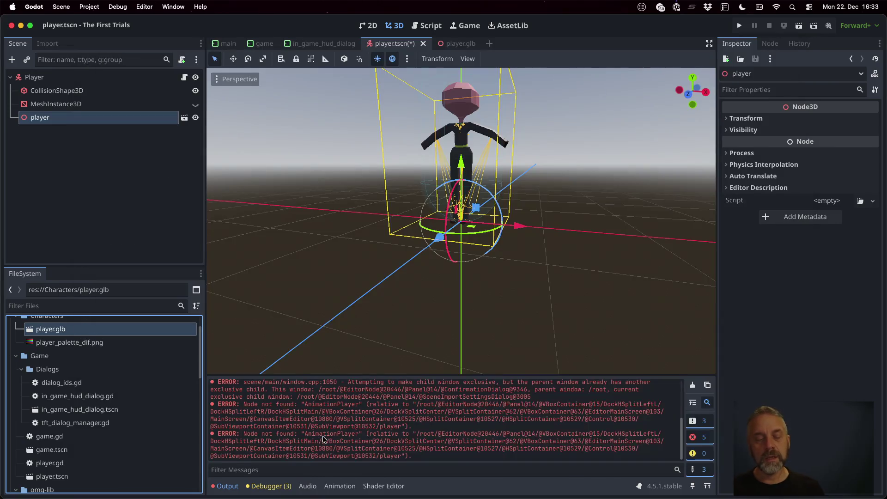
key(ctrl+Right)
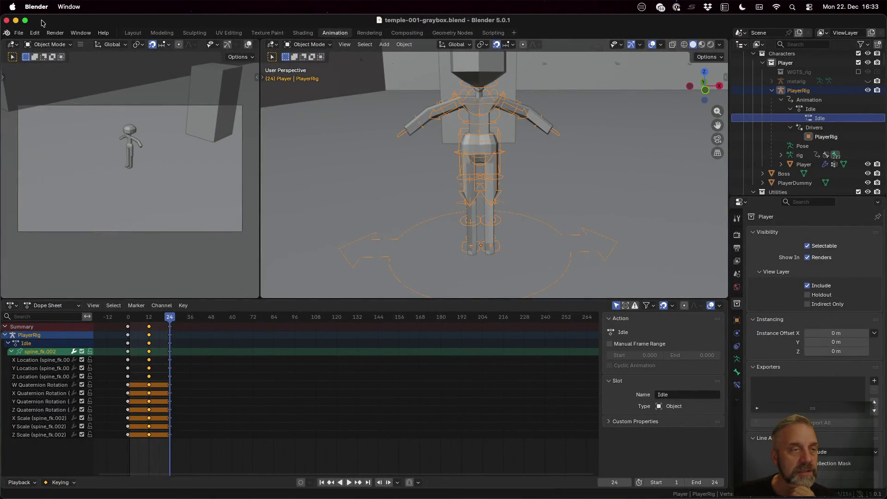
Export player.glb as glTF 2.0 with Prepare Extra Animations off and only Idle in the Action Filter.
click(14, 35)
mouse_move(56, 176)
click(139, 257)
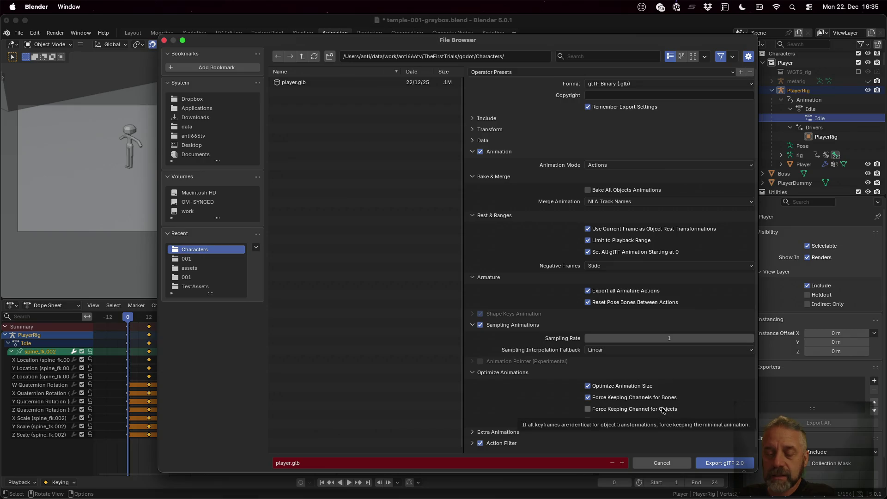
click(493, 432)
scroll(560, 384, down, 1)
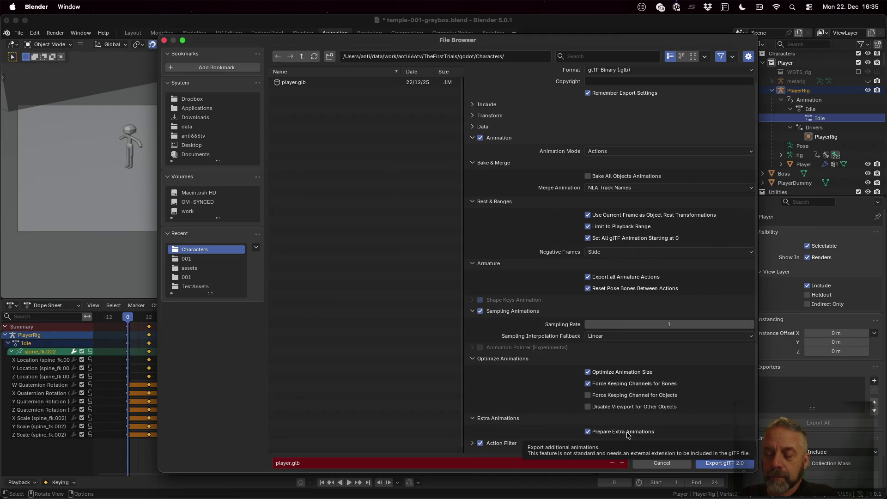
click(589, 433)
click(473, 444)
scroll(485, 416, down, 3)
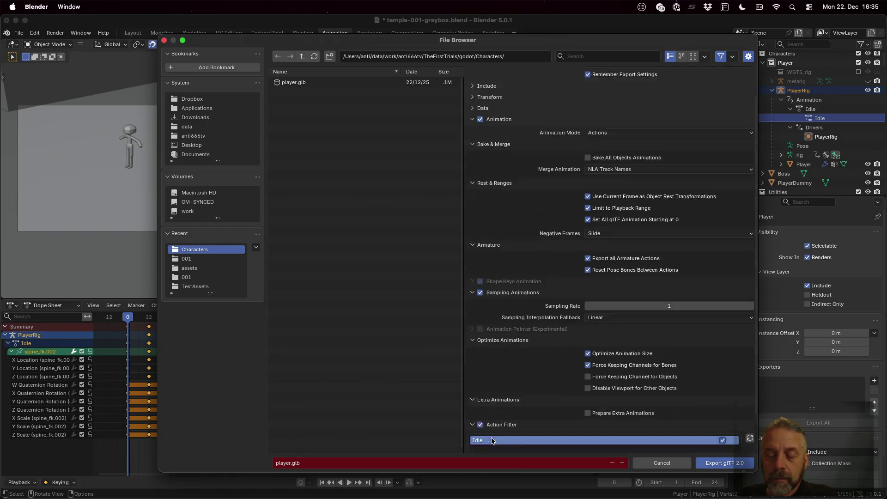
click(725, 463)
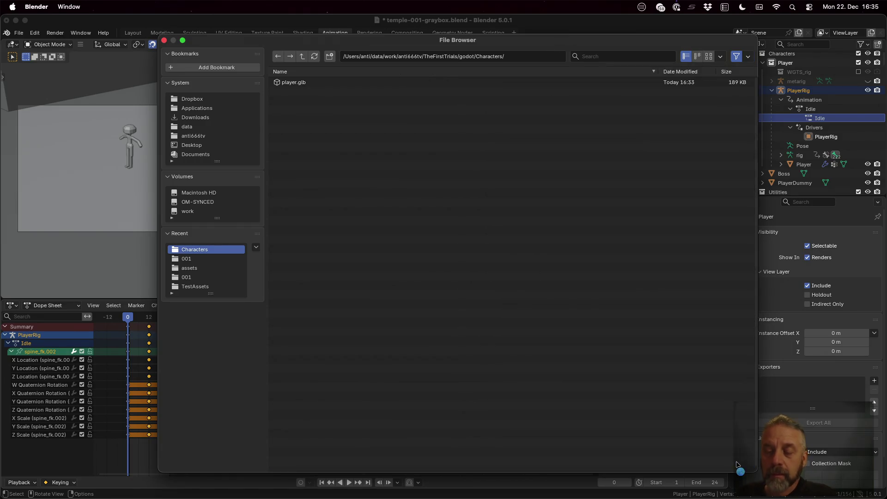
key(ctrl+Left)
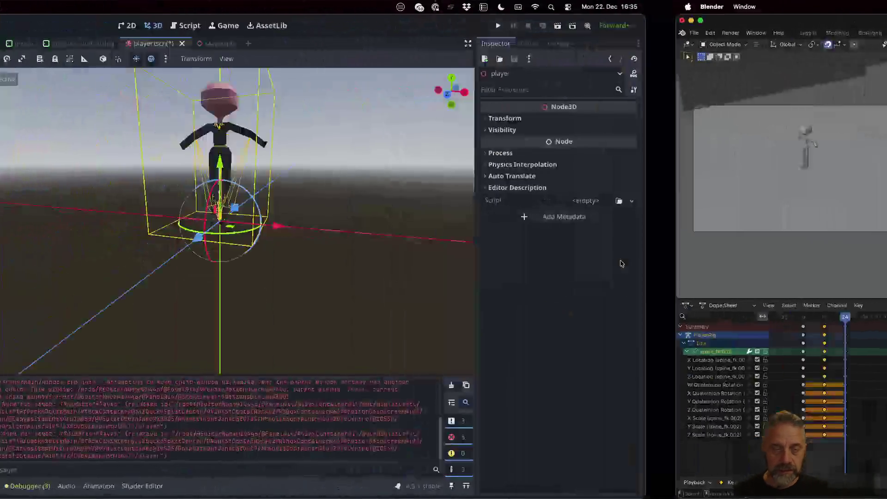
Reload player.glb from disk and preview its imported Idle animation.
click(453, 308)
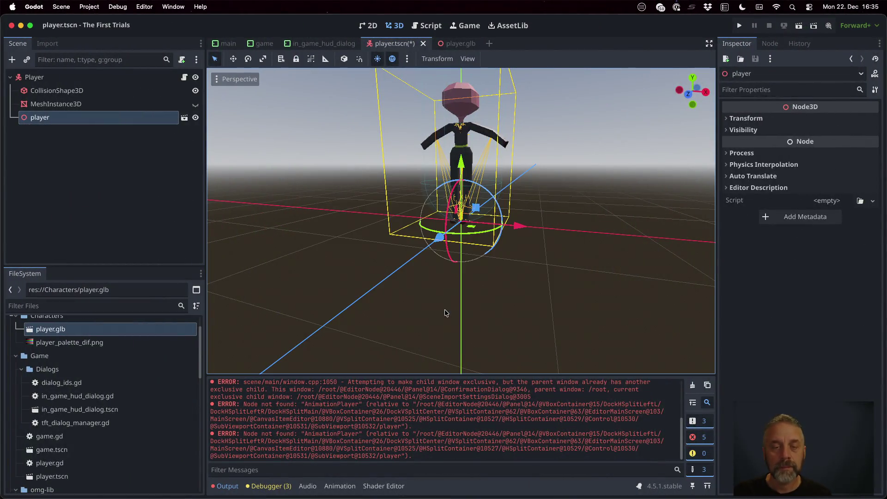
double_click(97, 328)
scroll(139, 305, down, 2)
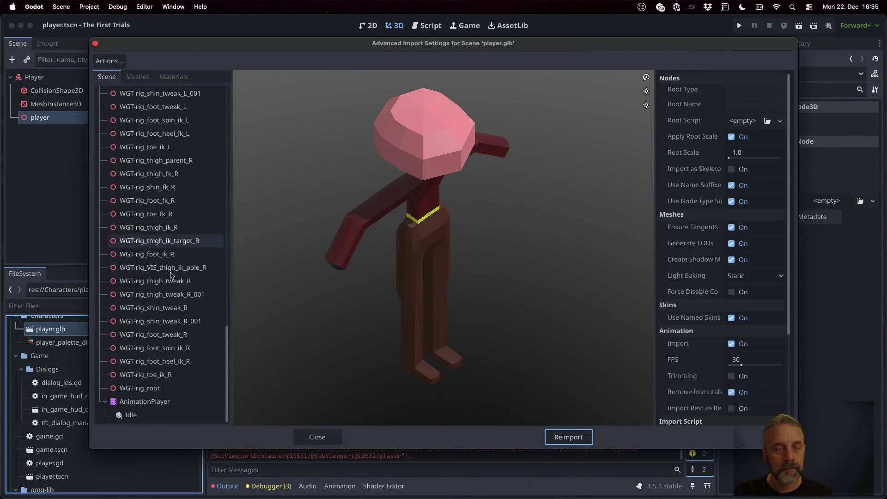
click(166, 415)
click(247, 418)
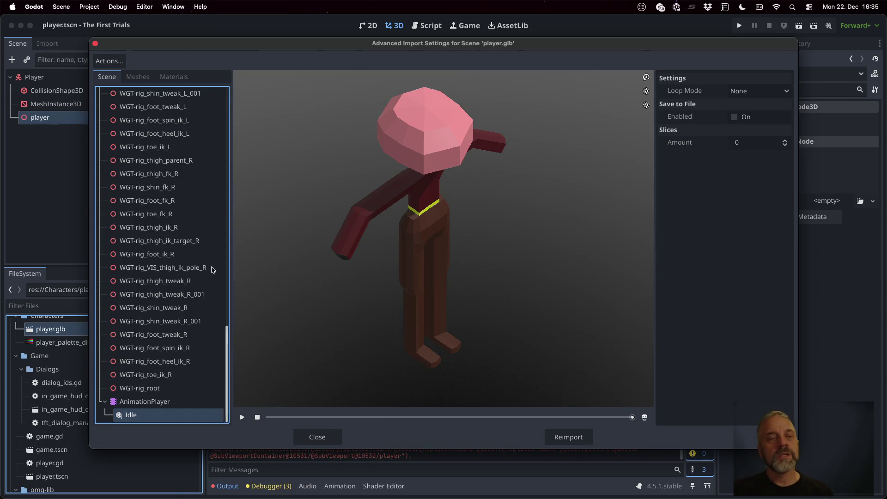
Close the import settings, return to the player scene, and open player.gd.
click(96, 42)
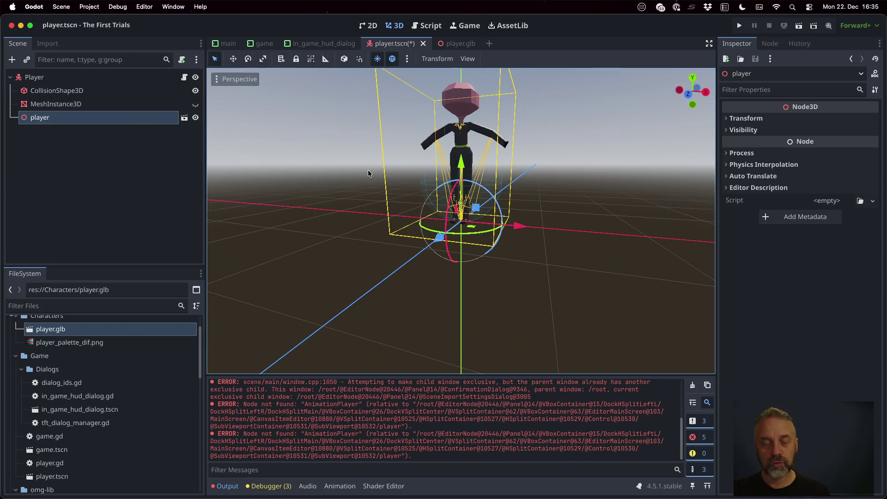
double_click(51, 329)
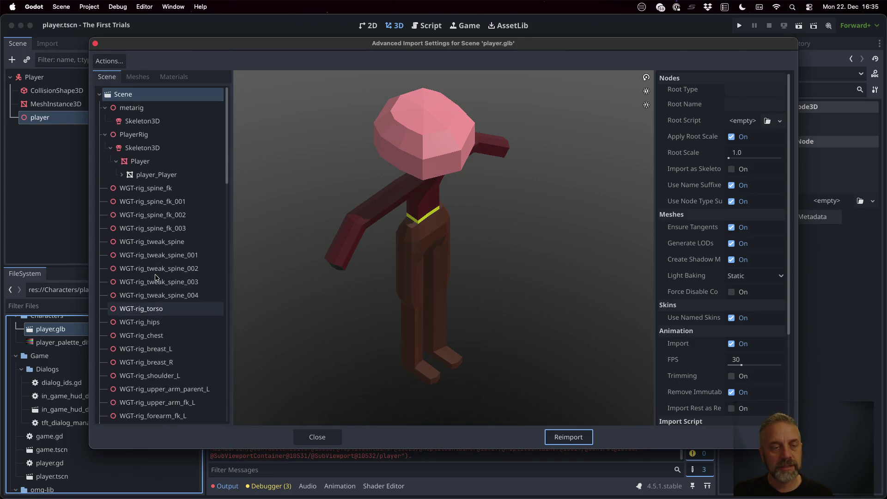
click(318, 437)
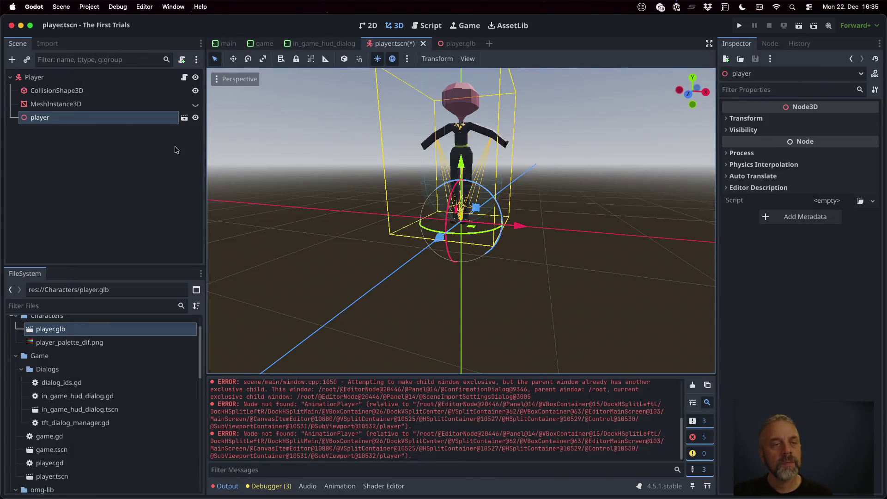
click(184, 77)
click(438, 213)
key(Up)
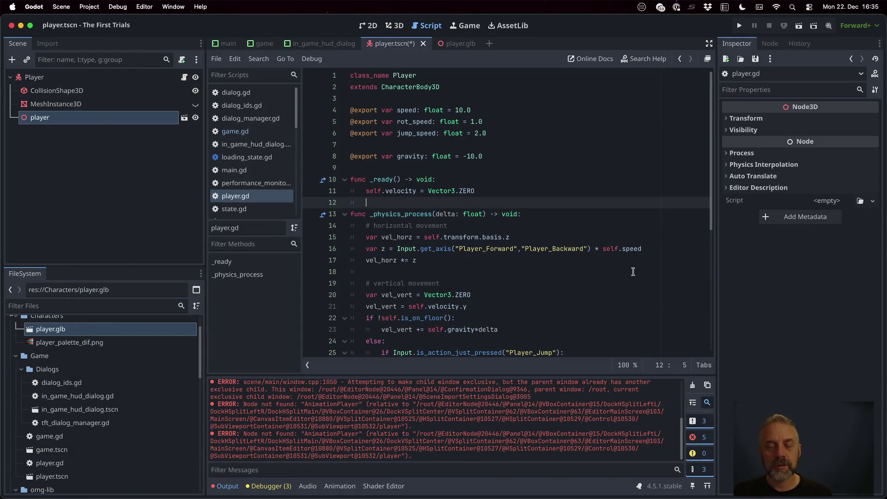
In _ready, add a $player node reference and an 'if player != null:' check.
key(Up)
key(Return)
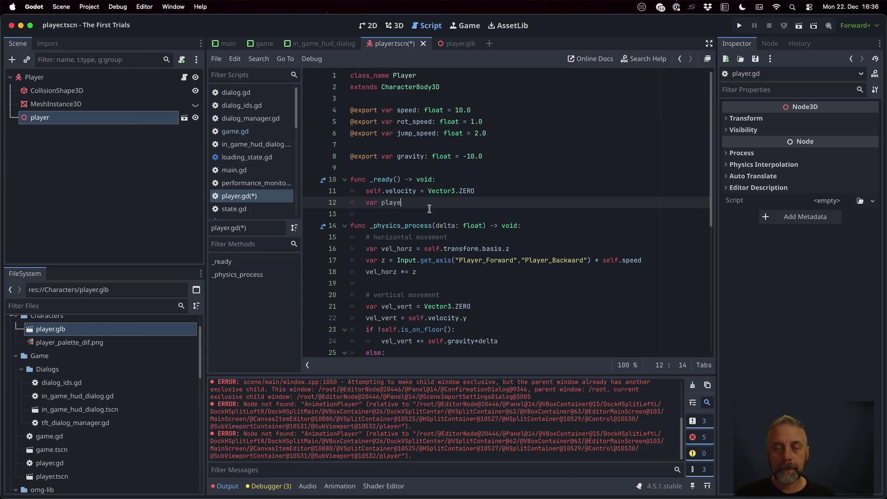
text(r = self.)
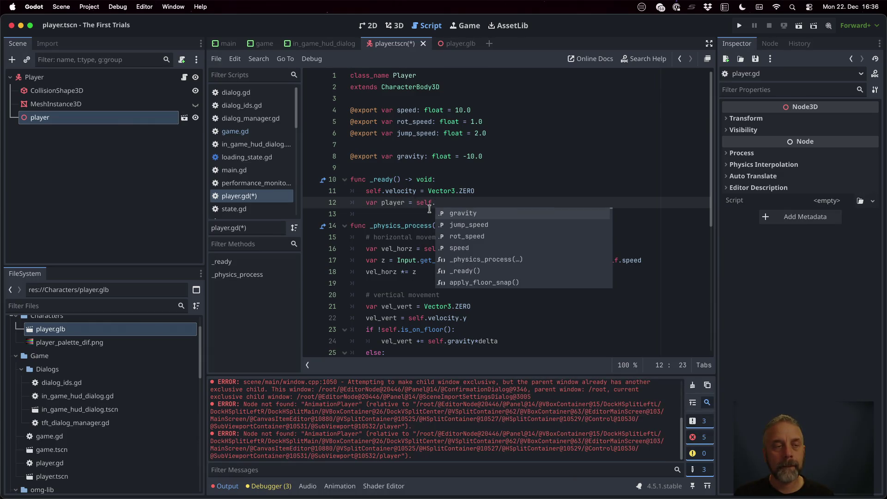
text(pl)
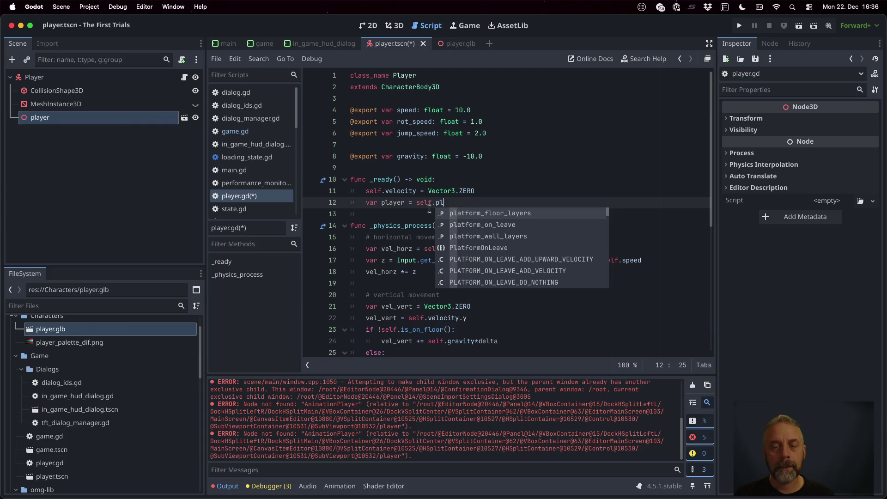
key(BackSpace)
key(BackSpace)
key(BackSpace)
text($pl)
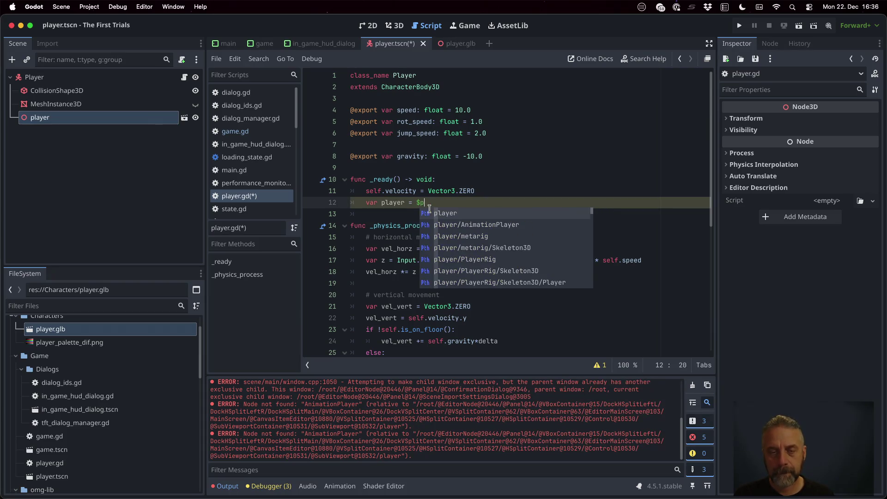
key(Return)
key(Return)
text(if player != null)
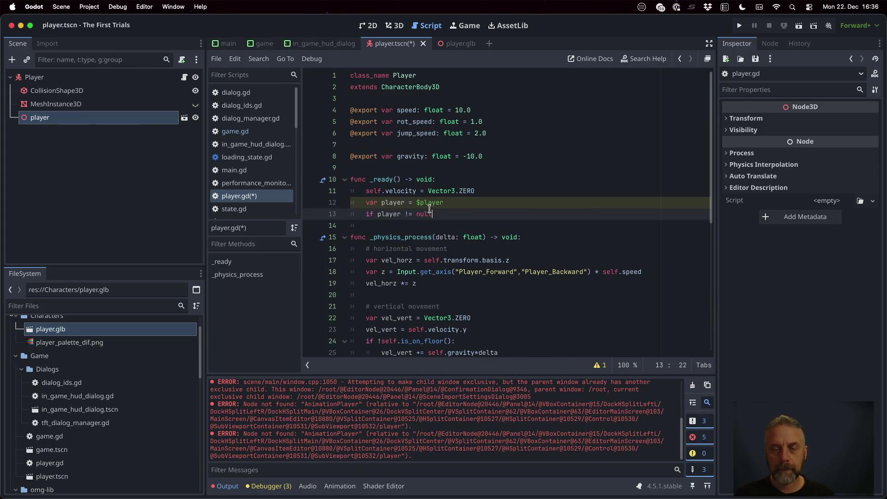
text(:)
key(Return)
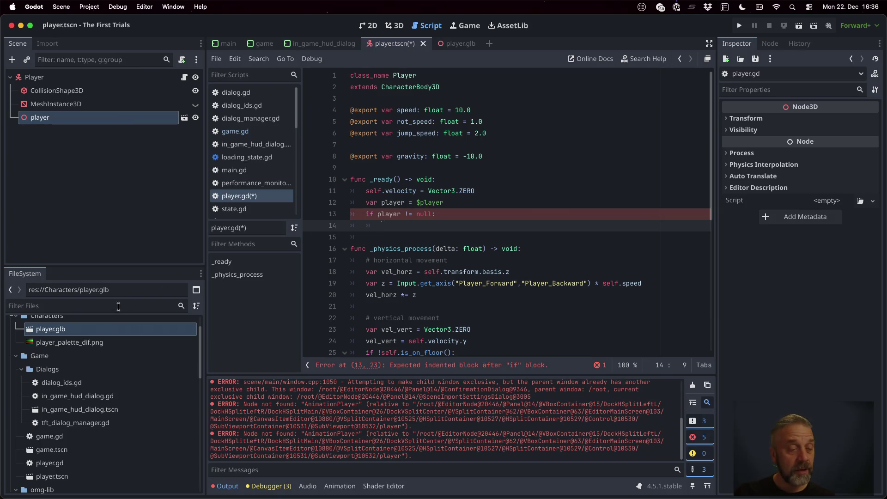
Check player.glb's import tree to confirm the AnimationPlayer holds the Idle animation.
double_click(99, 330)
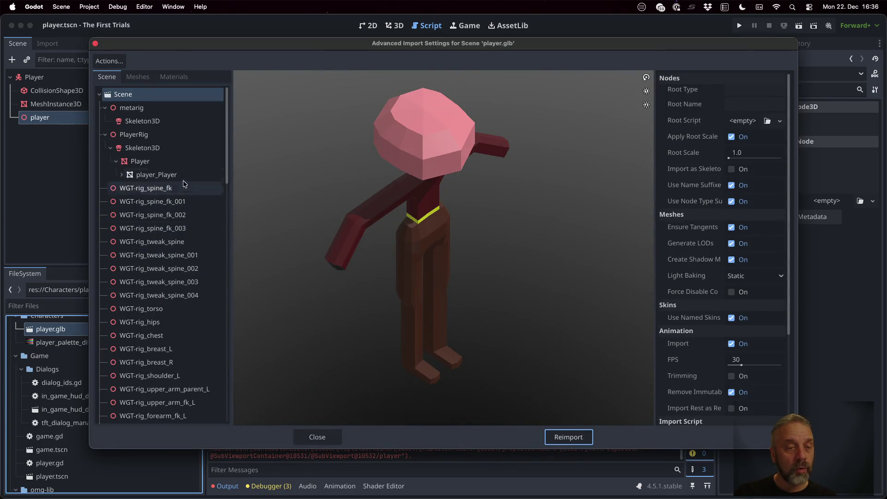
click(105, 108)
click(106, 122)
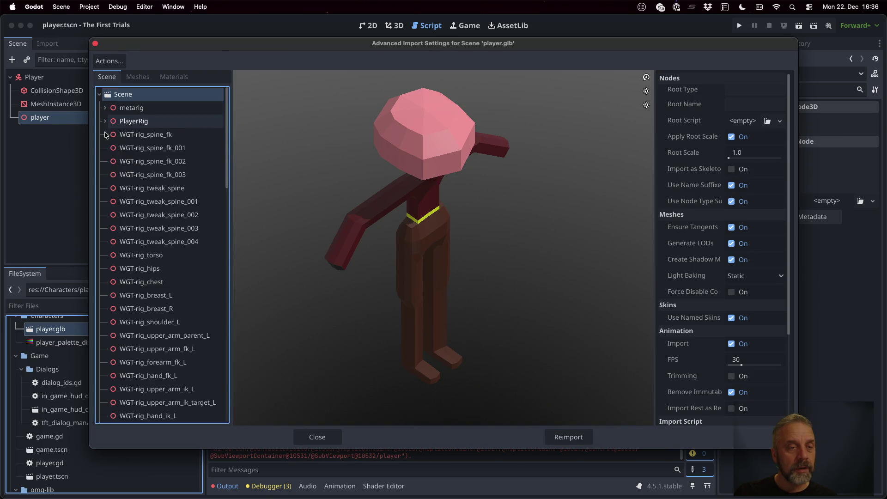
scroll(109, 148, down, 15)
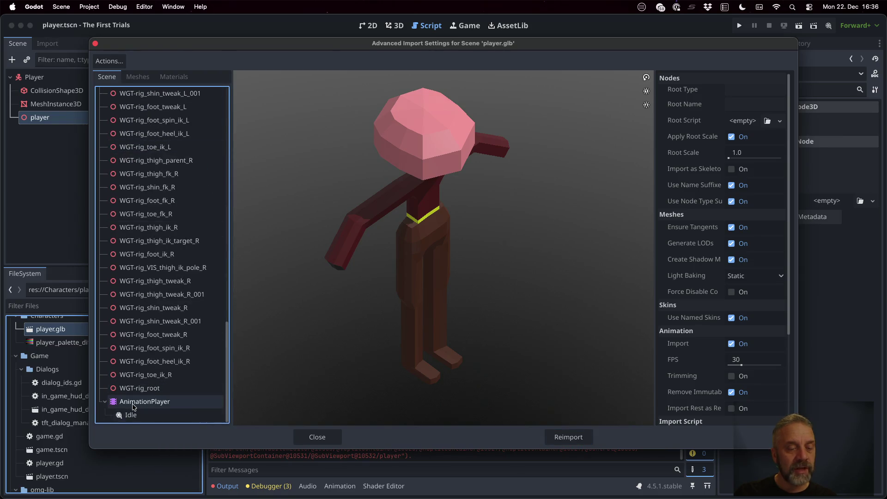
click(134, 402)
click(318, 437)
Add a loop over player.get_children() casting each child to an AnimationPlayer 'ap'.
click(477, 213)
key(Return)
text(for )
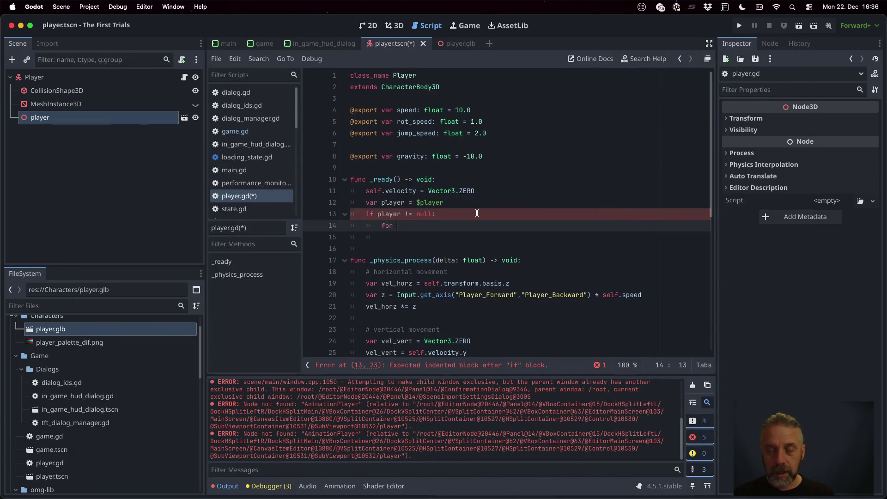
text(c in play)
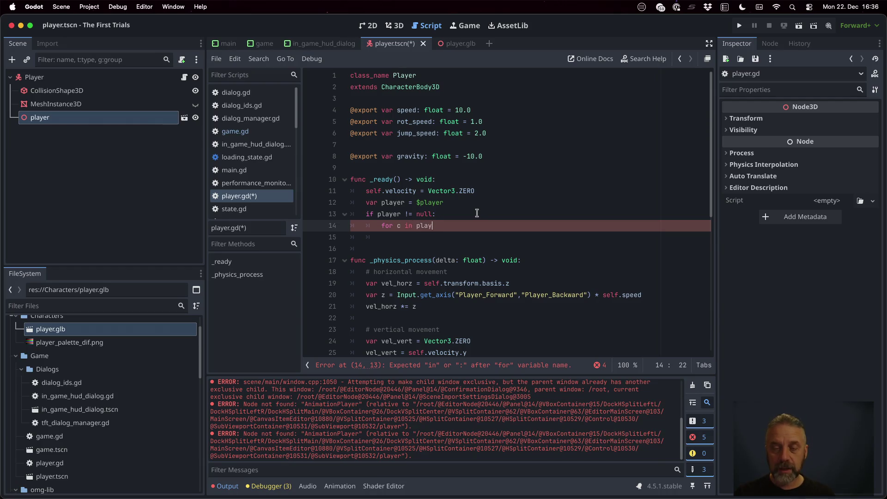
text(er.get_childr)
key(Return)
text():)
key(Return)
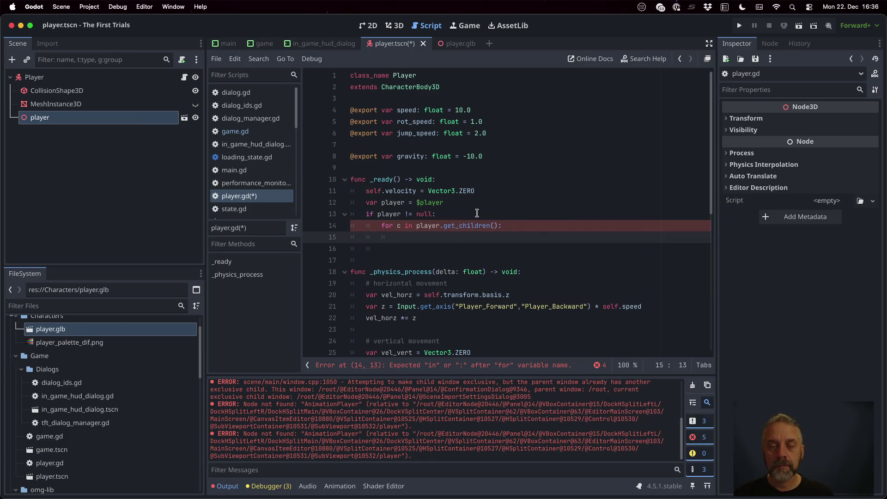
text(var )
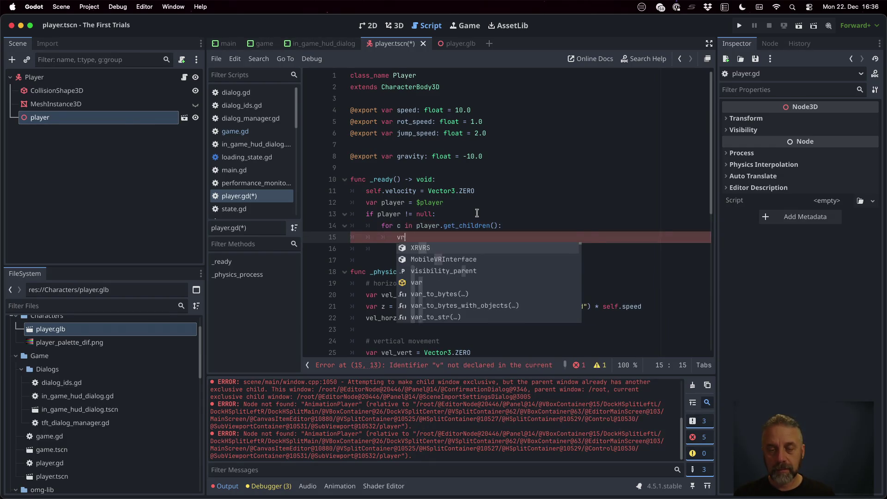
text(ap =)
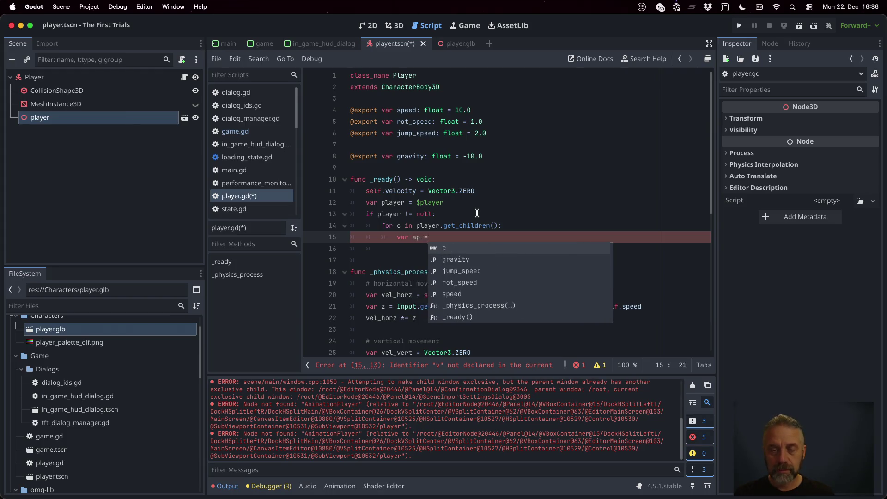
text( c as An)
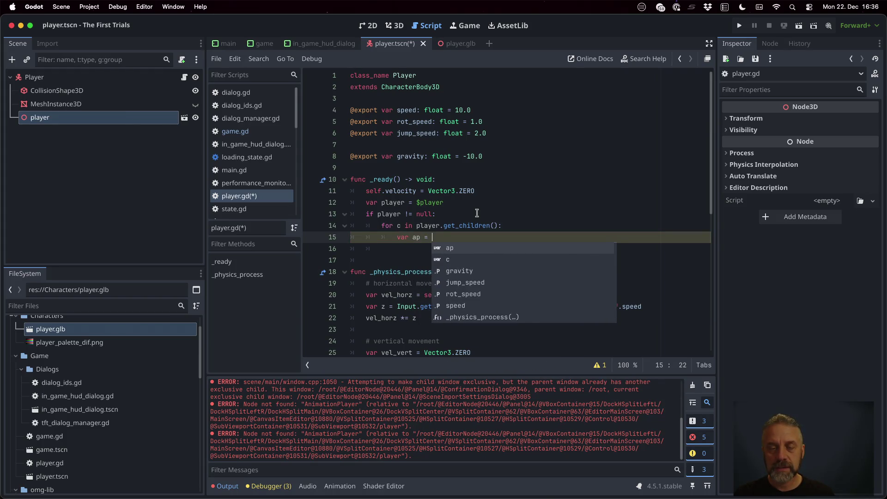
text(imationPla)
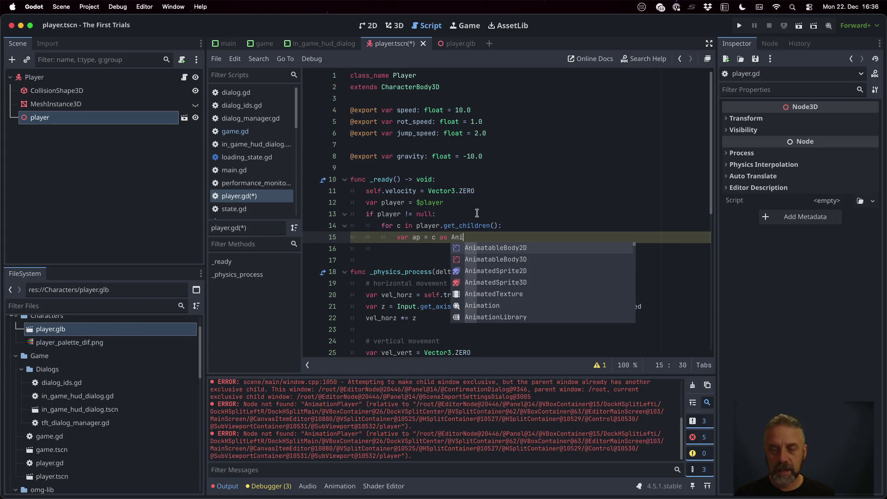
key(Return)
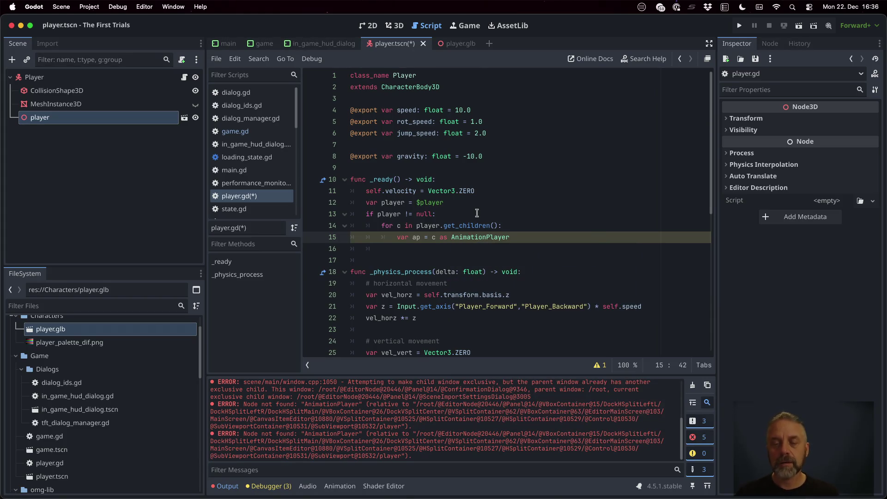
Skip null ap values with continue, save the script, and end the loop body with break.
key(Return)
text(ap == null:)
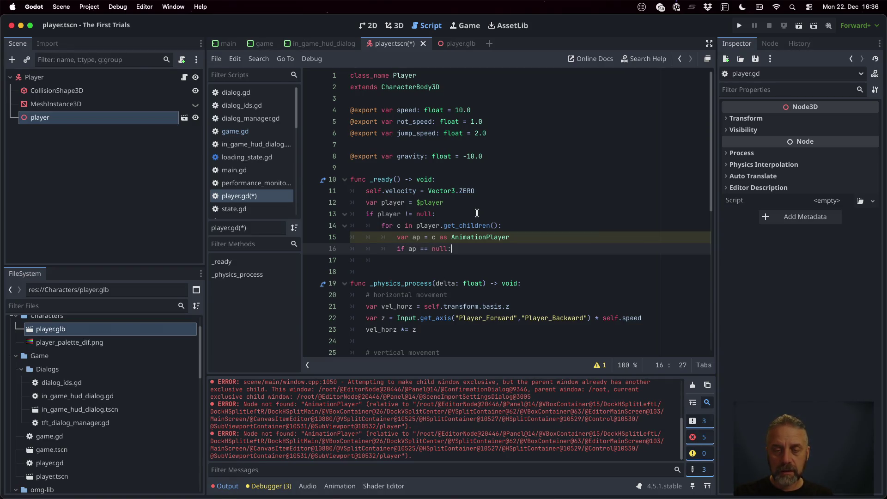
key(Return)
text(continue)
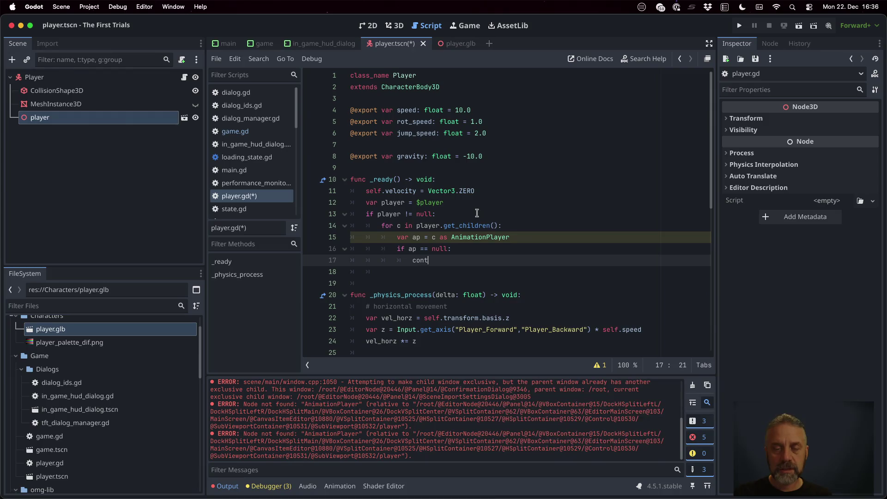
key(Return)
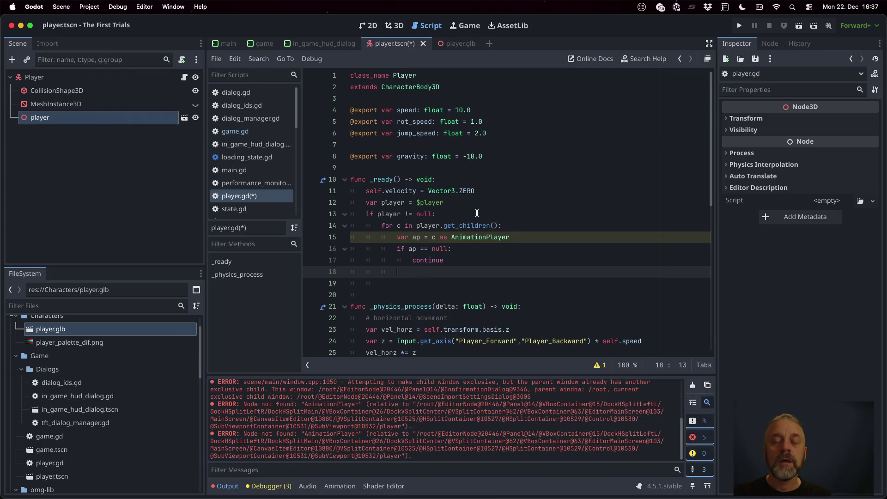
key(Return)
key(super+s)
text(break)
Insert ap.play("Idle") above the break and look up the play() documentation.
key(Up)
key(Return)
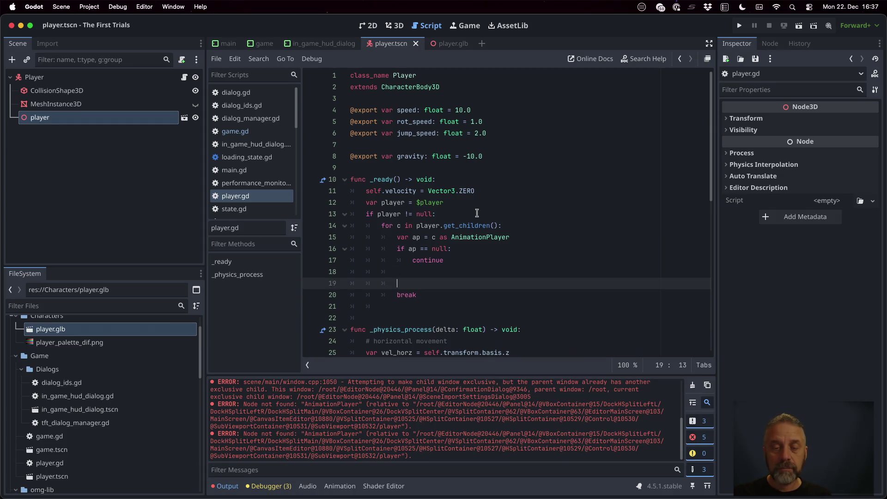
text(ap.)
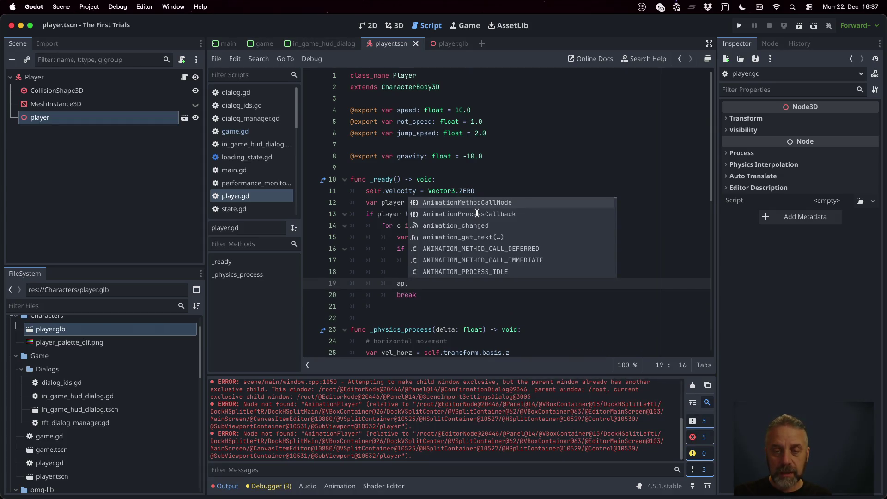
text(set)
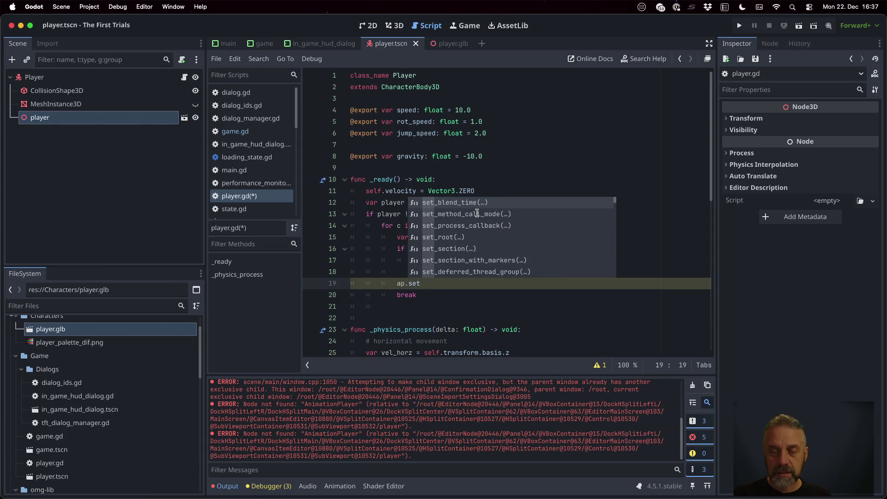
key(BackSpace)
key(BackSpace)
key(BackSpace)
text(pl)
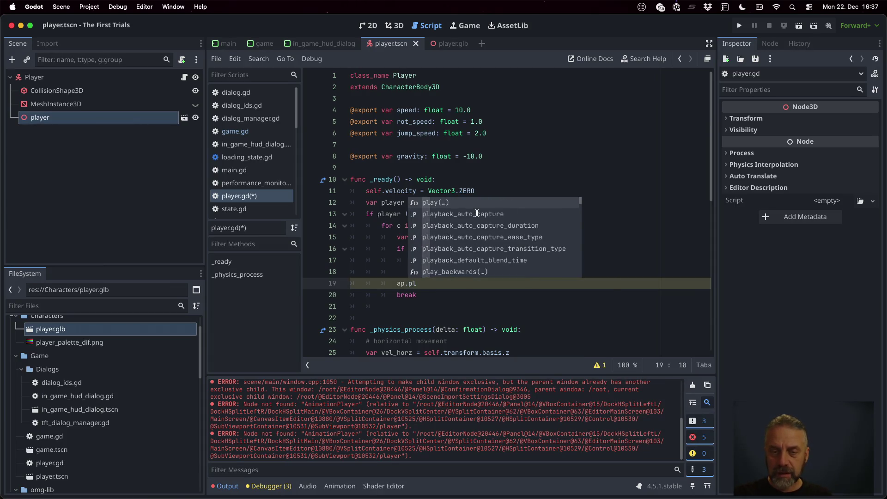
key(Return)
text("Idle)
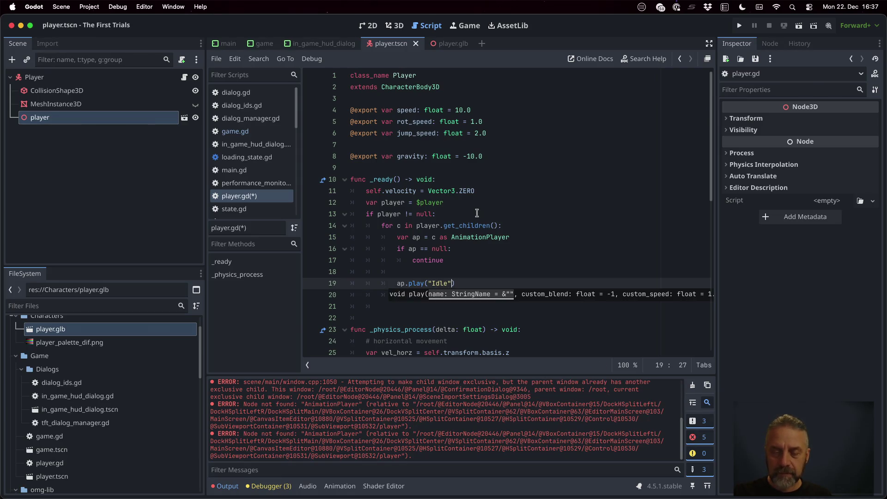
super+click(416, 284)
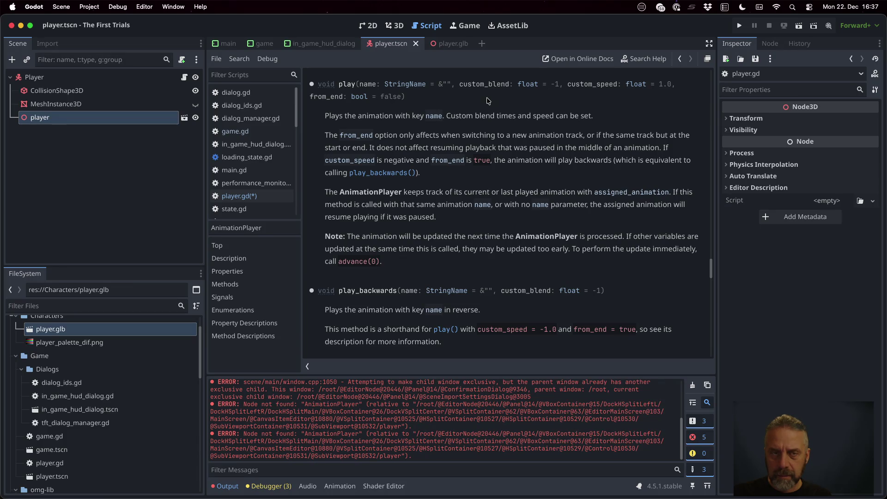
key(super+f)
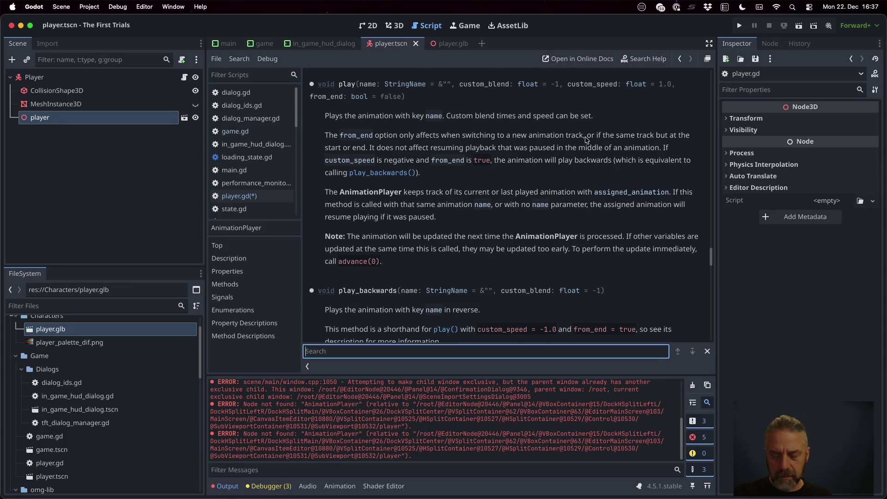
text(loop)
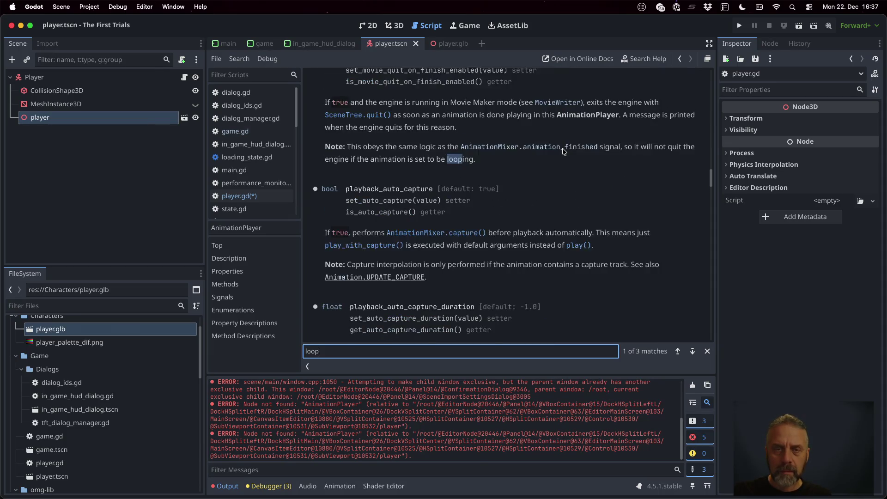
scroll(564, 152, up, 3)
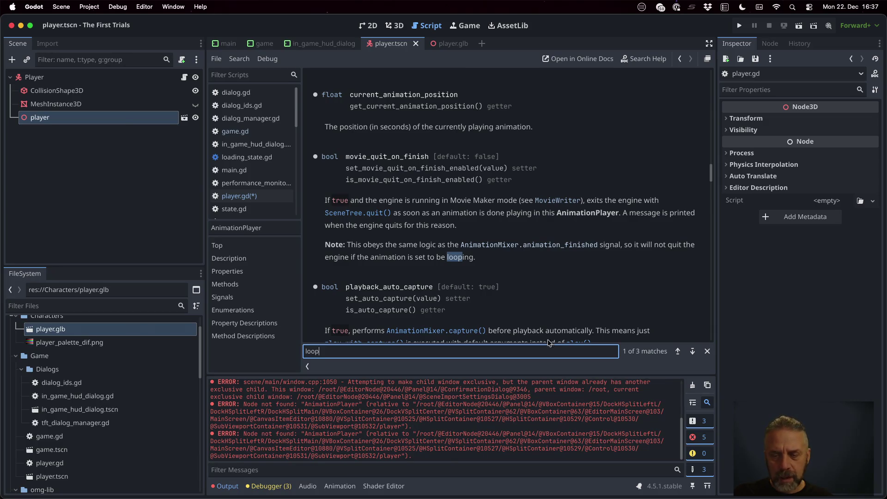
click(693, 352)
click(693, 351)
click(693, 352)
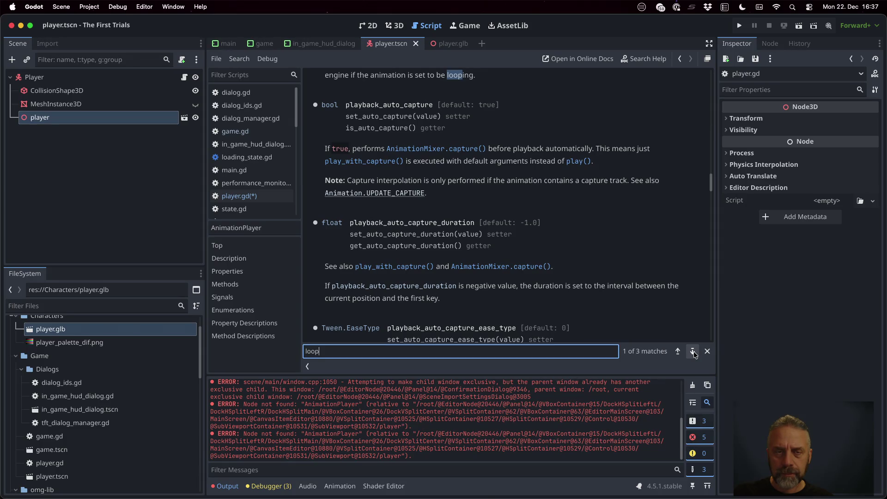
click(694, 352)
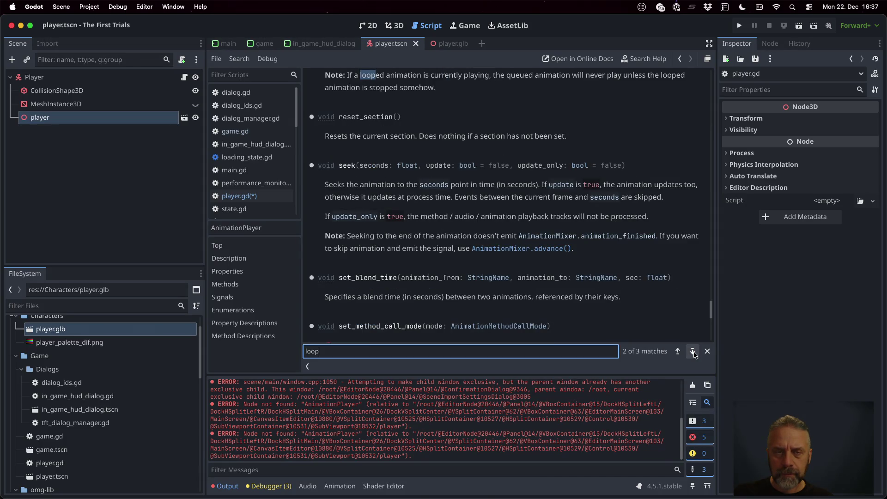
click(285, 245)
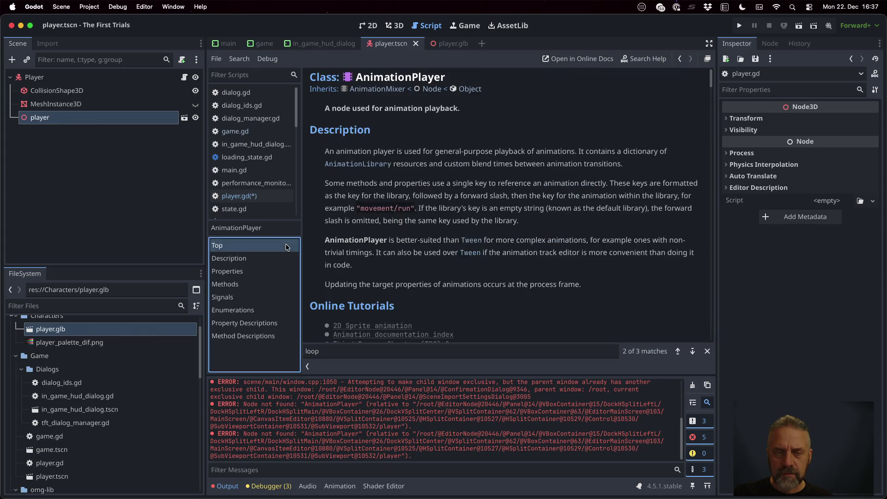
scroll(463, 261, down, 3)
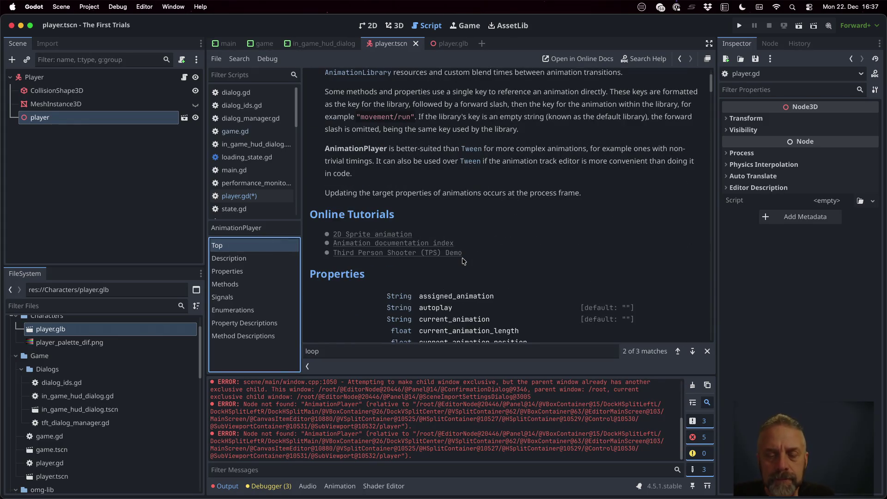
scroll(463, 262, up, 3)
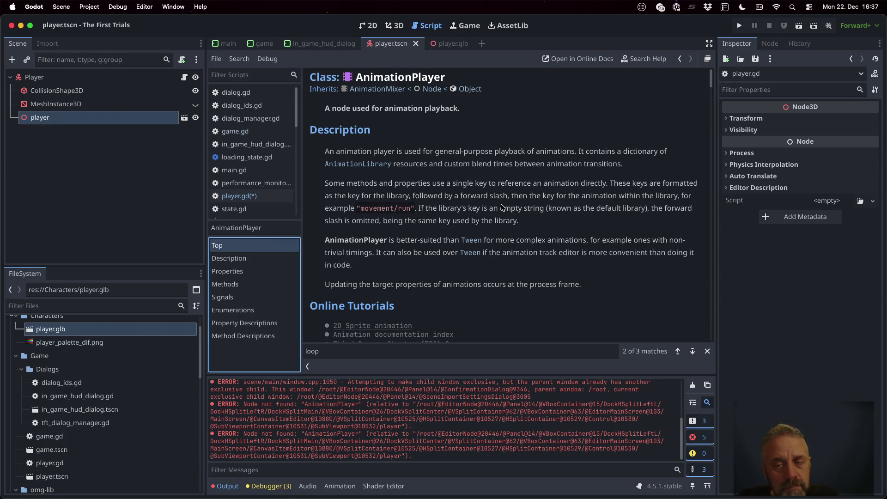
scroll(503, 207, down, 2)
scroll(502, 207, down, 8)
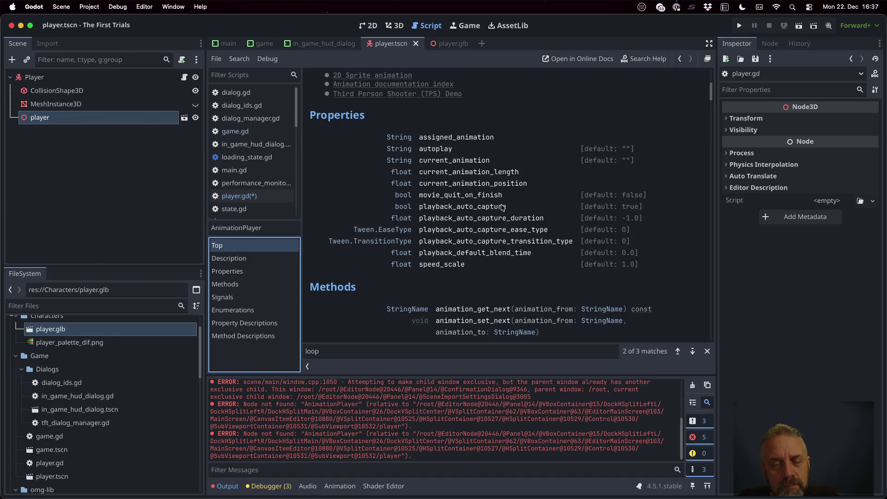
scroll(502, 208, down, 6)
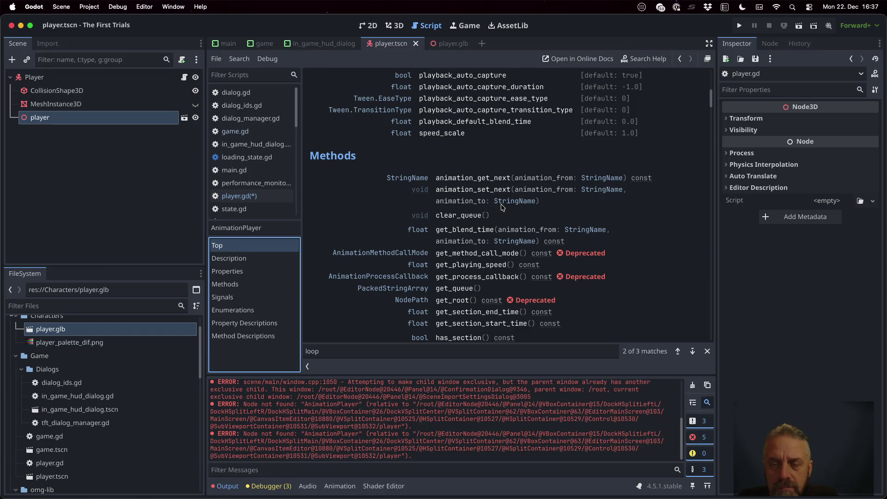
scroll(502, 208, down, 3)
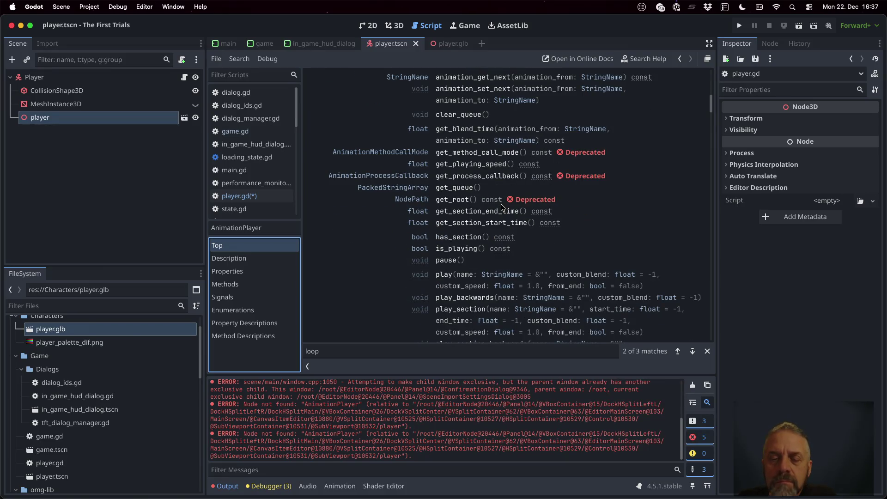
scroll(605, 212, down, 1)
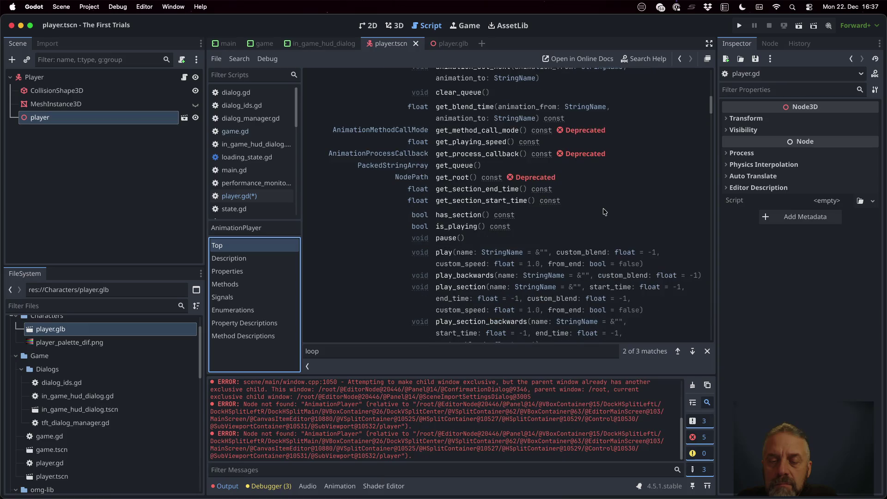
scroll(605, 212, down, 1)
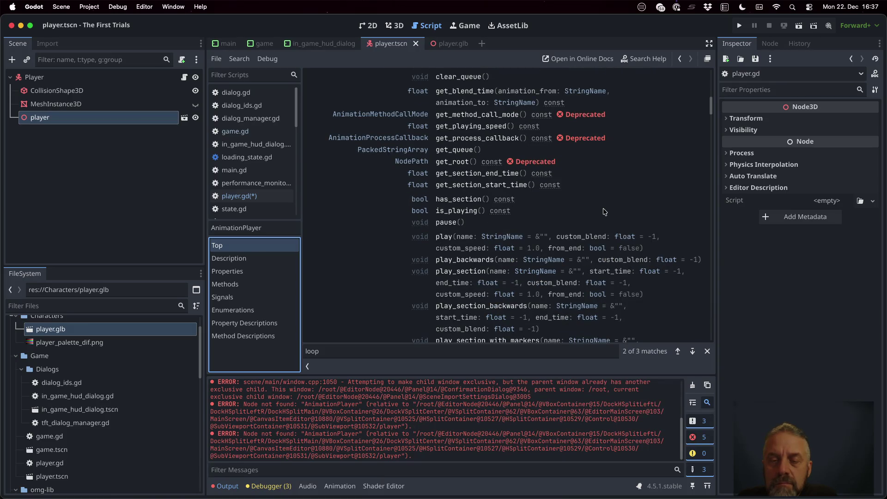
scroll(604, 211, down, 1)
scroll(604, 212, up, 5)
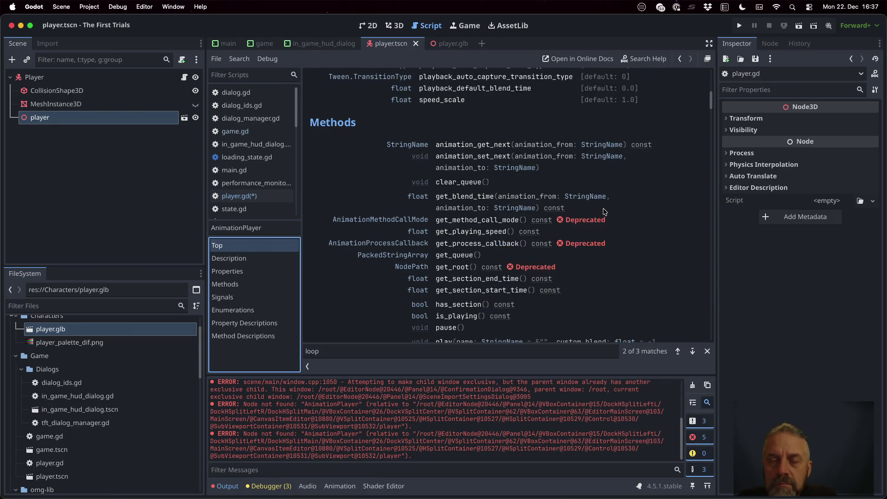
scroll(604, 211, up, 10)
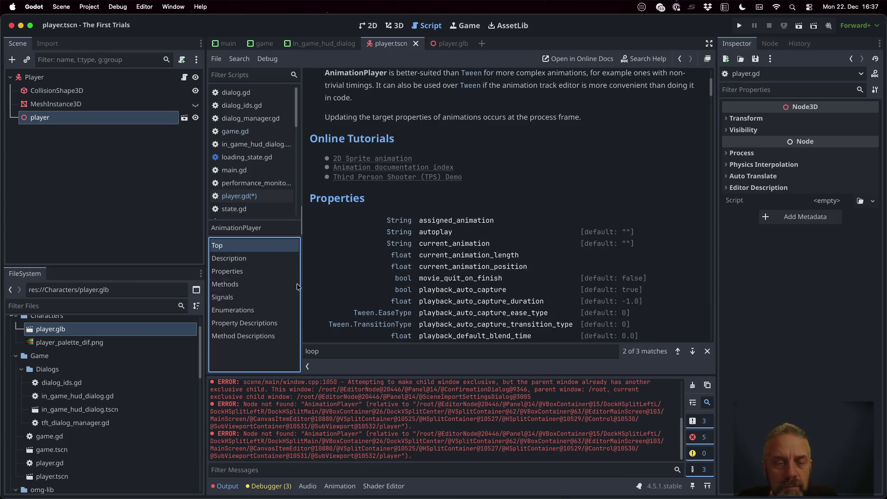
click(231, 297)
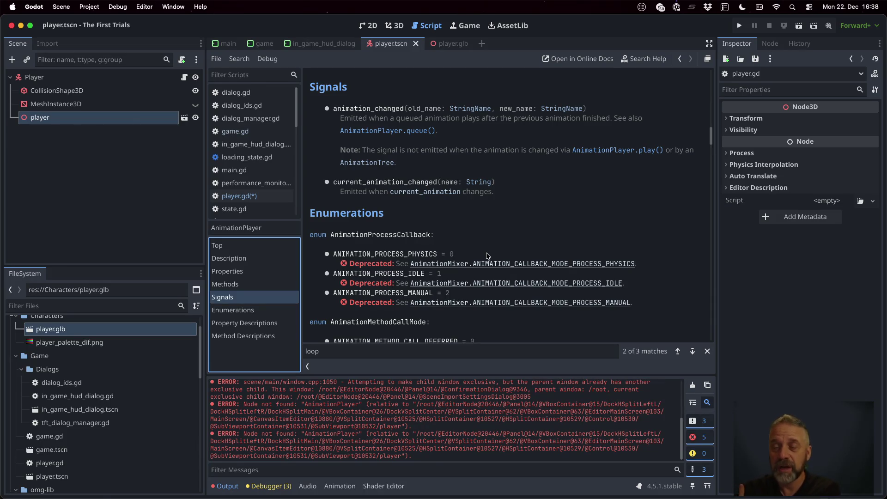
scroll(487, 255, up, 15)
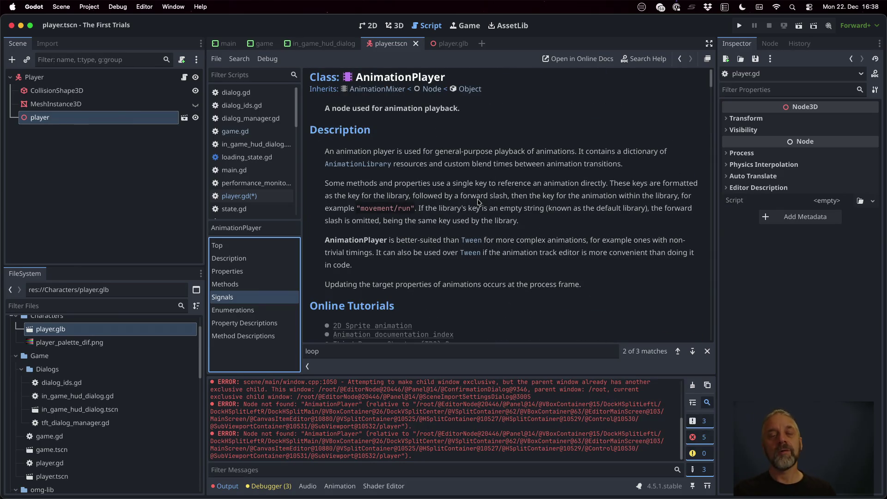
click(378, 89)
Read the AnimationMixer Signals such as animation_finished, then resume editing player.gd.
scroll(455, 142, down, 3)
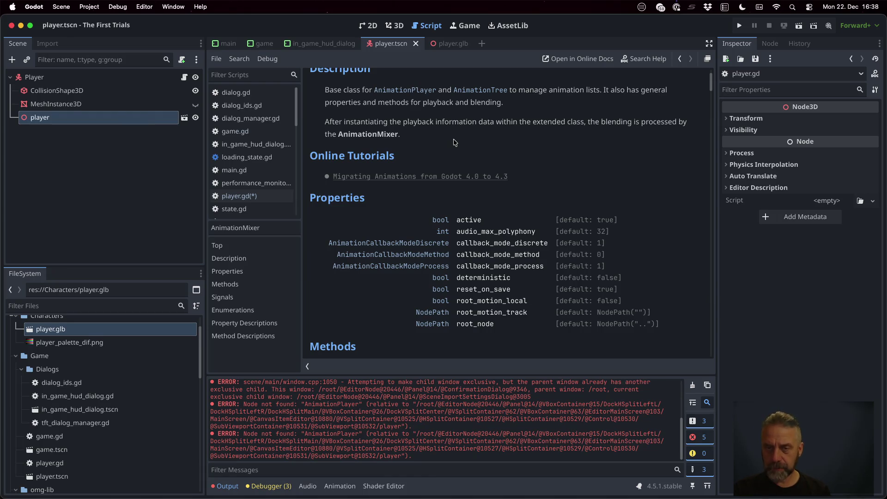
scroll(456, 142, down, 5)
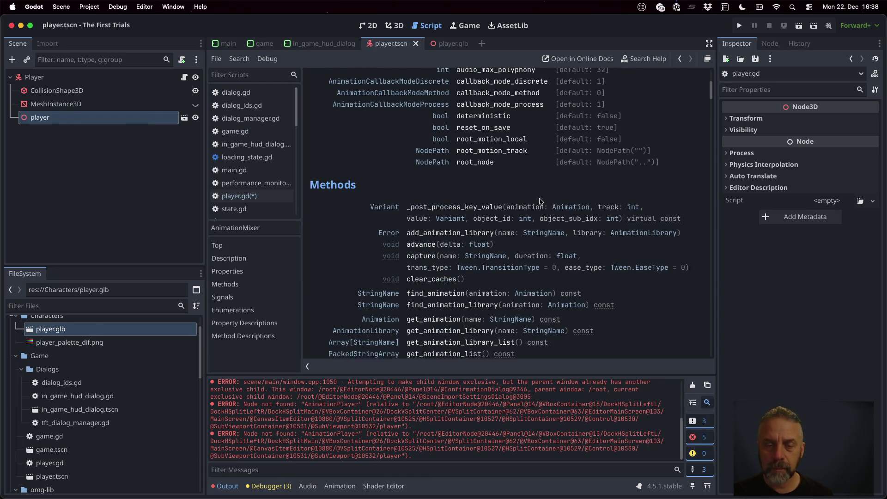
scroll(540, 201, down, 5)
scroll(540, 201, up, 3)
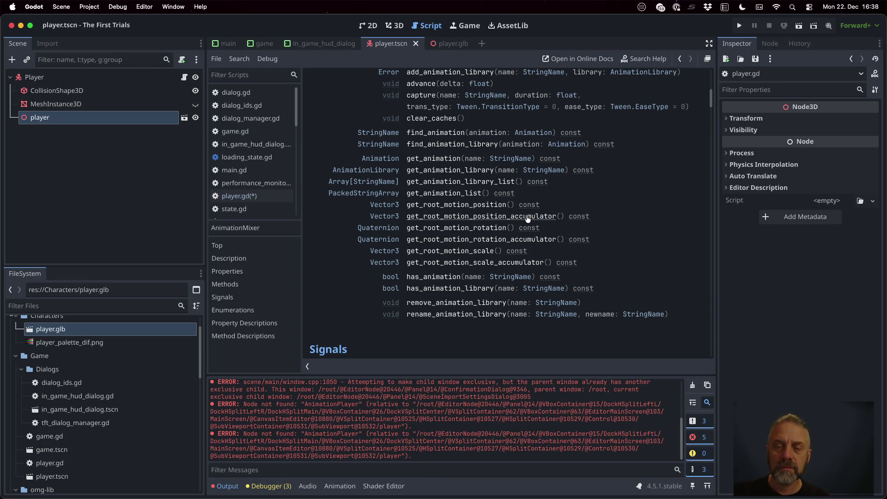
scroll(527, 219, down, 4)
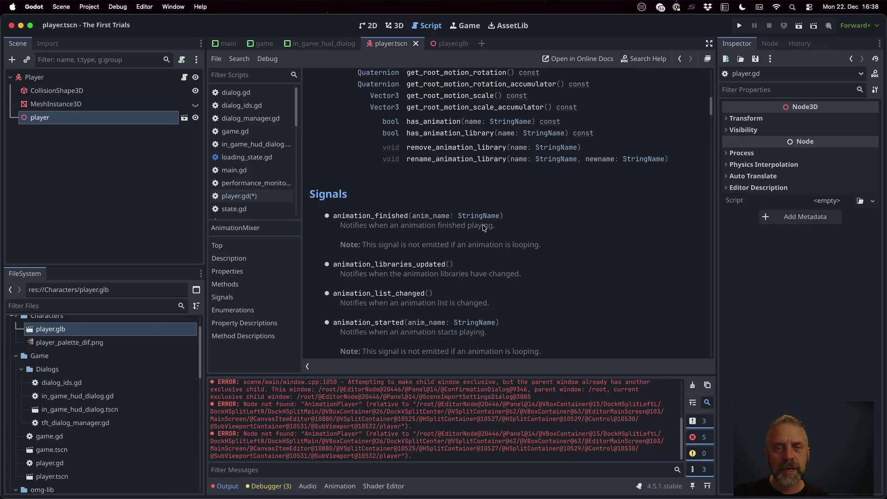
click(252, 196)
click(439, 226)
Add an _on_animation_finished(anim_name: String) -> void handler with a pass body.
key(Down)
key(Down)
key(Down)
key(Return)
text(f)
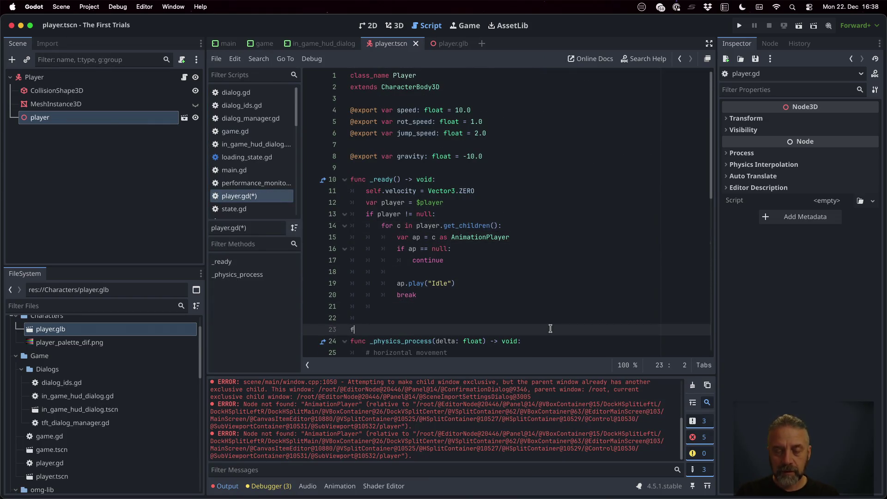
text(unc _on)
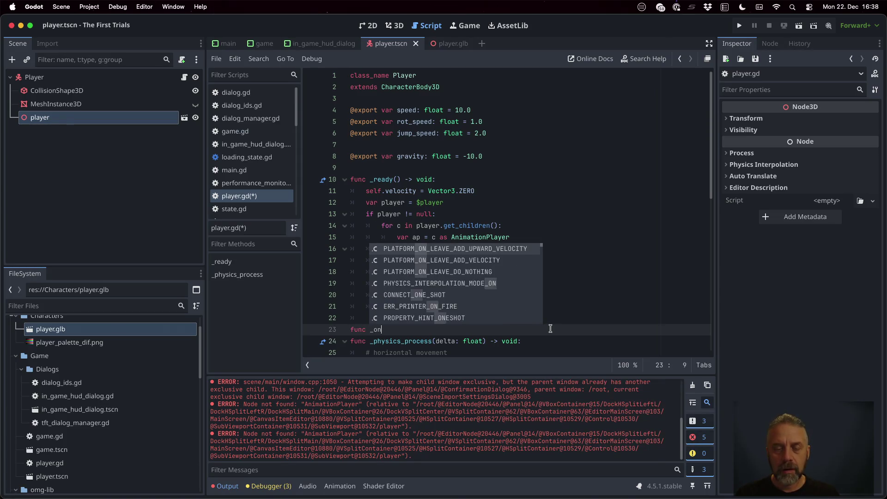
text(_animation_)
text(finis)
text(hed( anim_)
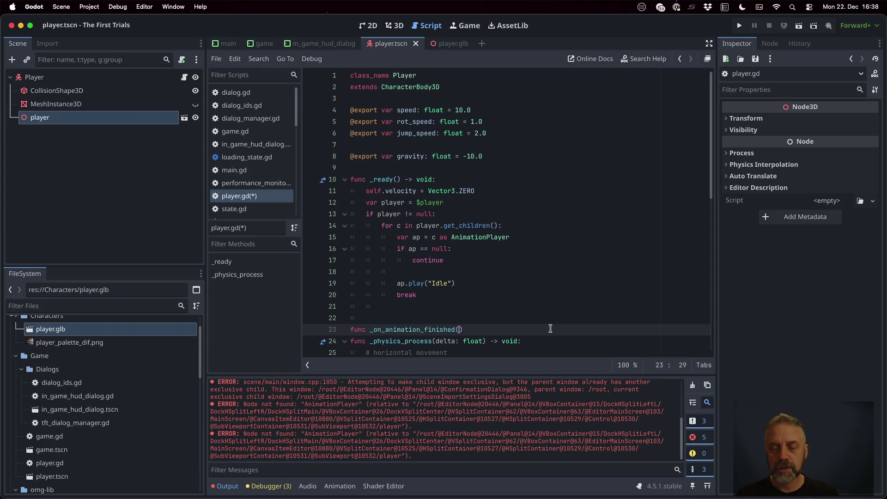
text(name: String)
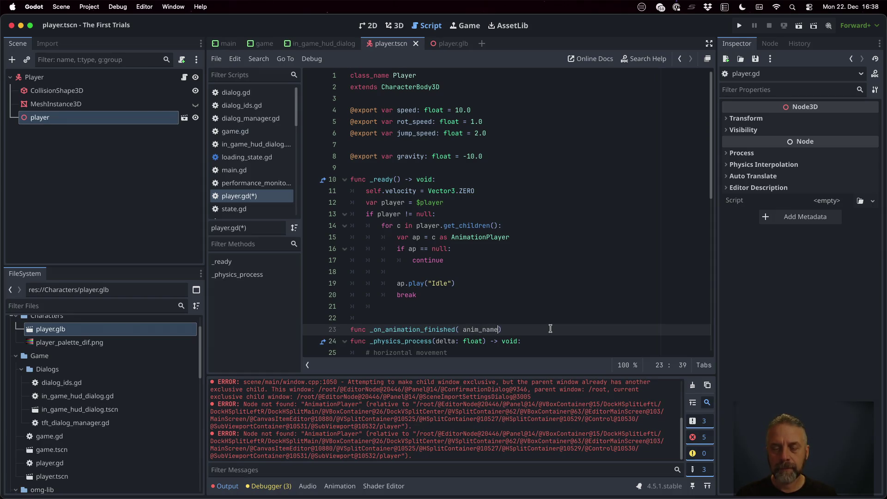
text( ) -> v)
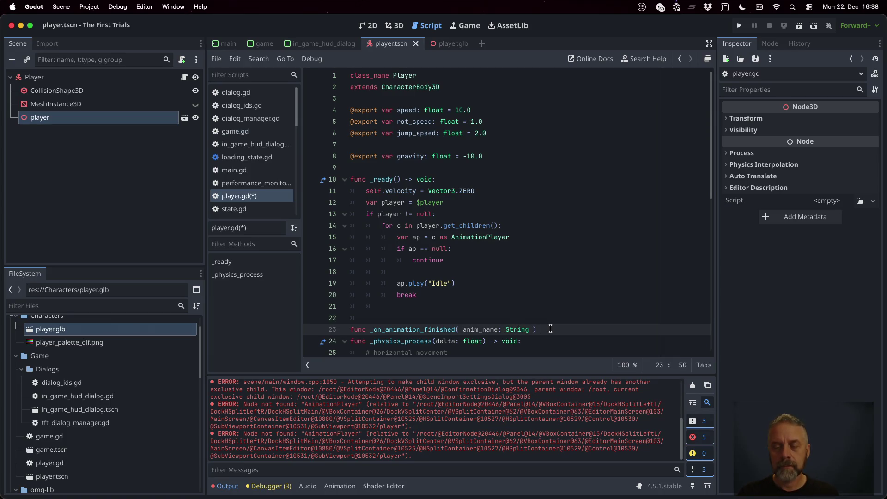
text(oid:)
key(Return)
text(pass)
key(Return)
Connect ap.animation_finished to _on_animation_finished inside _ready and save player.gd.
key(Up)
key(Up)
key(Up)
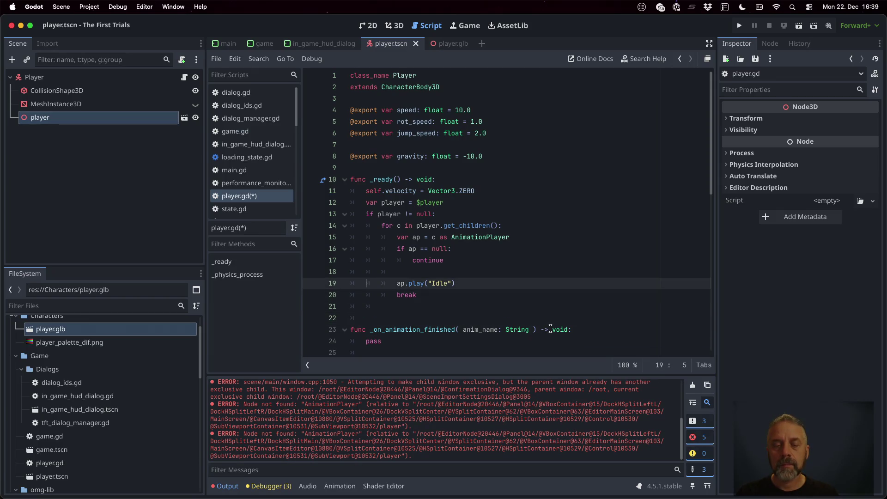
key(Return)
text(ap)
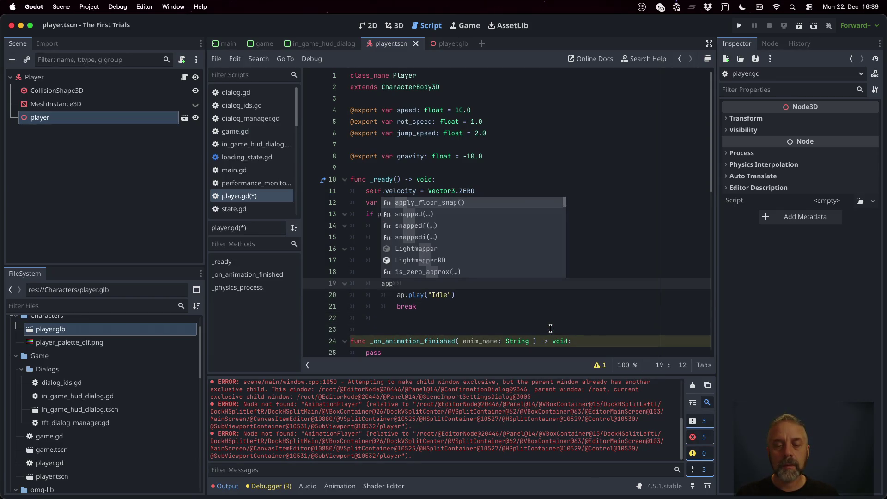
text(.)
key(Home)
key(Tab)
key(BackSpace)
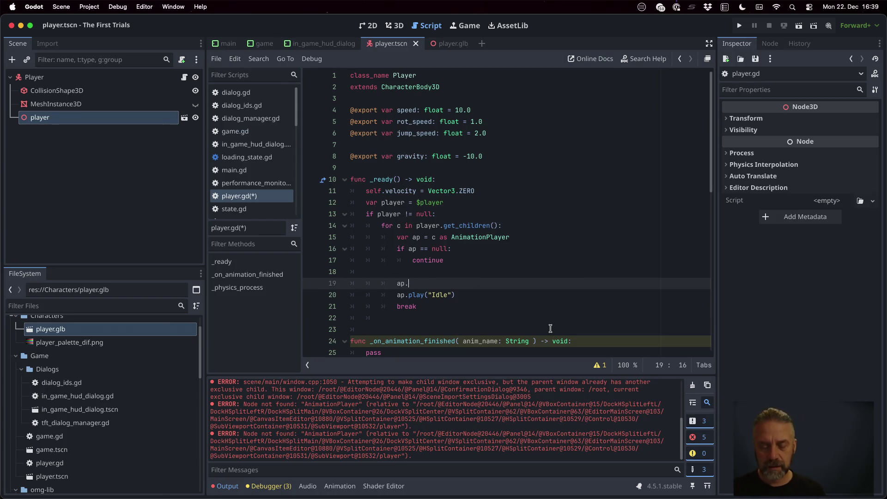
text(ani)
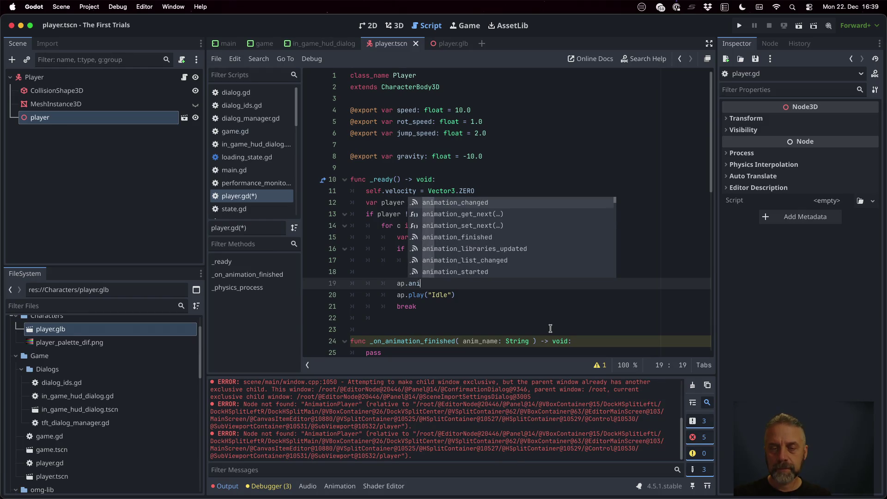
key(Down)
key(Down)
key(Down)
key(Return)
text(.c)
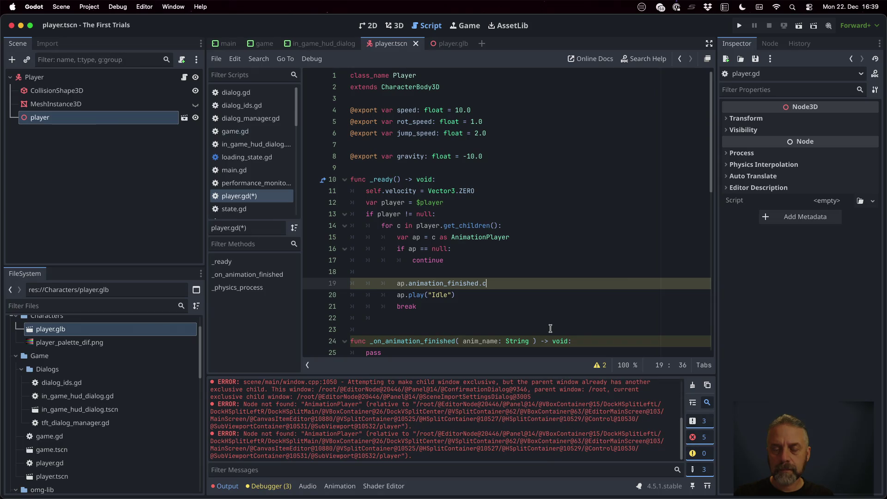
text(onnect( _on)
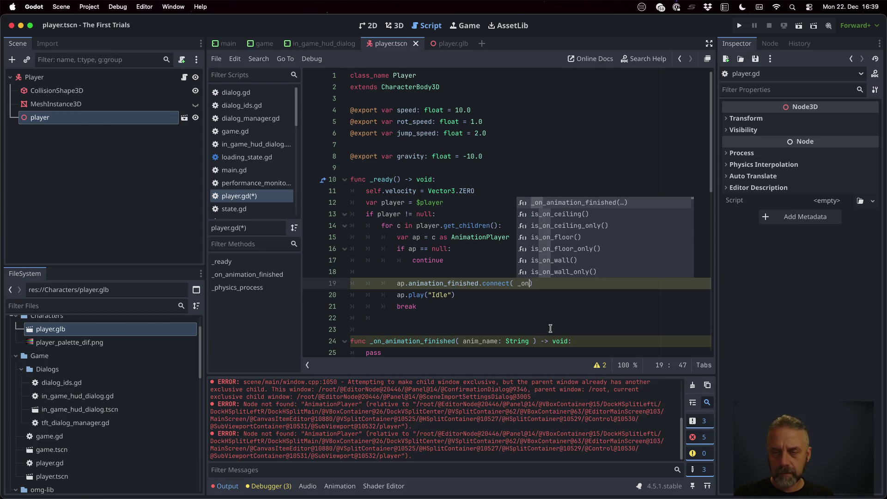
key(Return)
key(BackSpace)
key(Delete)
text())
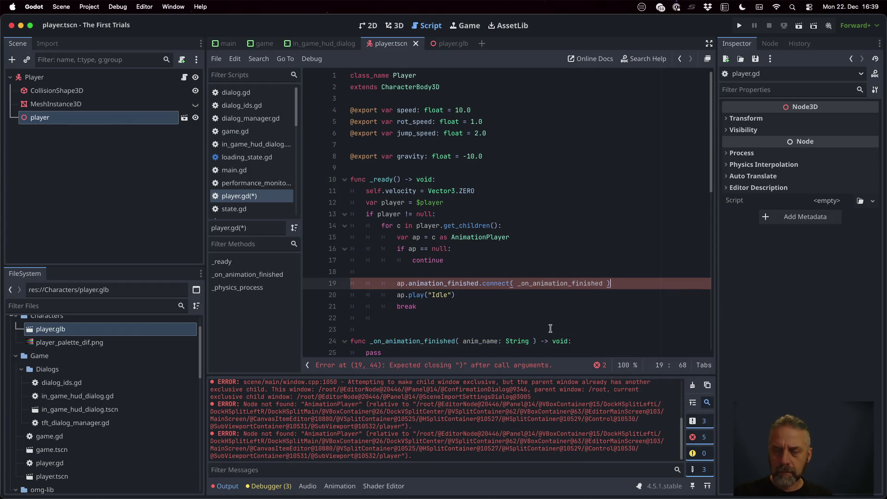
key(super+s)
Declare var _animation_player: AnimationPlayer = null and assign it ap in _ready.
scroll(459, 302, down, 2)
scroll(459, 303, down, 2)
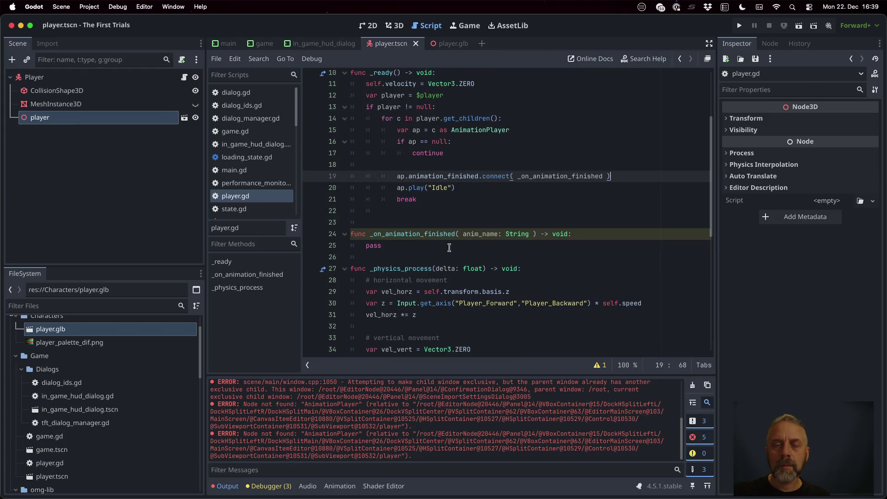
click(456, 188)
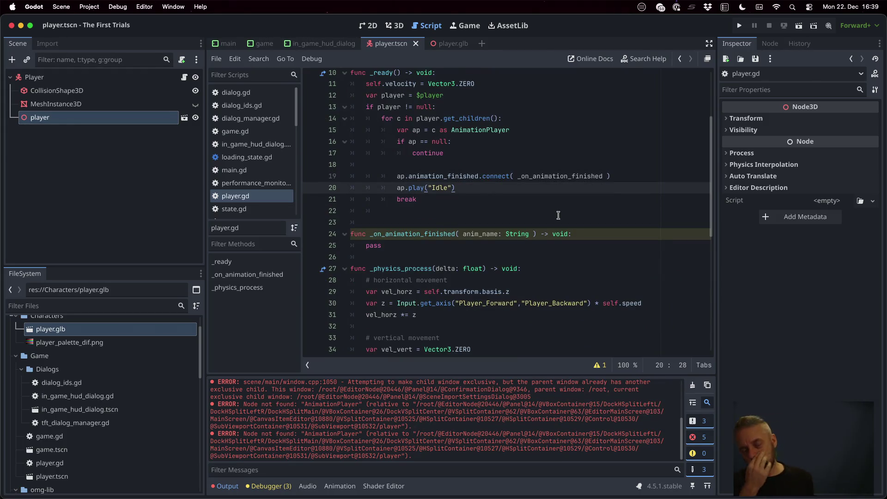
scroll(558, 215, up, 3)
click(499, 181)
key(Up)
key(Return)
text(ar )
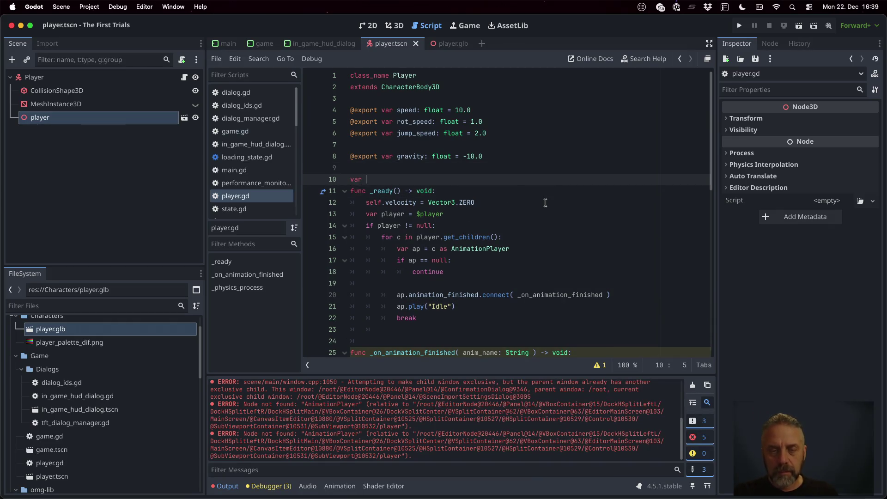
text(_animation_player:)
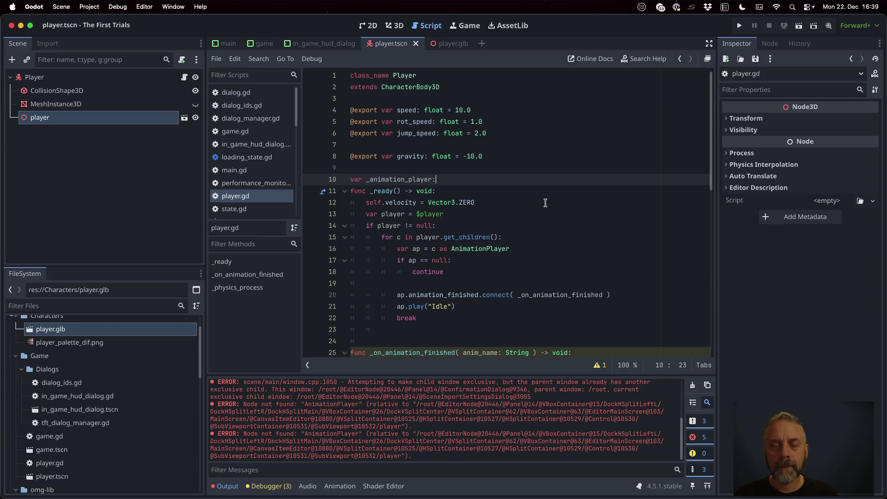
text( Anima)
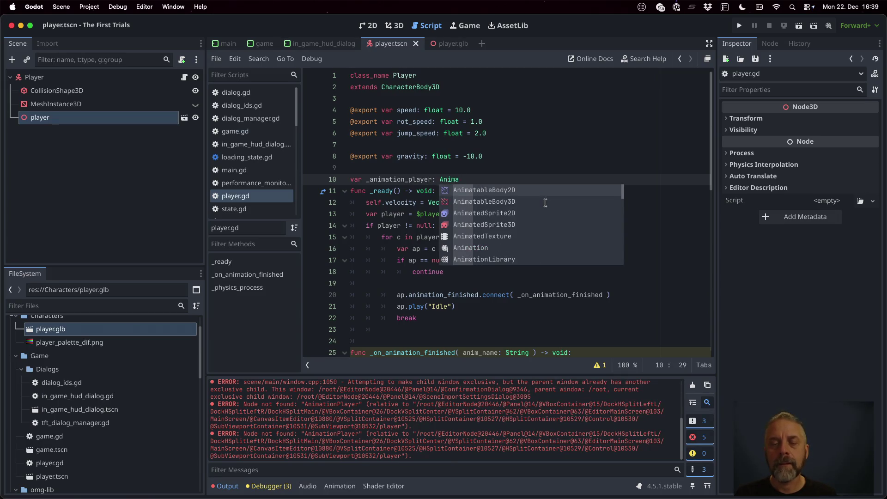
text(tionP)
text(layer = )
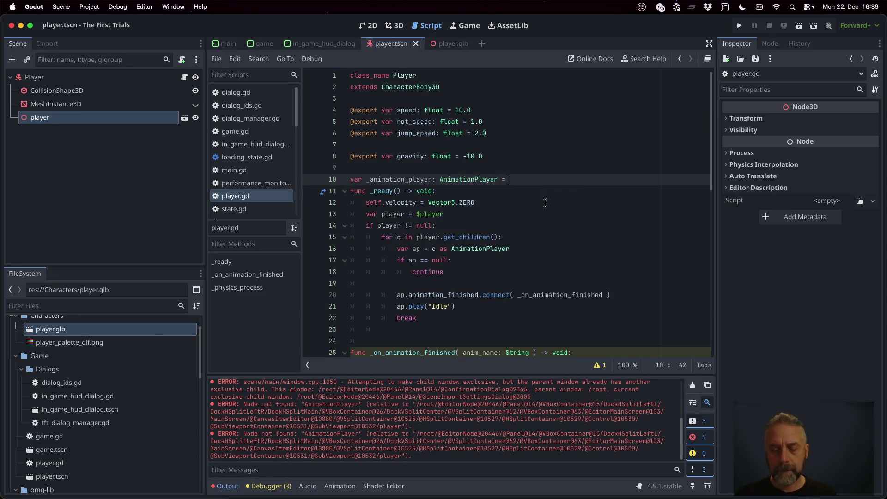
text(null)
key(Down)
key(Down)
key(Down)
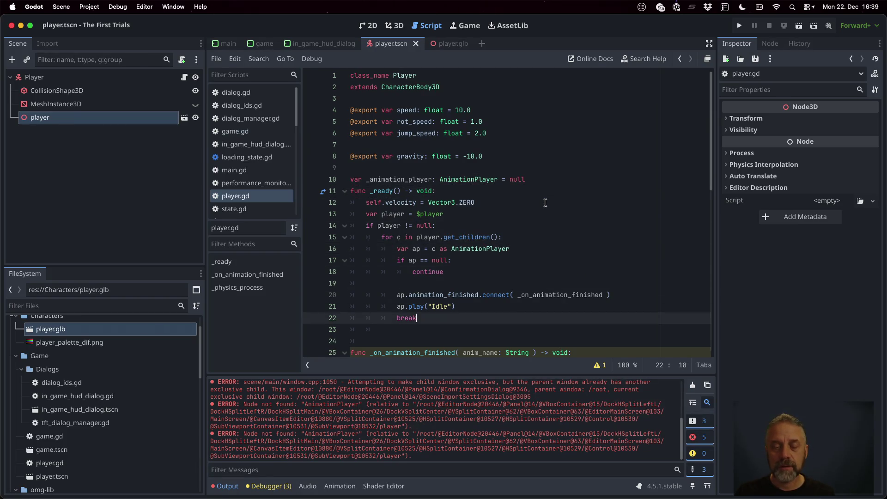
key(Up)
key(Return)
text(self.)
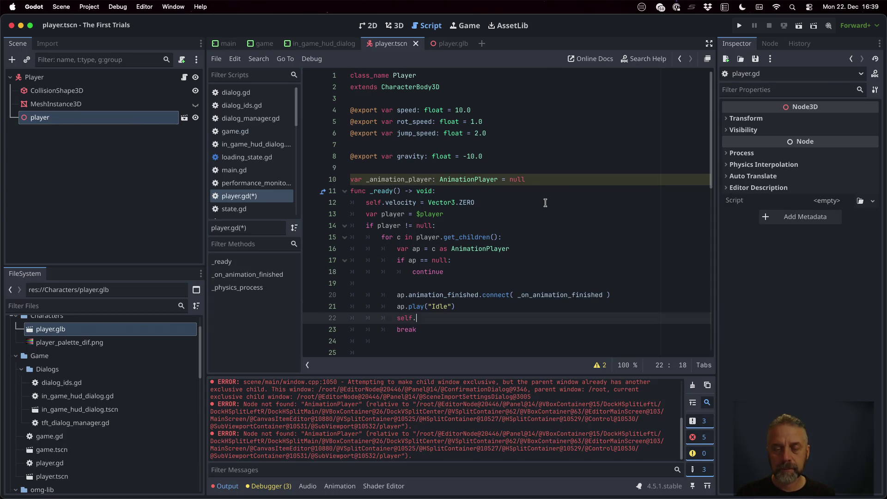
key(Return)
text(ap)
Make the handler play "Idle" when _animation_player isn't null, then save and run the game.
key(Down)
key(Down)
key(Down)
key(Up)
key(Up)
key(Up)
key(End)
key(Return)
text(if sel)
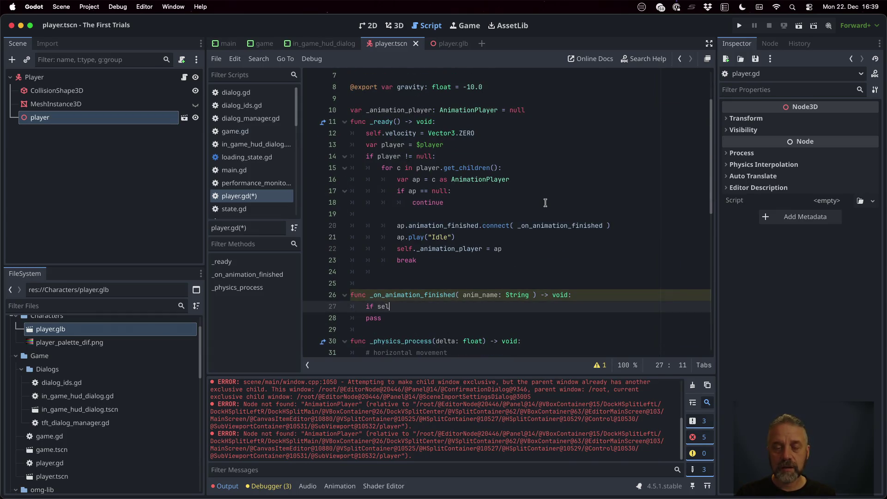
text(f._an)
key(Return)
text(!=)
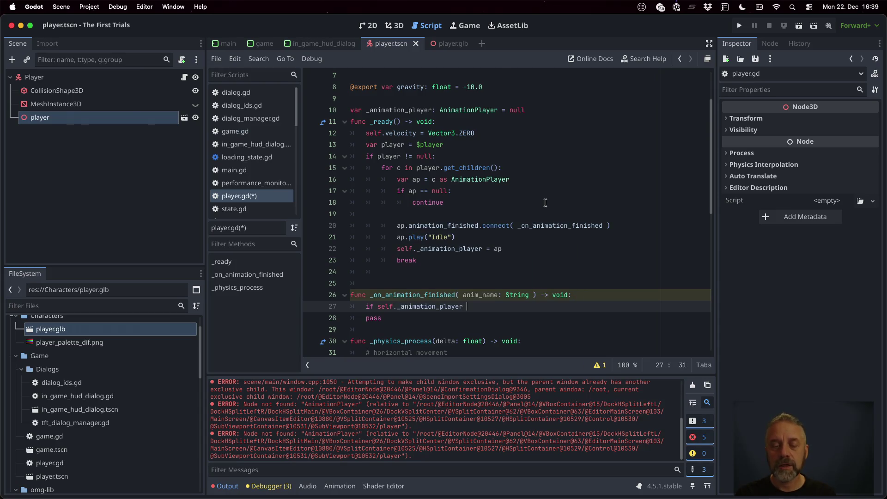
text( null:)
key(Return)
text(self._an)
key(Return)
text(y() "Idle)
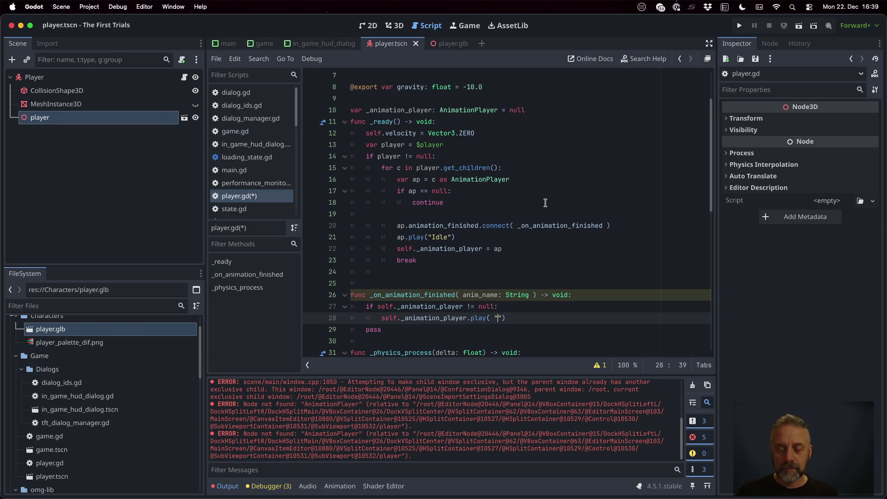
text(")
key(ctrl+s)
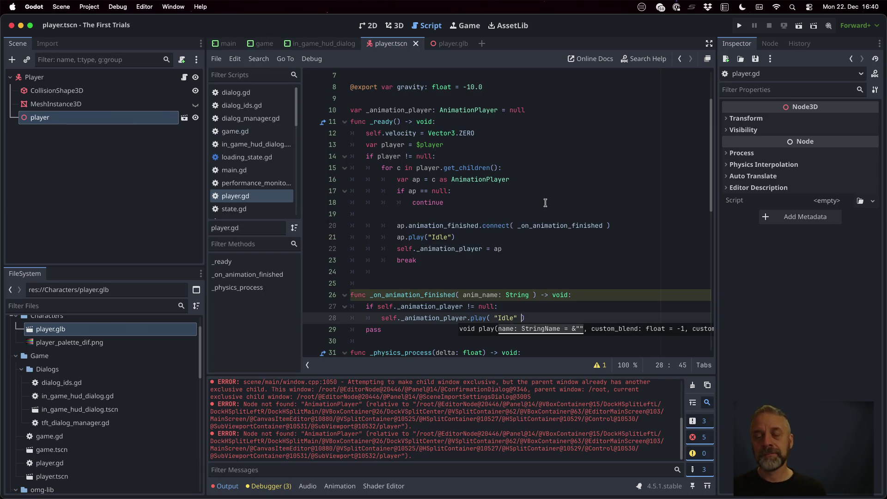
key(super+b)
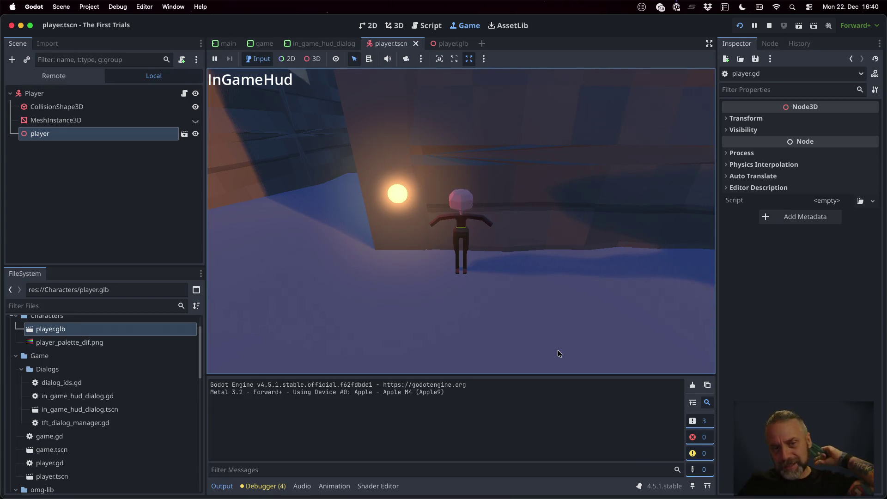
Stop the running Godot game and switch desktops back to Blender.
key(super+period)
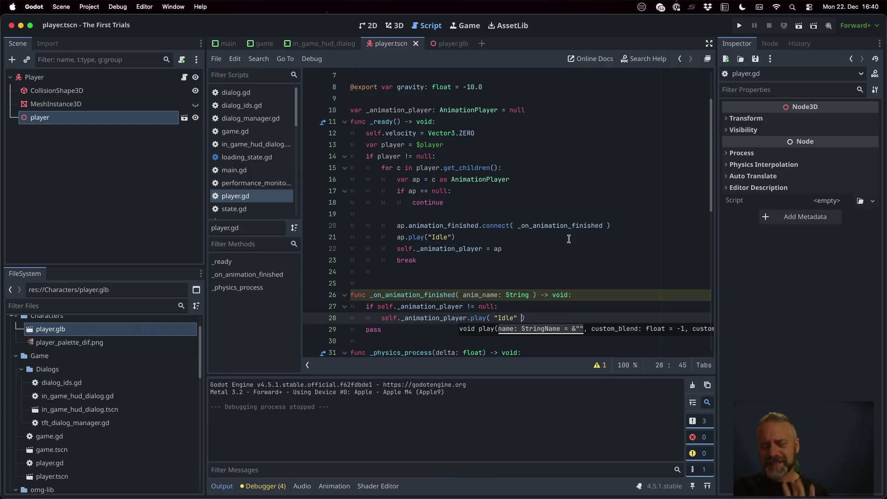
key(ctrl+Right)
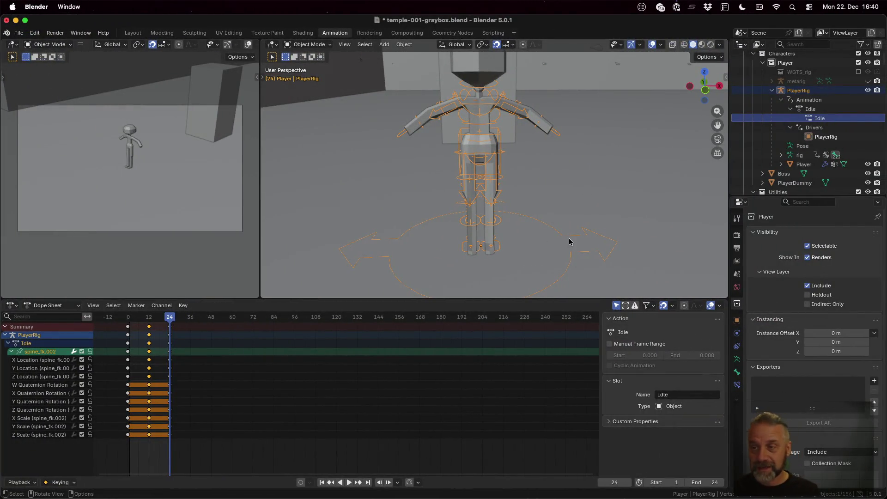
Show the PlayerRig armature's Object Data properties with its Torso and Arm bone collections.
click(803, 99)
right_click(802, 100)
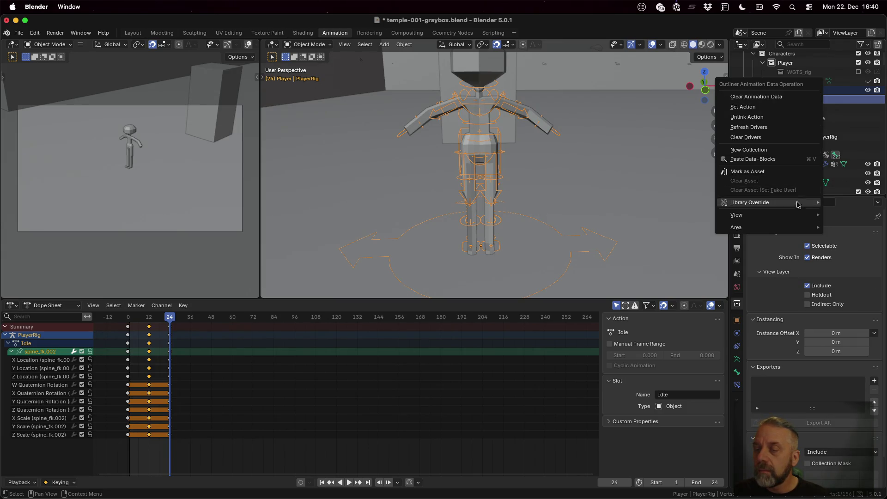
mouse_move(801, 226)
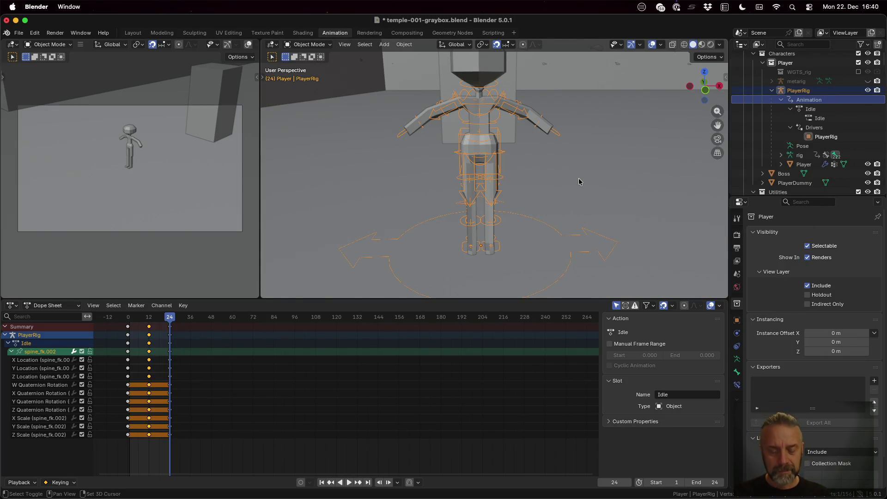
key(shift+a)
mouse_move(581, 182)
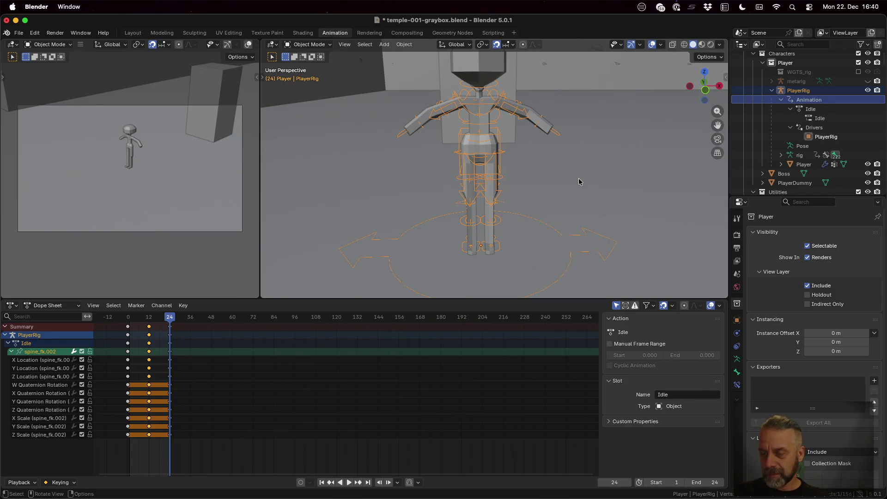
click(737, 362)
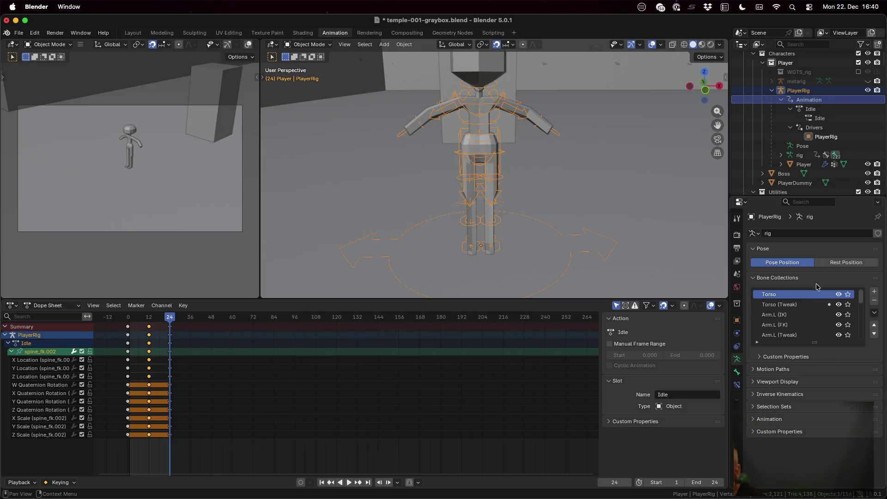
Toggle the rig between Rest and Pose Position, then create a new action named Walk.
click(844, 262)
click(782, 262)
click(768, 419)
click(771, 435)
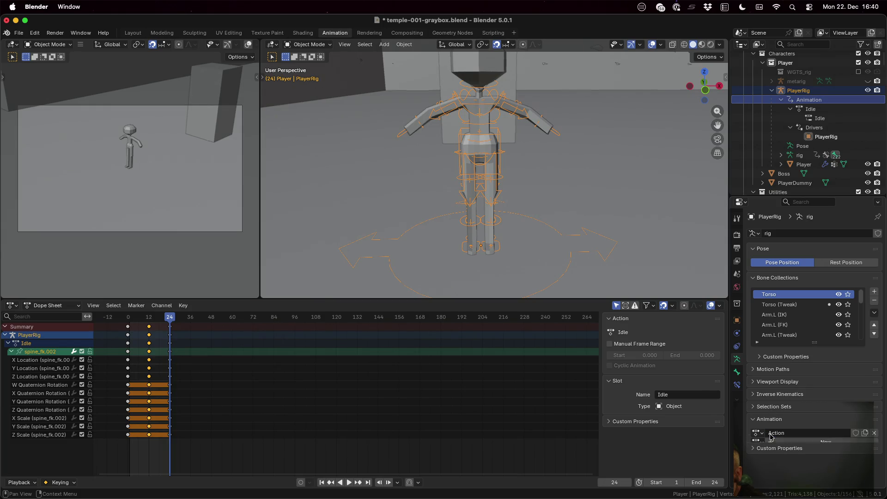
click(800, 433)
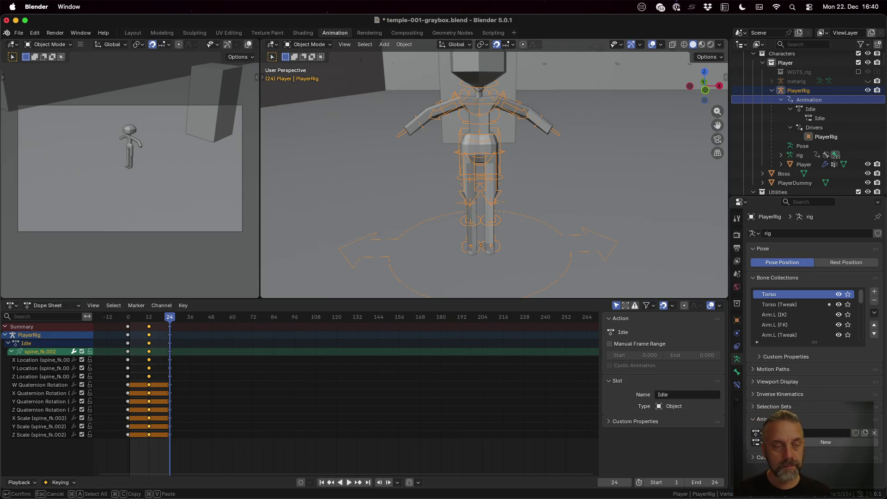
key(Return)
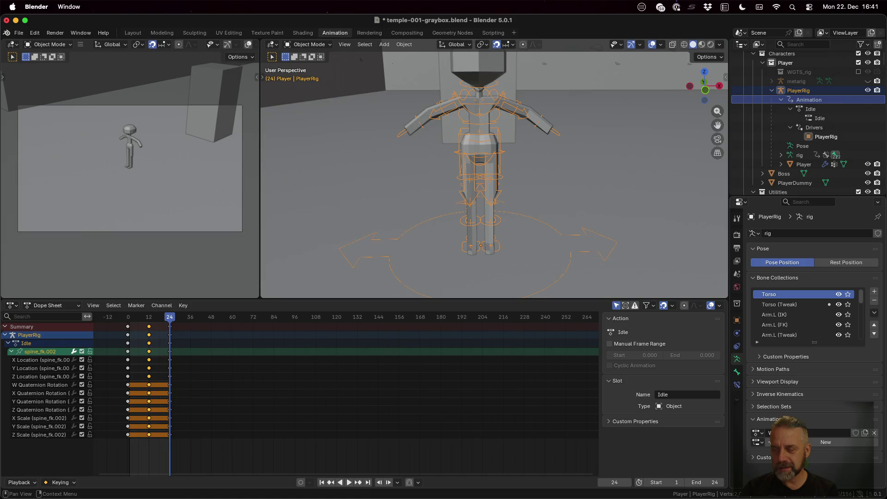
click(757, 433)
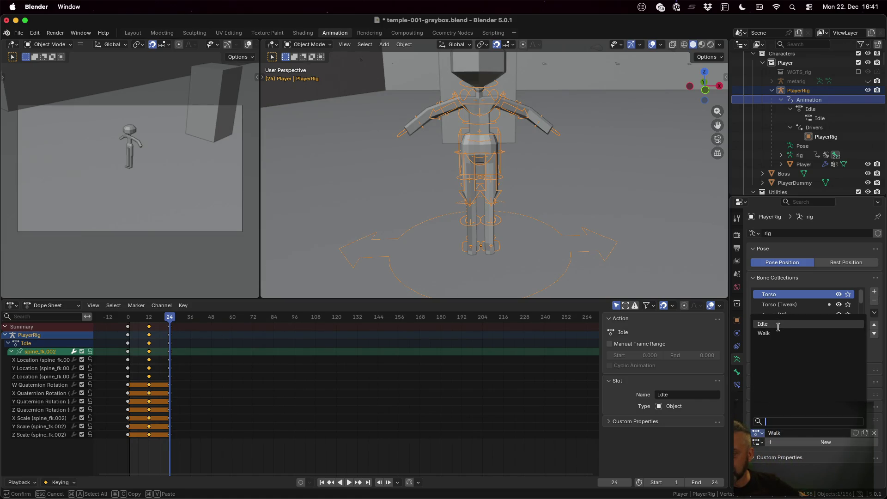
Switch the rig's action to Idle and back to Walk, adding and clearing a rig slot.
click(763, 324)
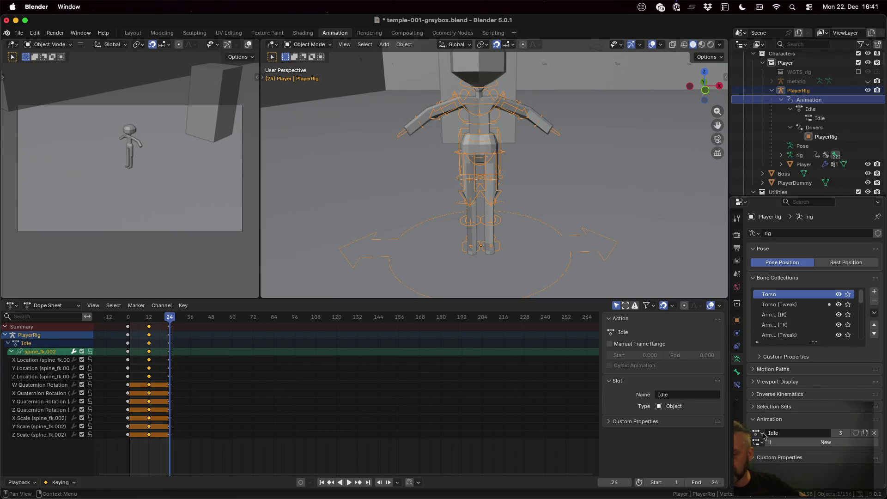
click(762, 434)
click(786, 333)
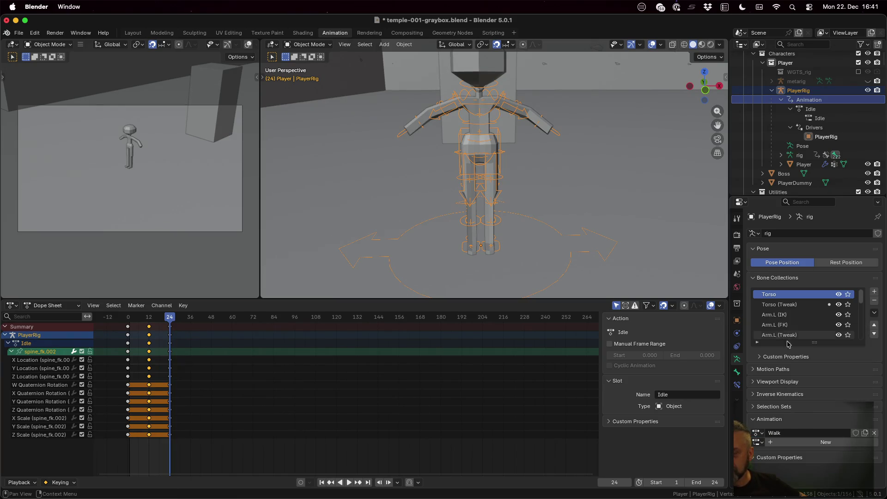
click(772, 443)
click(760, 443)
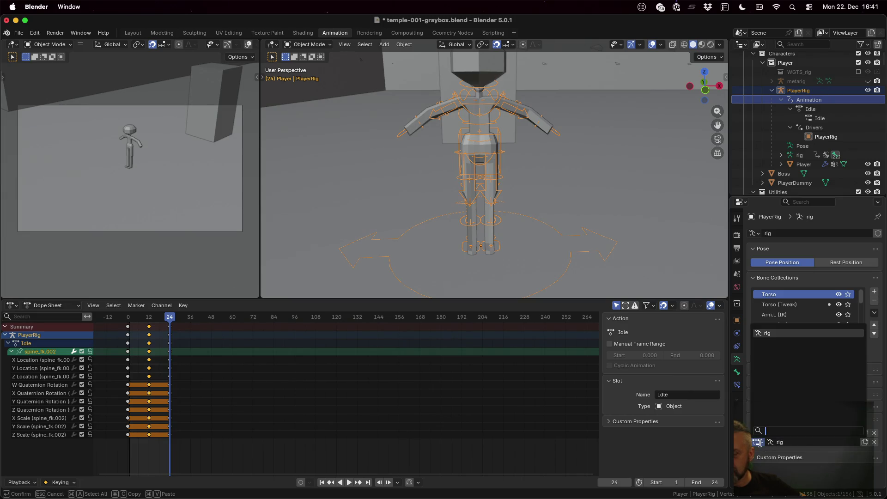
key(Escape)
click(874, 442)
click(759, 441)
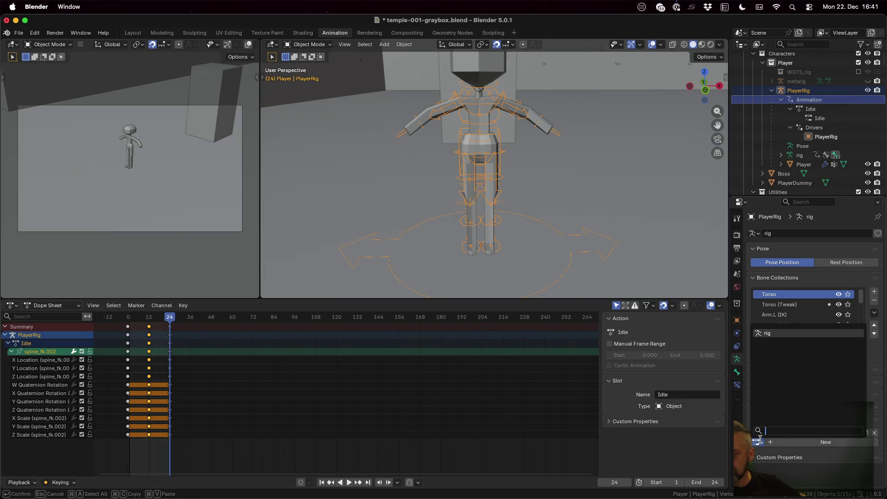
key(Escape)
Keep Walk as the action and assign it the rig slot.
click(760, 432)
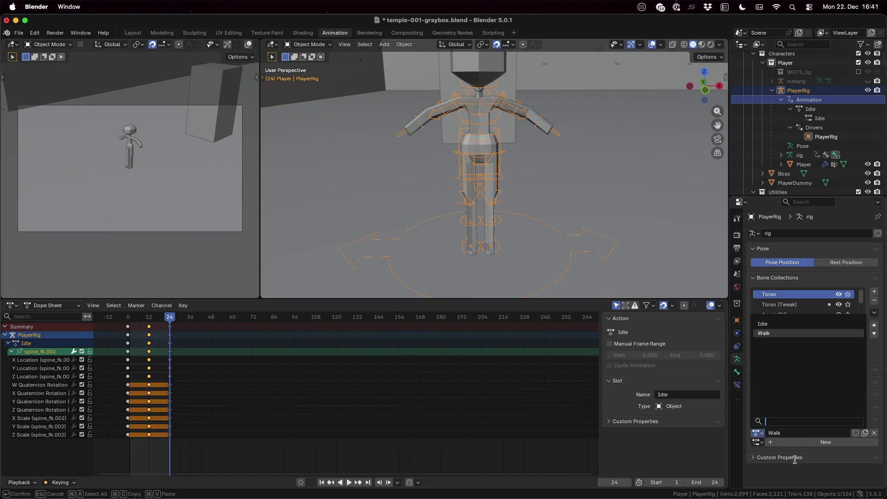
click(760, 434)
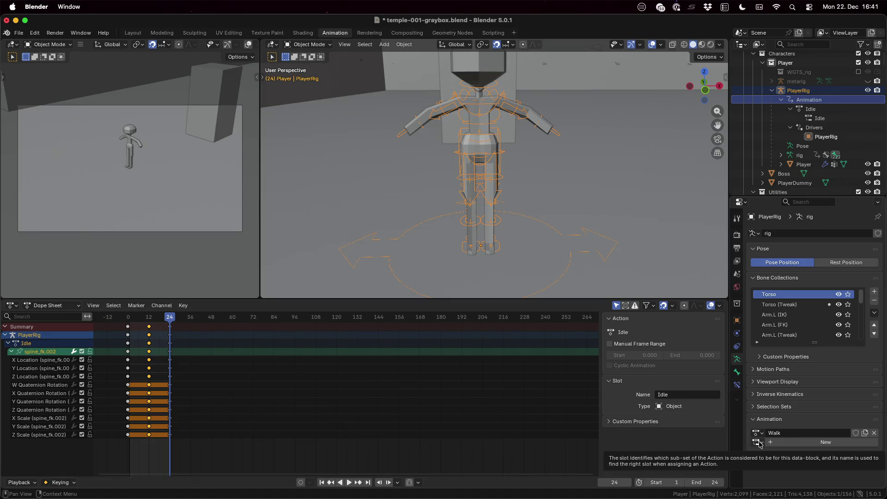
click(762, 445)
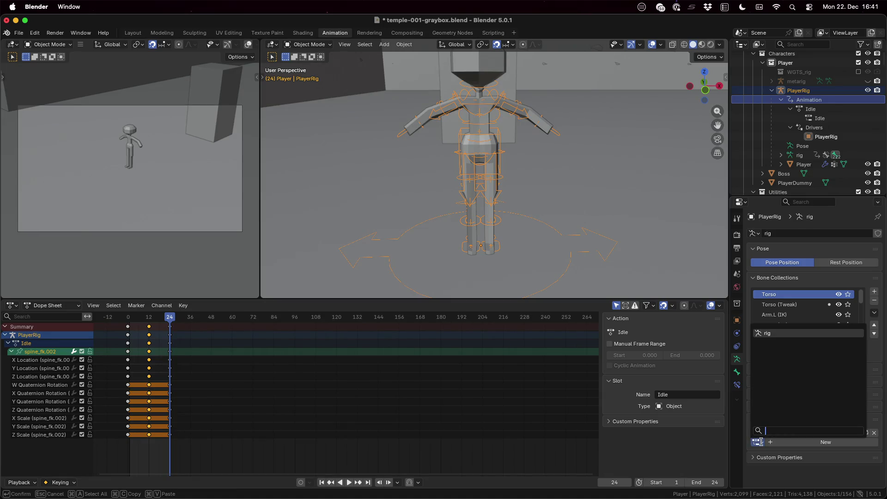
click(767, 335)
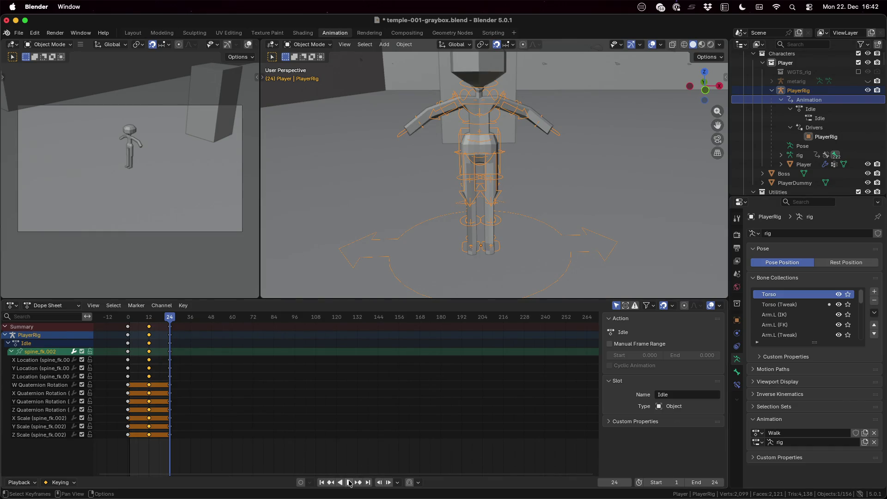
click(349, 483)
click(350, 483)
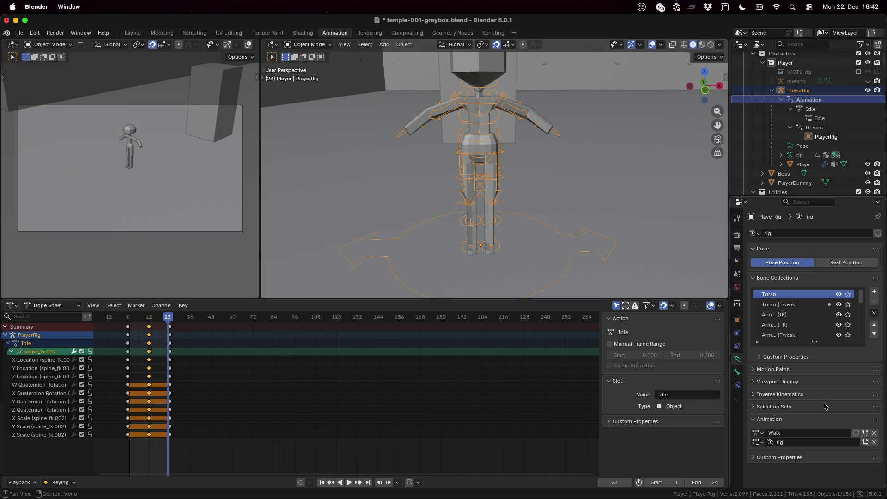
click(875, 434)
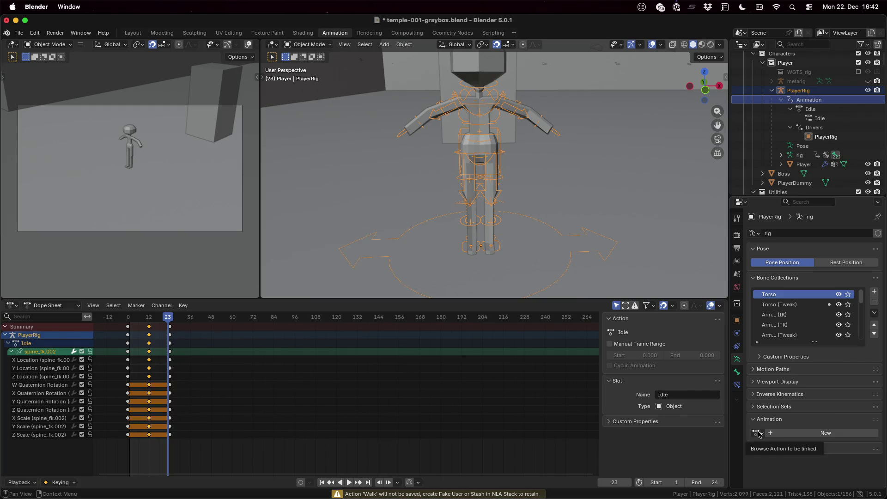
key(ctrl+s)
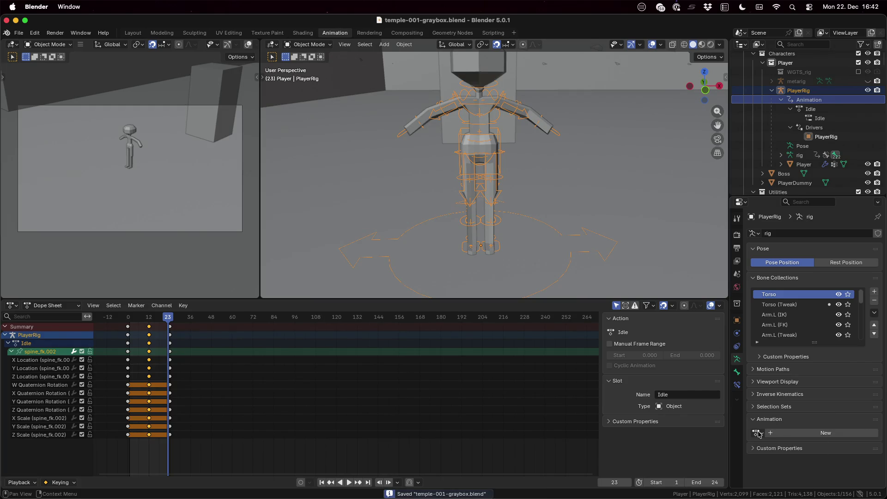
right_click(815, 100)
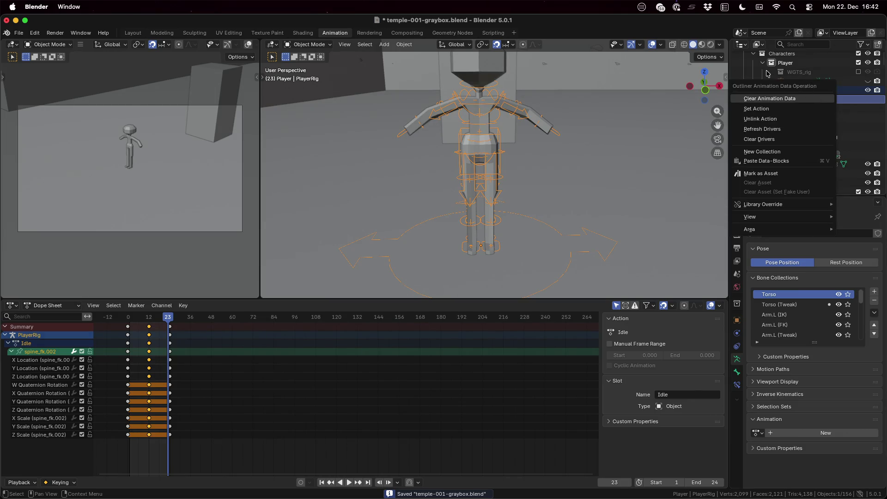
click(751, 108)
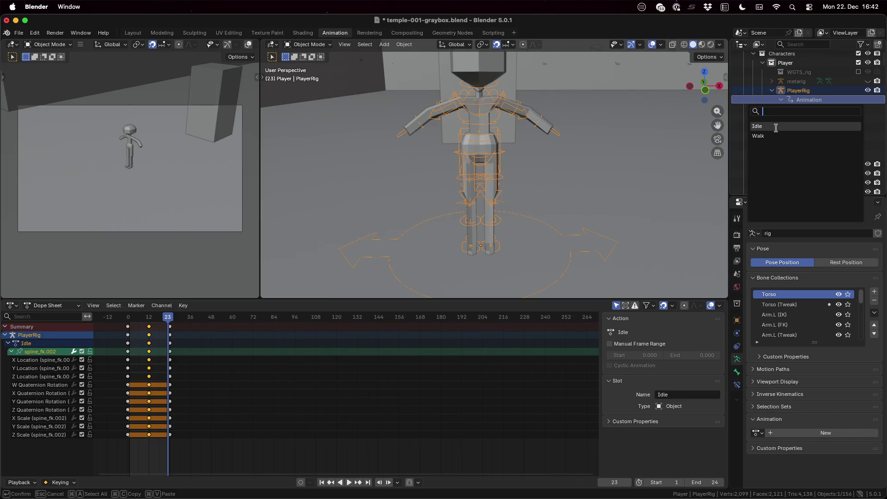
click(873, 128)
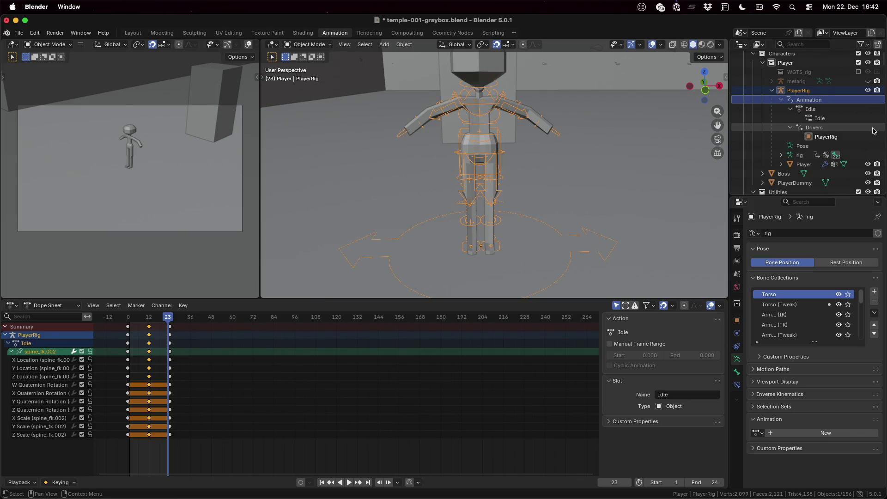
click(812, 93)
right_click(812, 95)
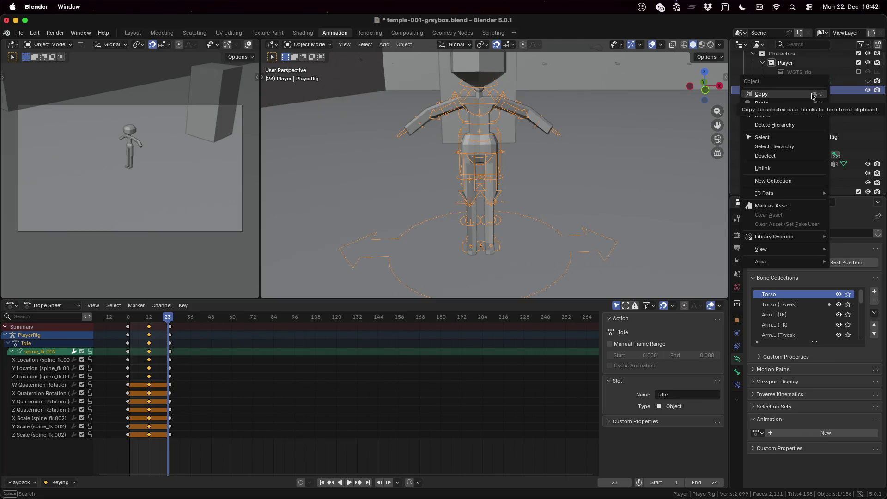
click(814, 95)
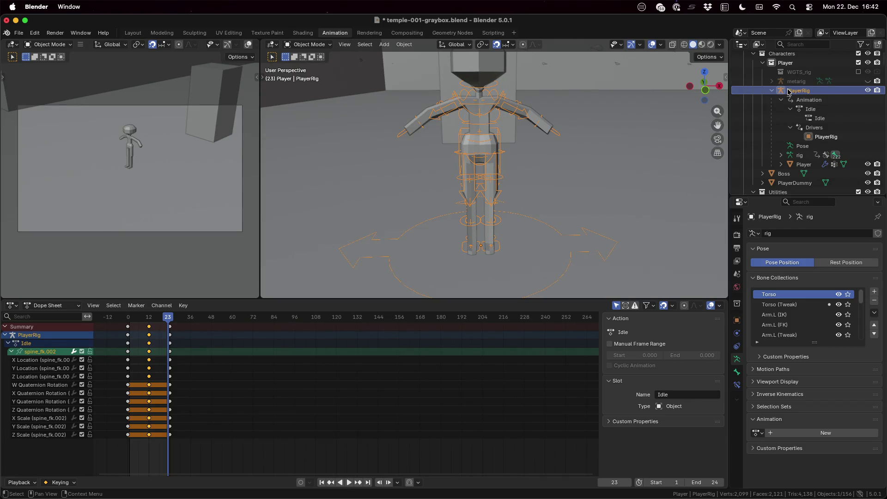
Look at the Bone Constraints tab, then return to the armature data settings.
click(737, 372)
click(737, 385)
click(737, 372)
click(738, 359)
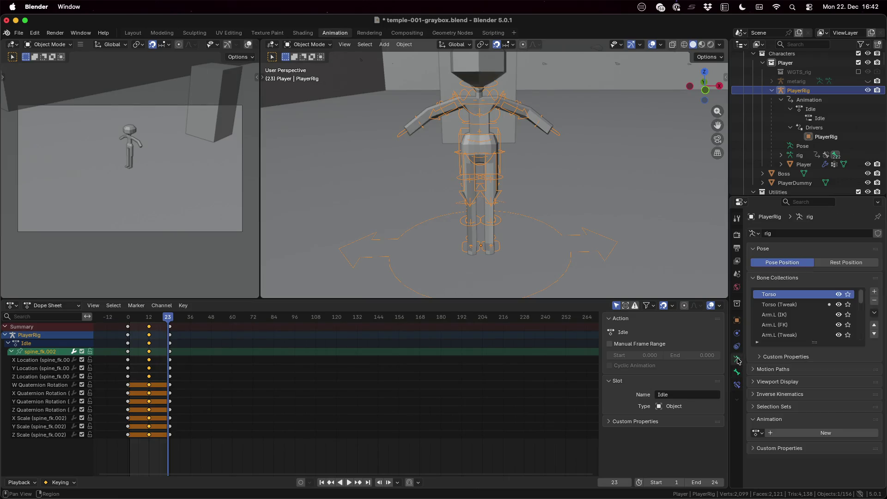
Inspect the rig's Animation data and Idle action entries in the Outliner, reselect PlayerRig, and switch to Firefox.
click(792, 102)
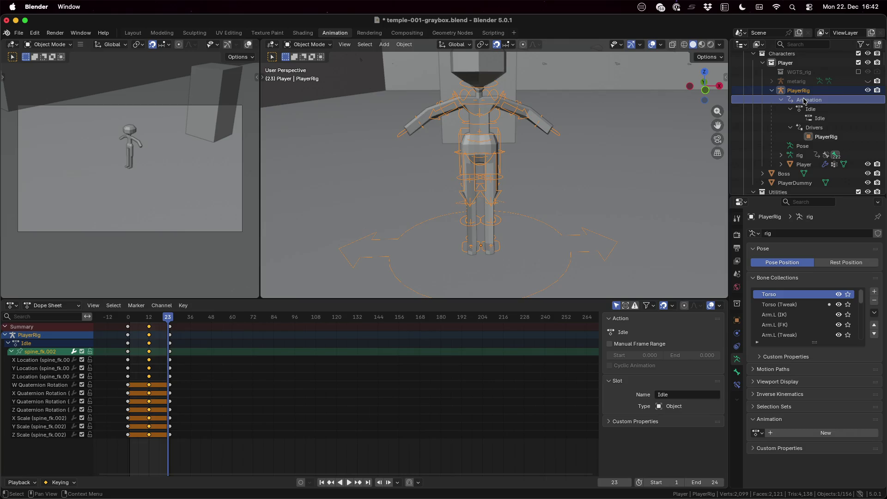
right_click(804, 101)
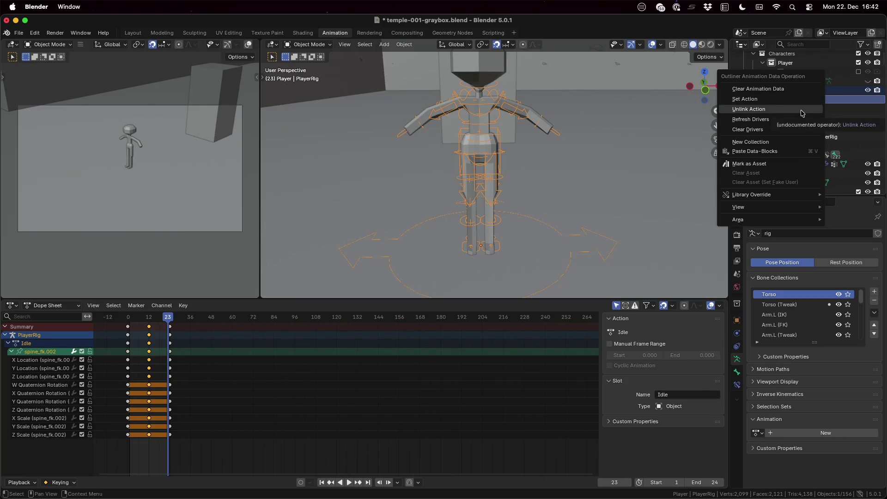
key(Escape)
right_click(803, 94)
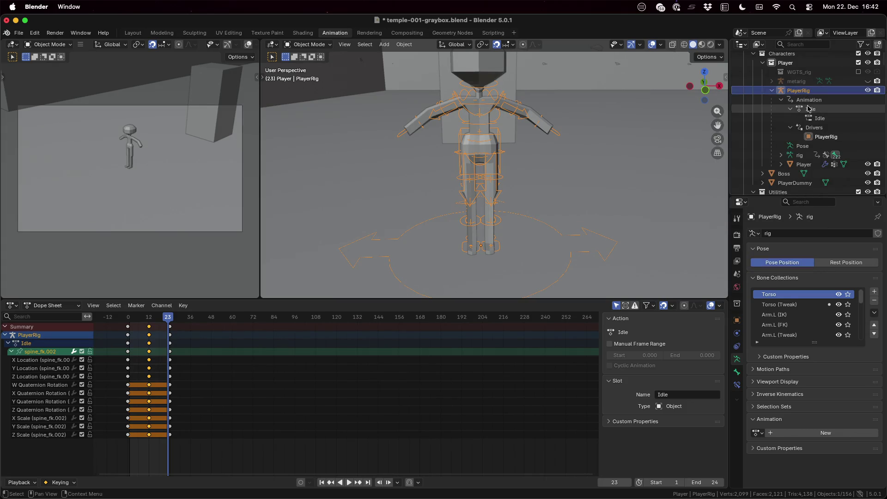
right_click(809, 99)
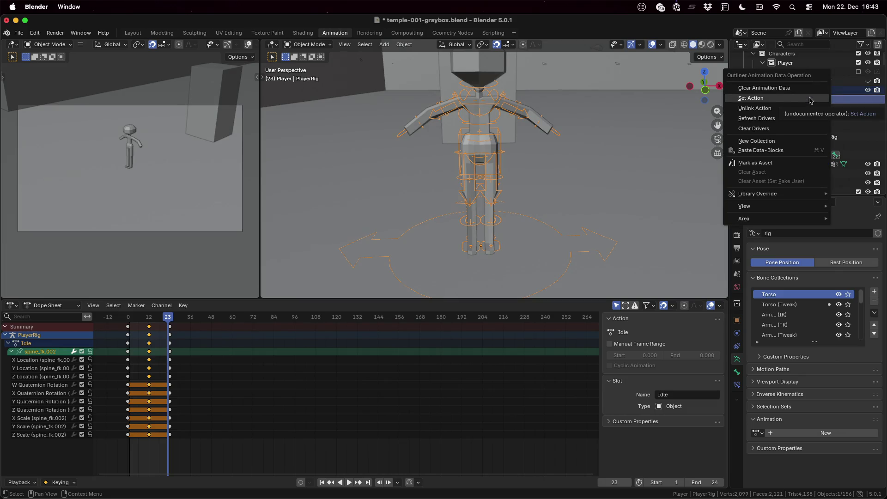
key(Escape)
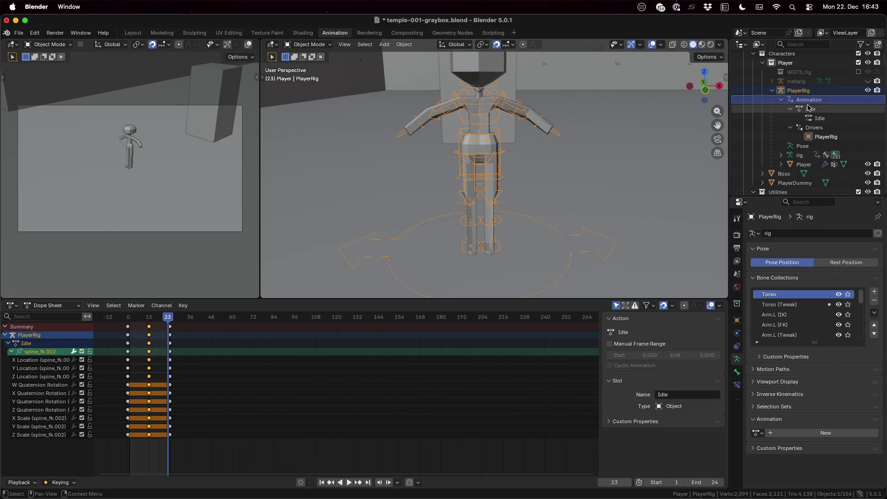
right_click(808, 108)
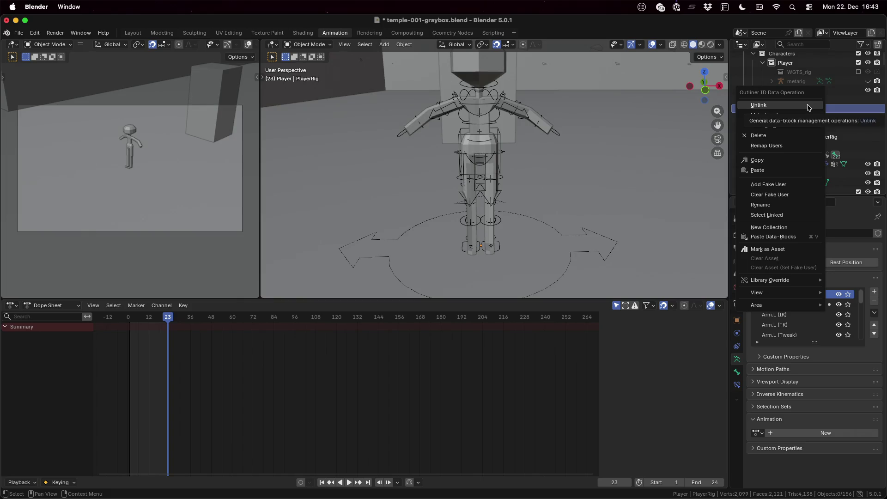
key(Escape)
click(811, 109)
key(Down)
key(Down)
key(Down)
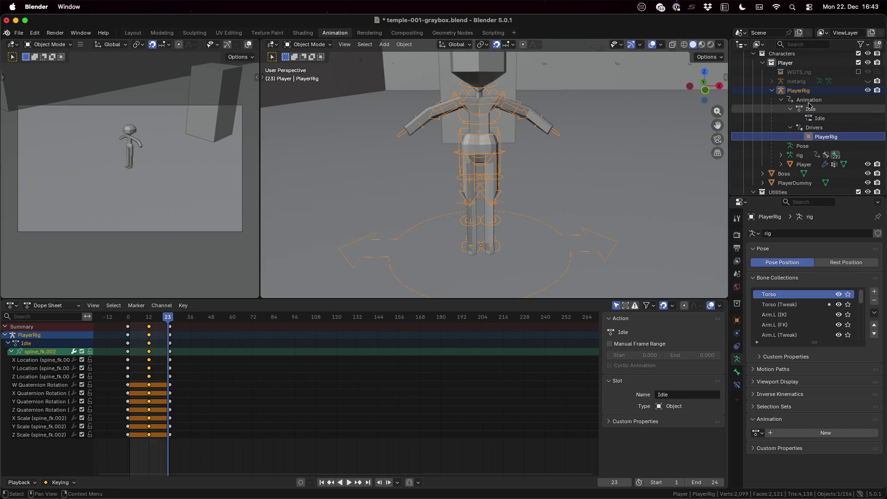
click(802, 94)
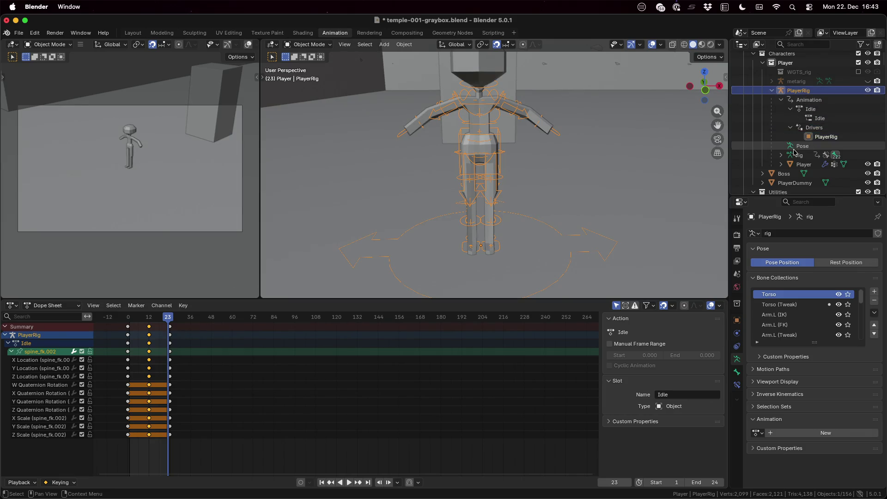
key(ctrl+Left)
key(ctrl+Left)
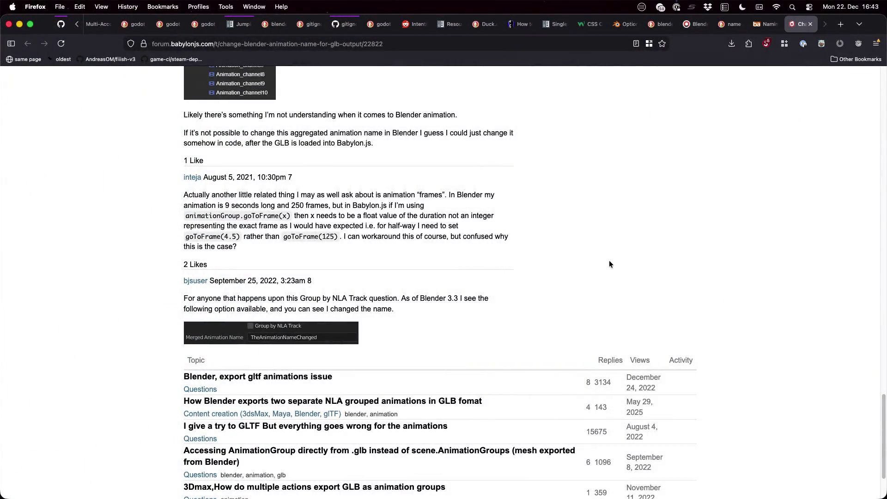
Search 'blender rig add multiple actions' and open the Stack Exchange and Reddit results in tabs.
key(ctrl+t)
text(blender )
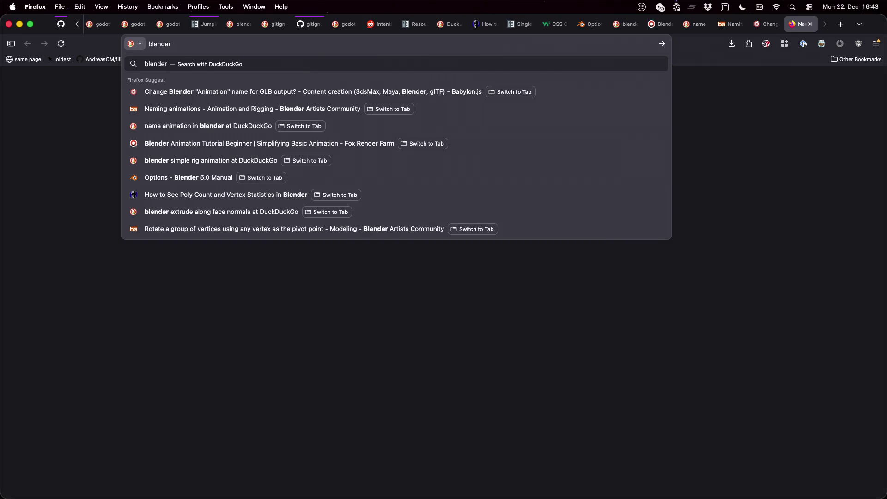
text(rig add multiple actions)
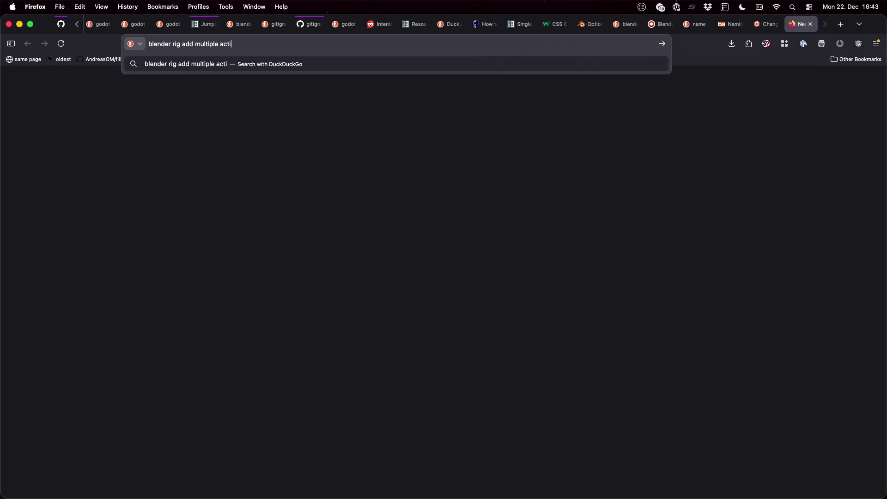
key(Return)
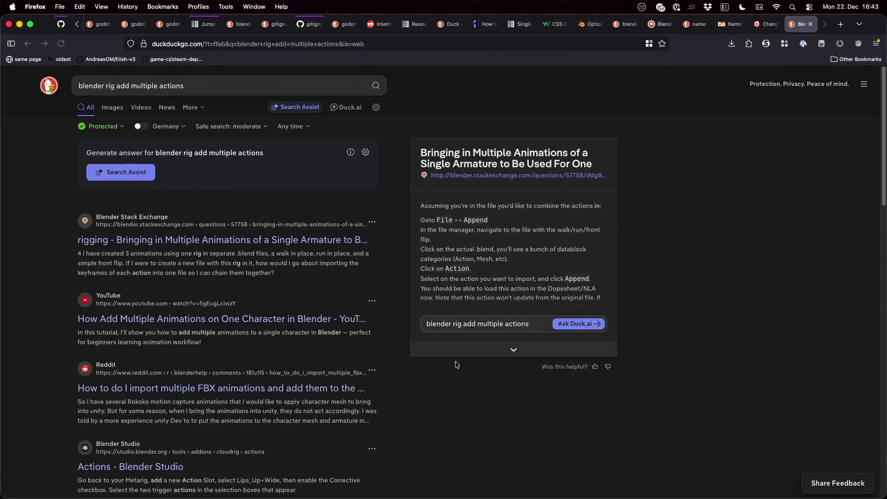
super+click(253, 241)
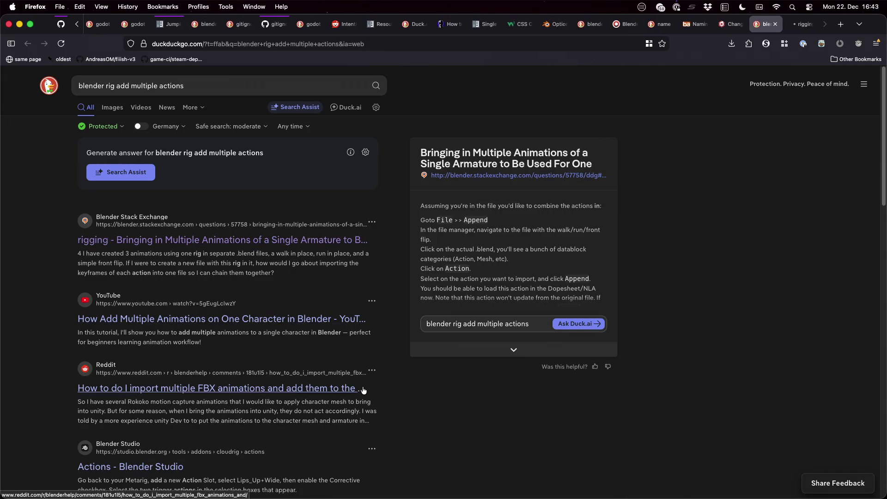
super+click(286, 390)
Read through the Stack Exchange answer, then move on to the Reddit thread.
scroll(305, 419, down, 2)
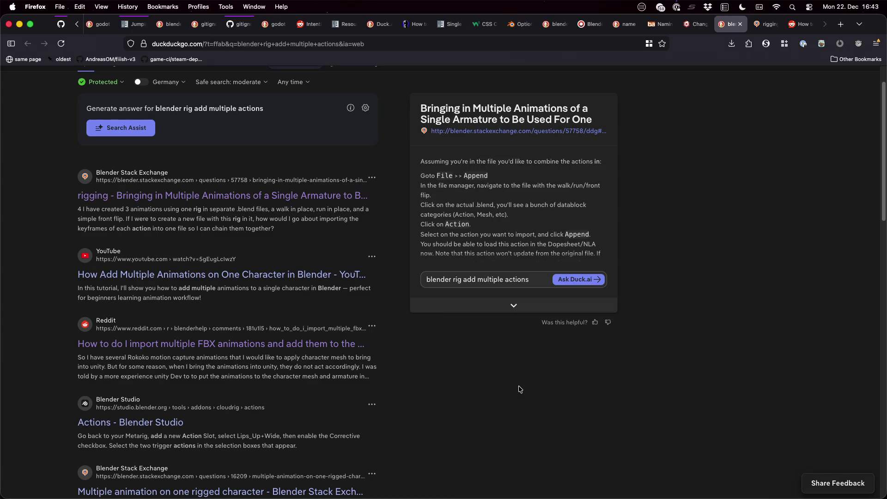
key(ctrl+Tab)
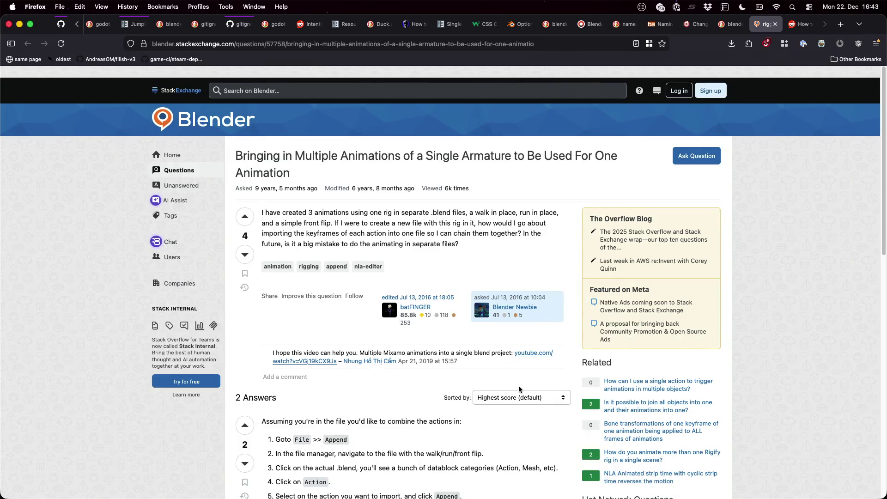
scroll(520, 389, down, 2)
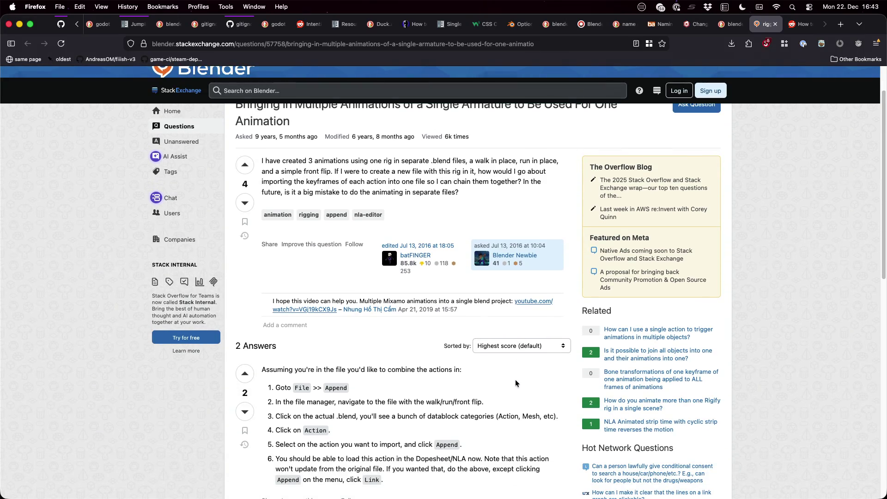
scroll(516, 383, down, 2)
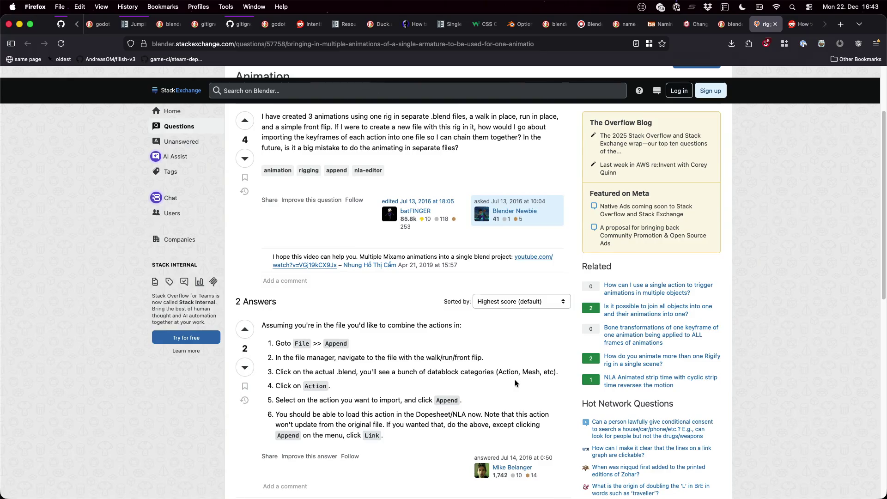
scroll(516, 383, down, 2)
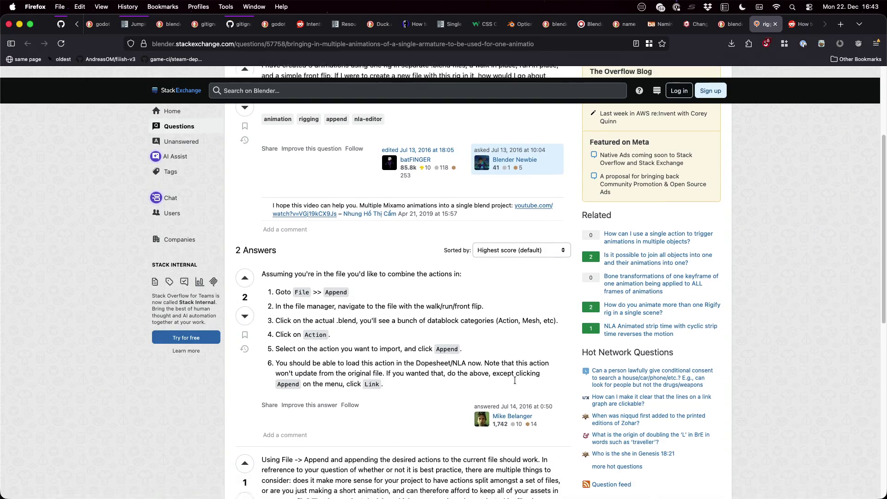
scroll(516, 383, down, 3)
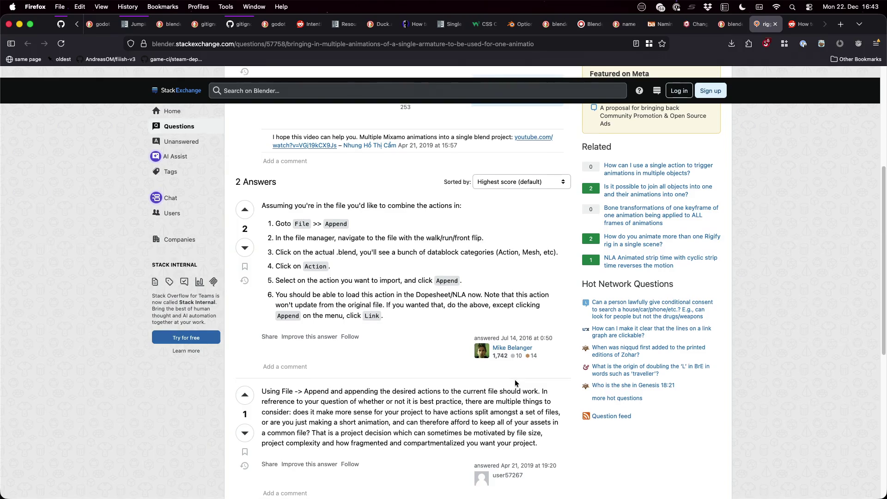
scroll(516, 381, down, 2)
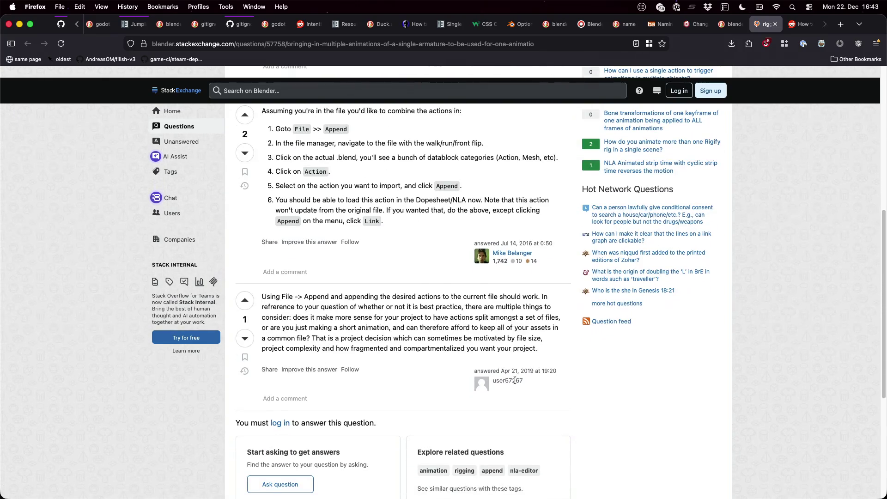
scroll(515, 380, down, 1)
key(ctrl+Tab)
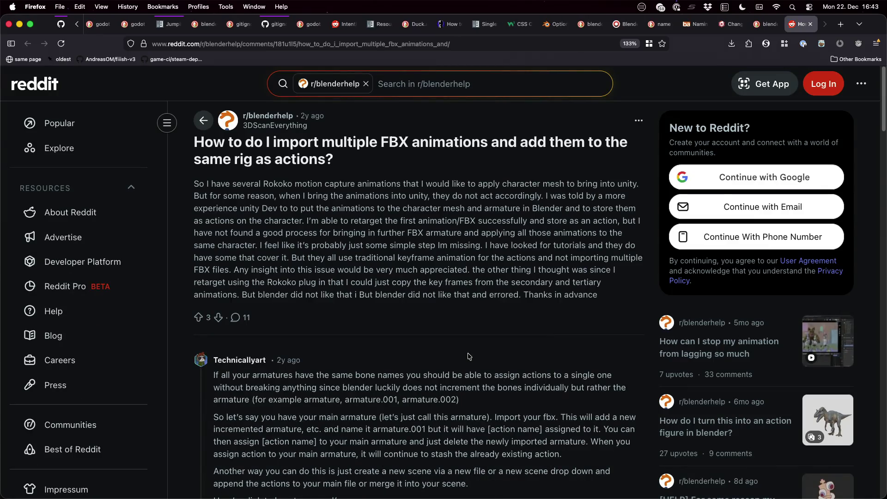
Read further down the animation guide, then close the search results tab.
scroll(469, 356, down, 4)
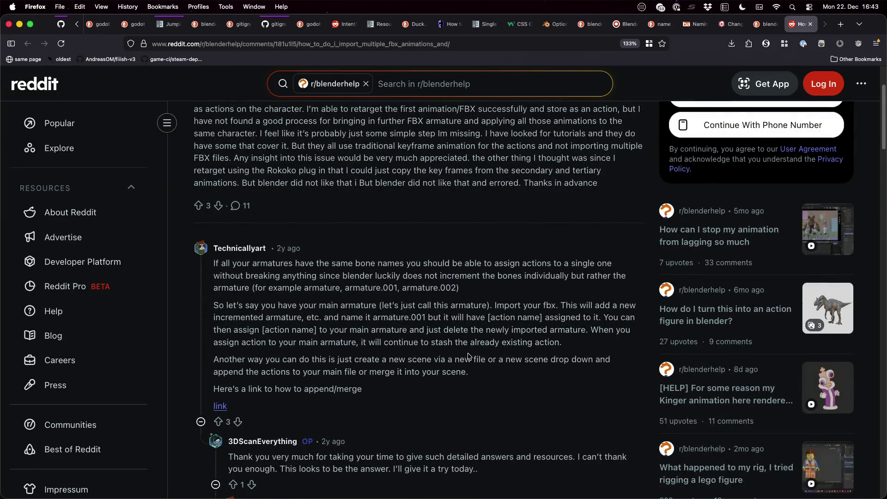
scroll(469, 356, down, 3)
scroll(468, 356, down, 1)
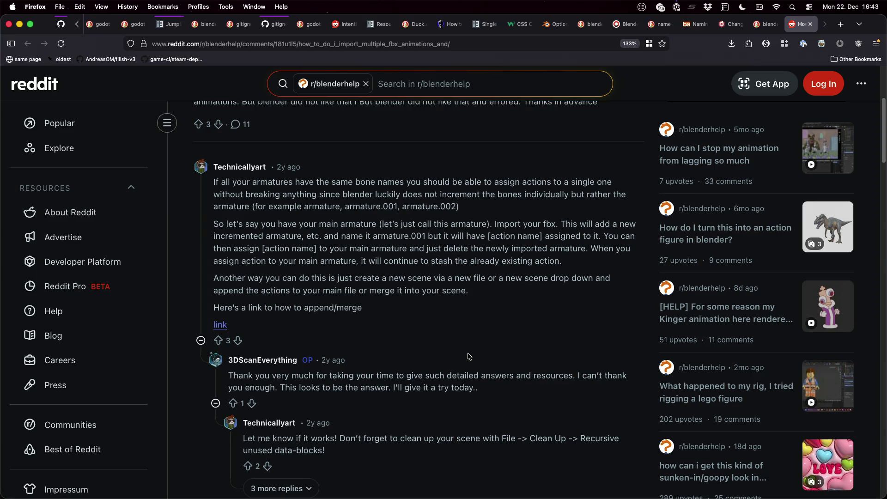
scroll(470, 356, down, 3)
scroll(469, 357, down, 5)
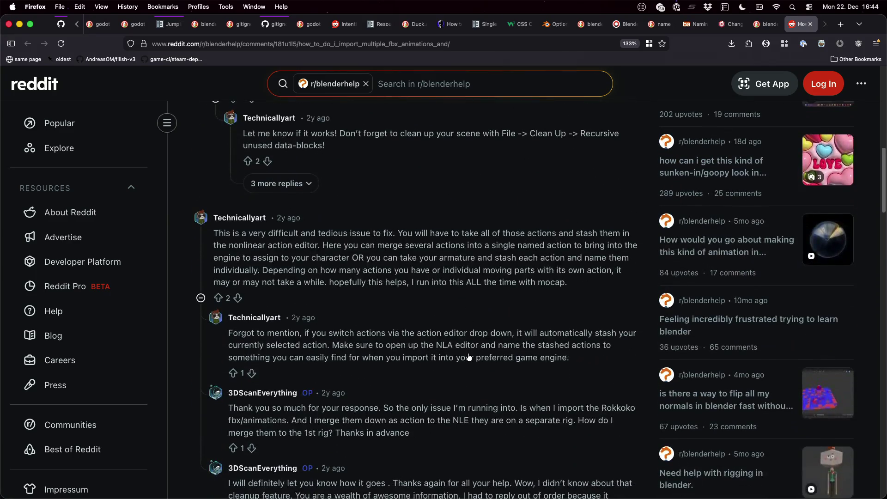
key(super+Left)
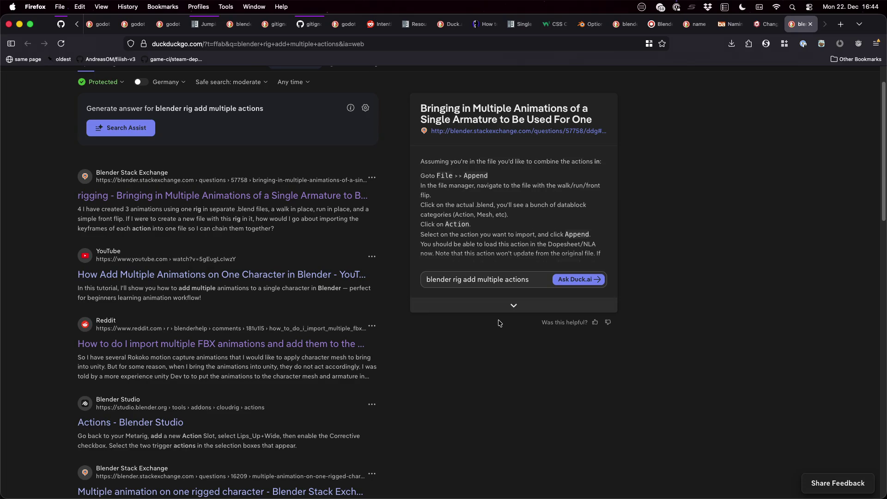
key(super+w)
Close the Babylon.js forum and search tabs, scroll the guide back to Step 3, and switch to Godot.
scroll(502, 315, up, 3)
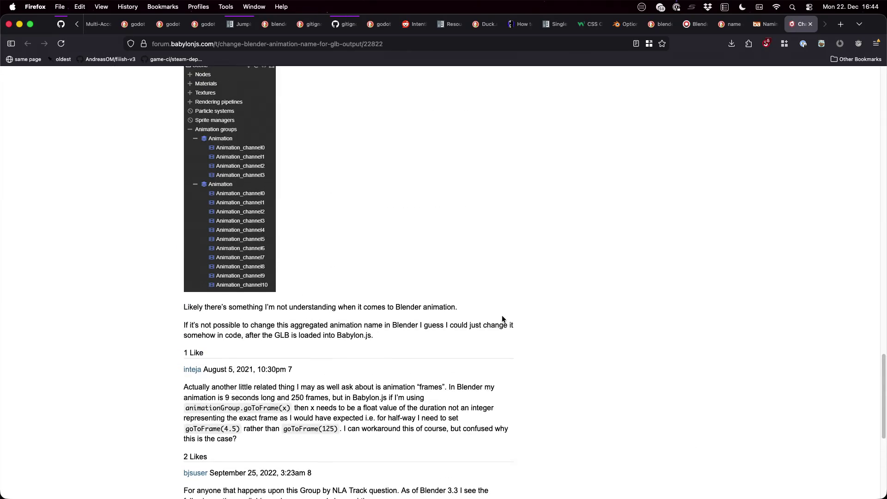
scroll(502, 319, down, 8)
key(super+w)
key(super+w)
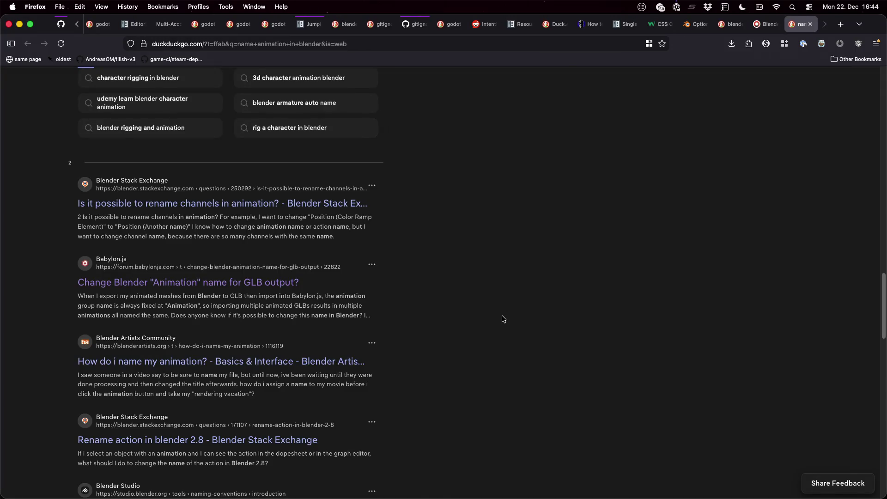
key(super+w)
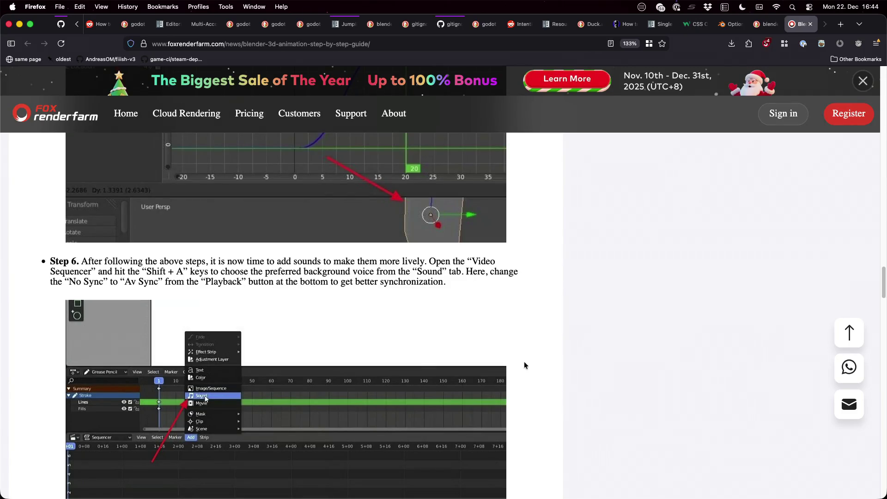
scroll(524, 366, up, 5)
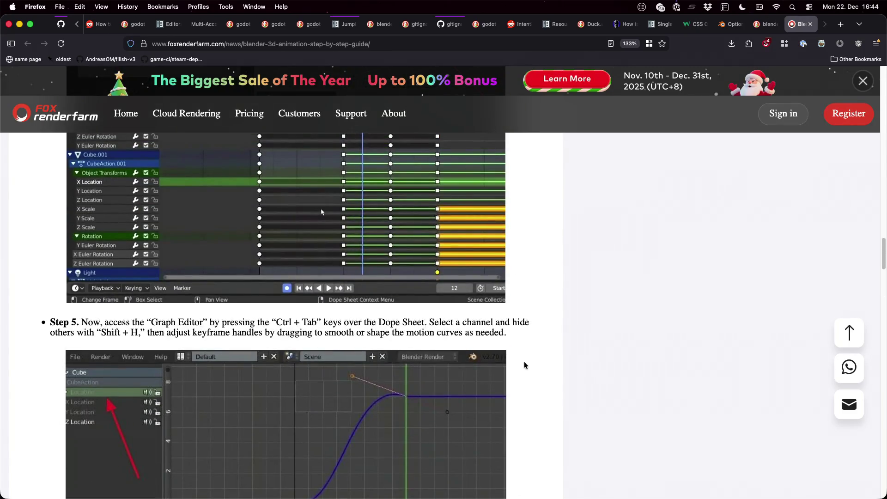
scroll(525, 365, up, 10)
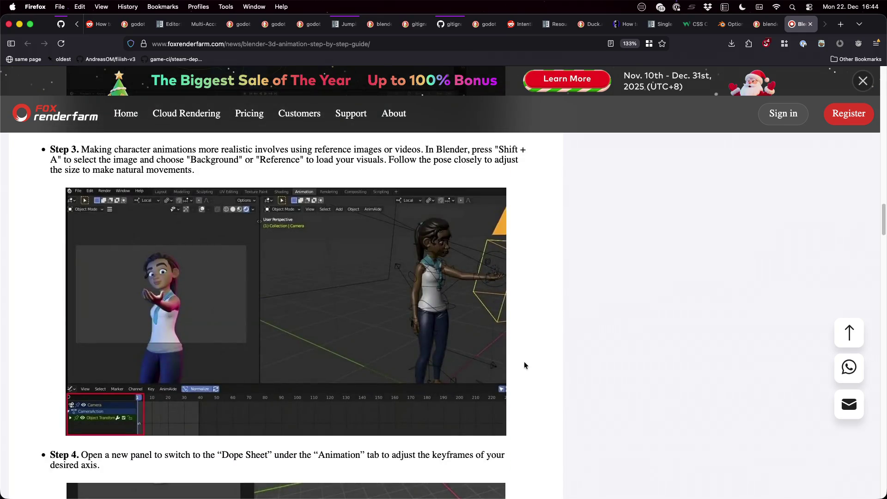
scroll(524, 365, up, 5)
key(super+Tab)
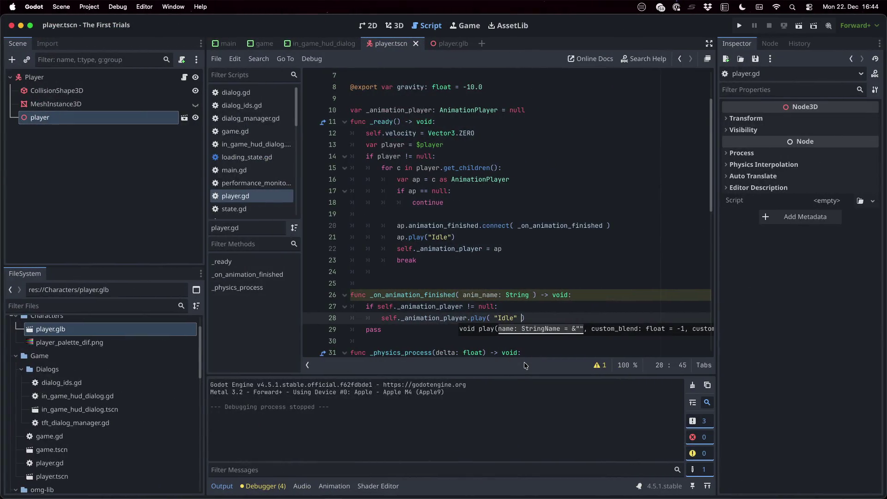
Switch from Godot to Blender's Animation workspace showing PlayerRig's Idle action.
key(ctrl+Right)
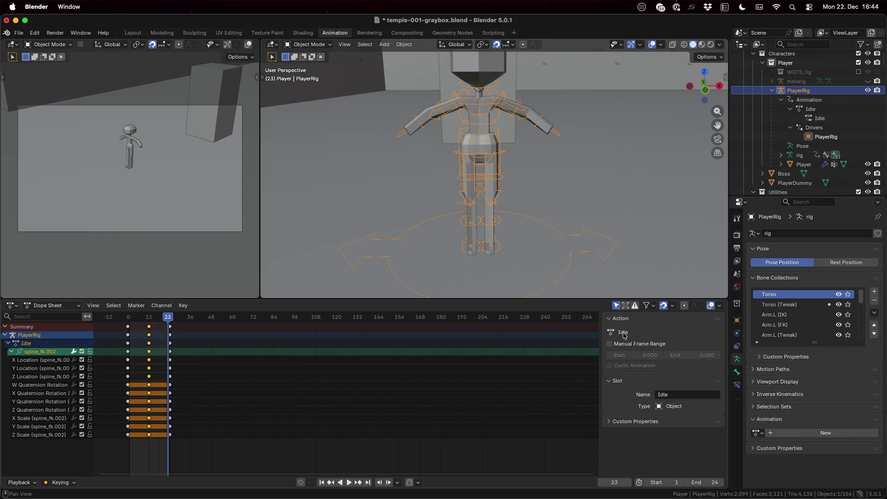
Enable a Manual Frame Range of 0–24 on the Idle action.
drag(168, 319, 172, 319)
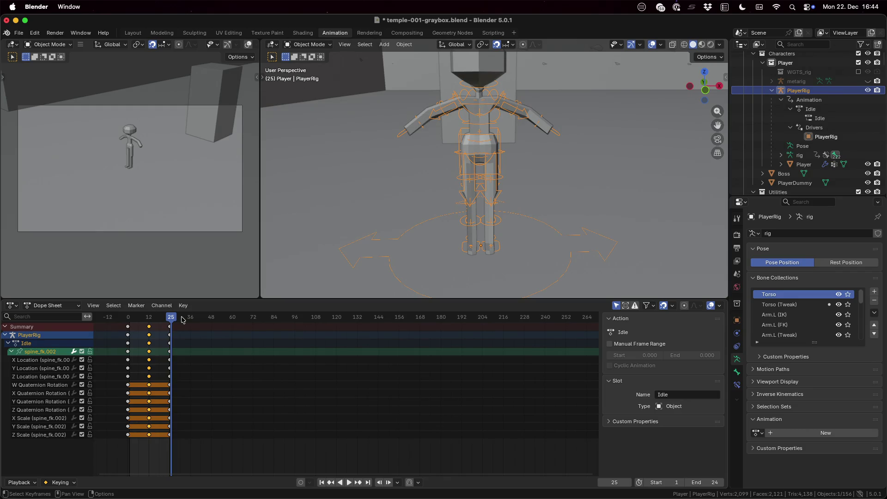
drag(172, 319, 128, 320)
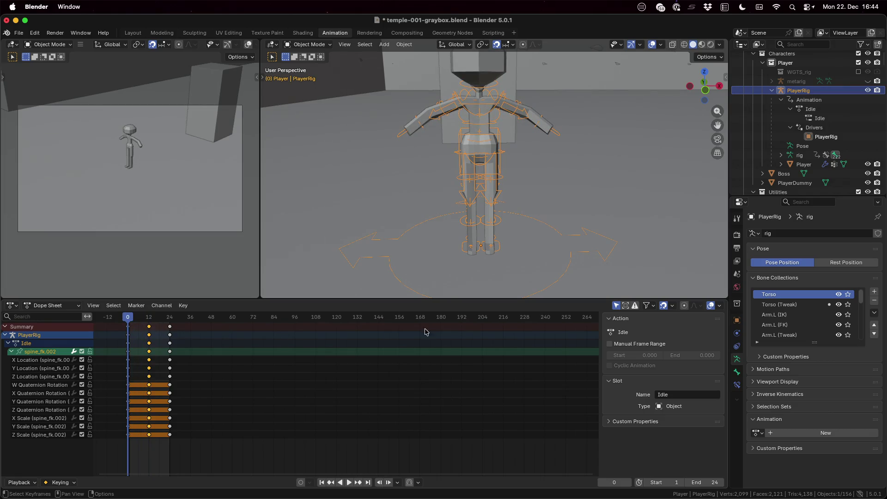
click(610, 344)
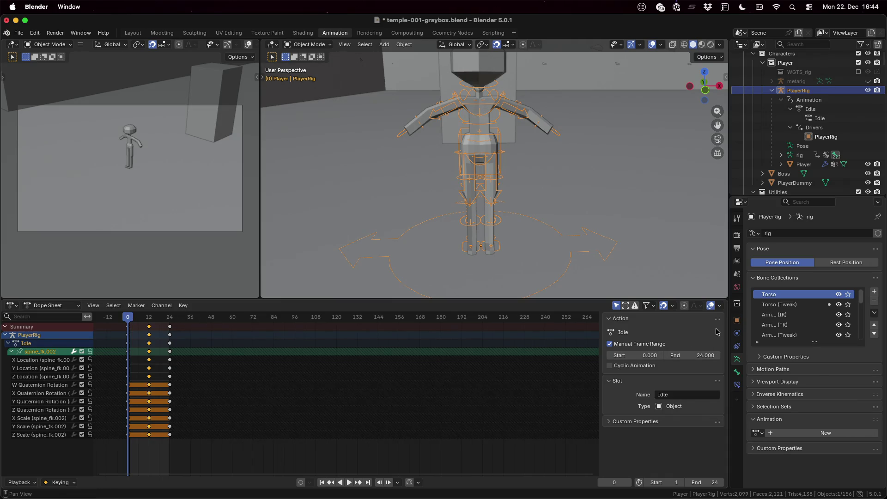
click(609, 423)
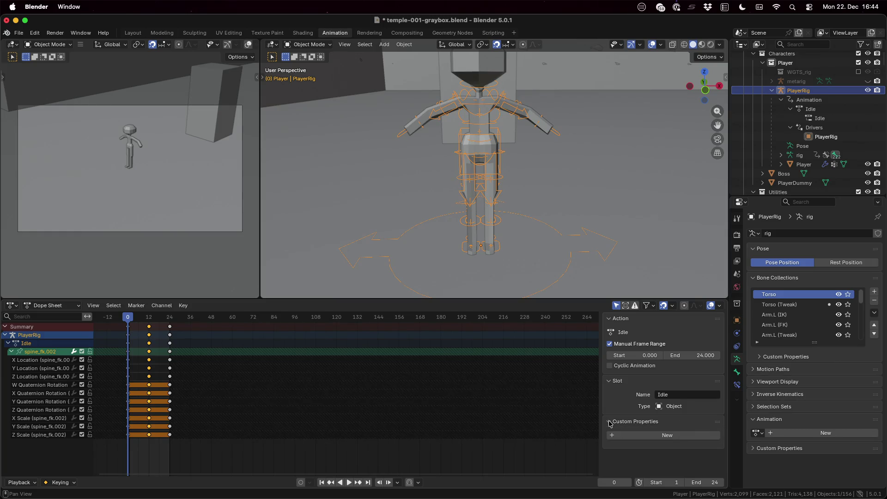
click(609, 422)
Play the Idle animation, then insert a keyframe on the rig at frame 25.
key(space)
drag(160, 318, 171, 318)
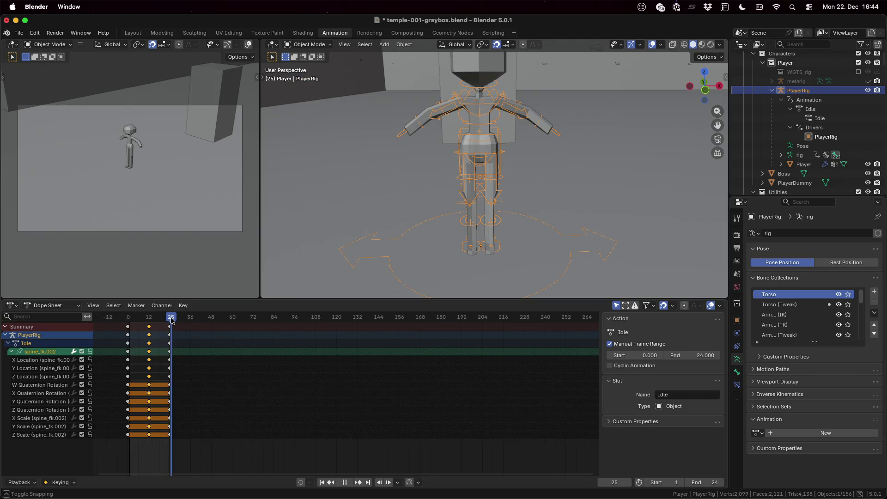
key(i)
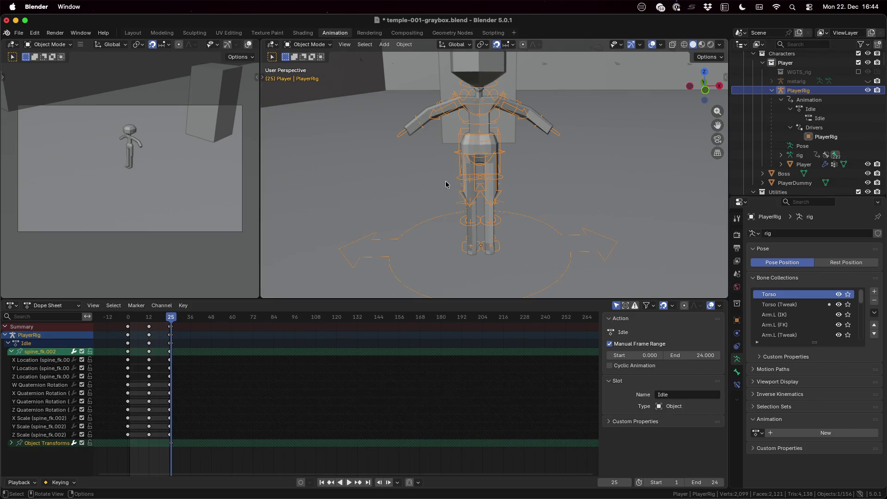
Select the PlayerRig armature and switch it into Pose Mode.
key(a)
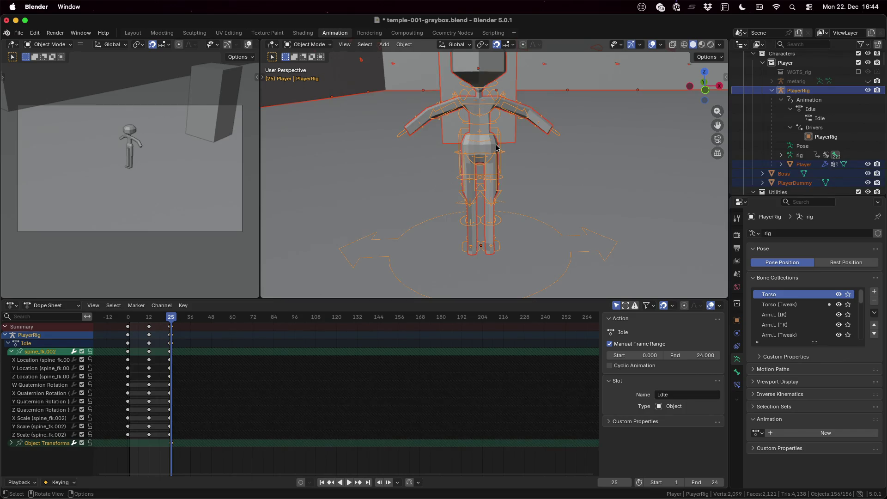
click(488, 152)
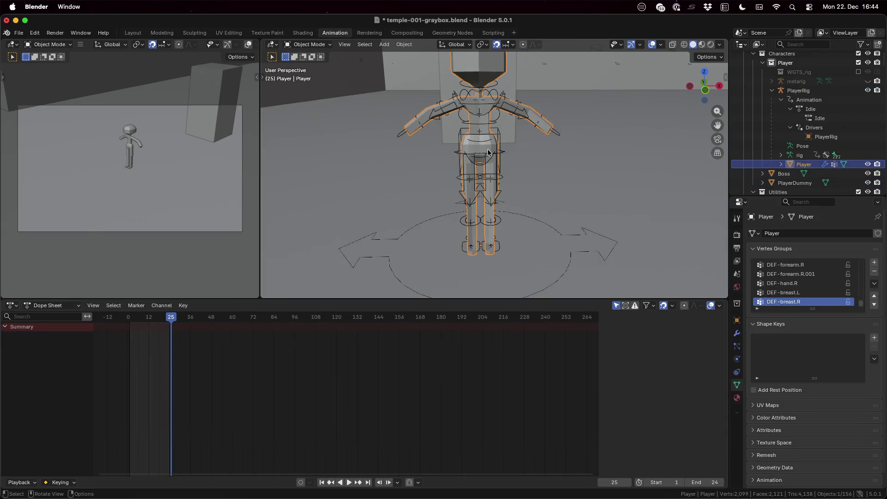
click(71, 44)
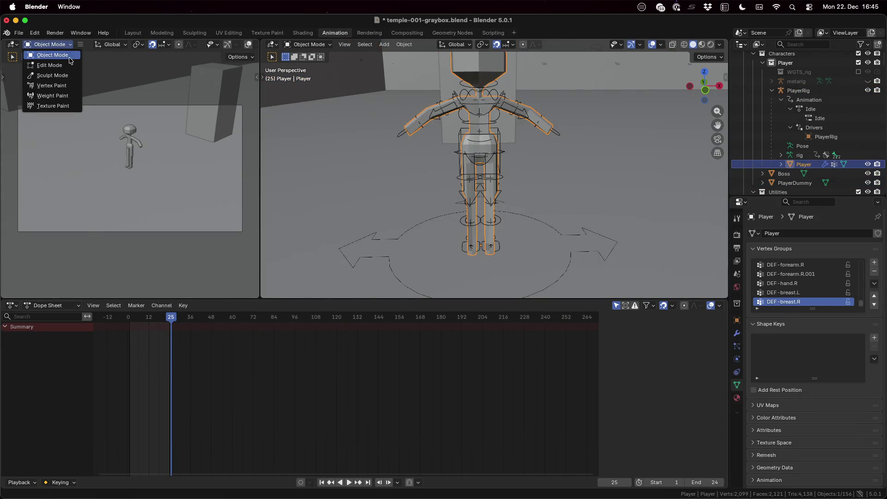
click(405, 153)
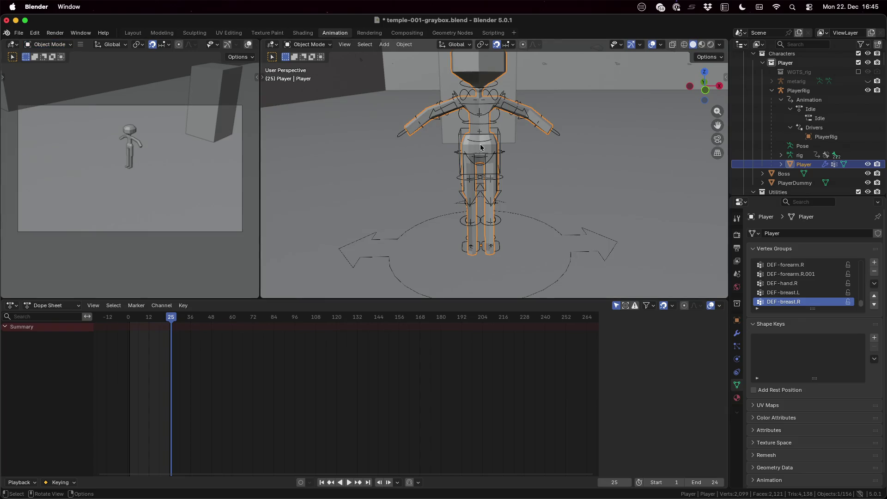
click(799, 90)
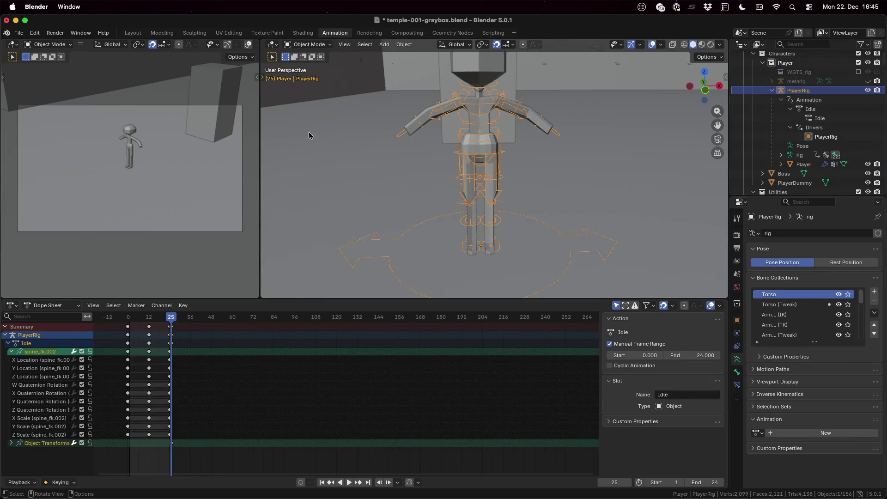
click(74, 45)
click(67, 66)
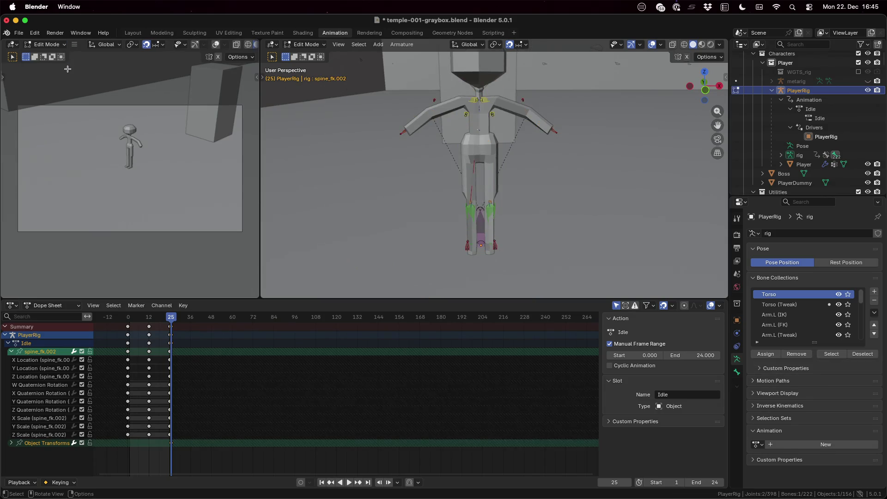
click(53, 47)
click(60, 74)
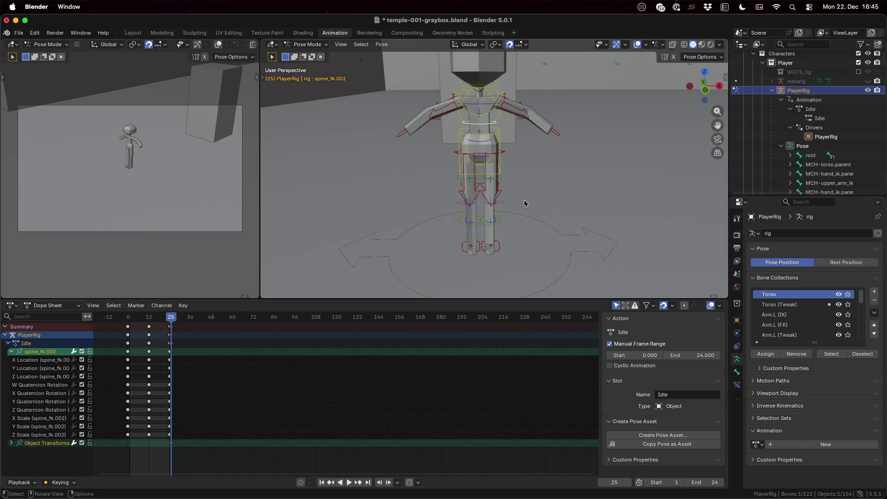
Keyframe all of the rig's visible bones at frame 25, then return to the browser.
key(a)
key(i)
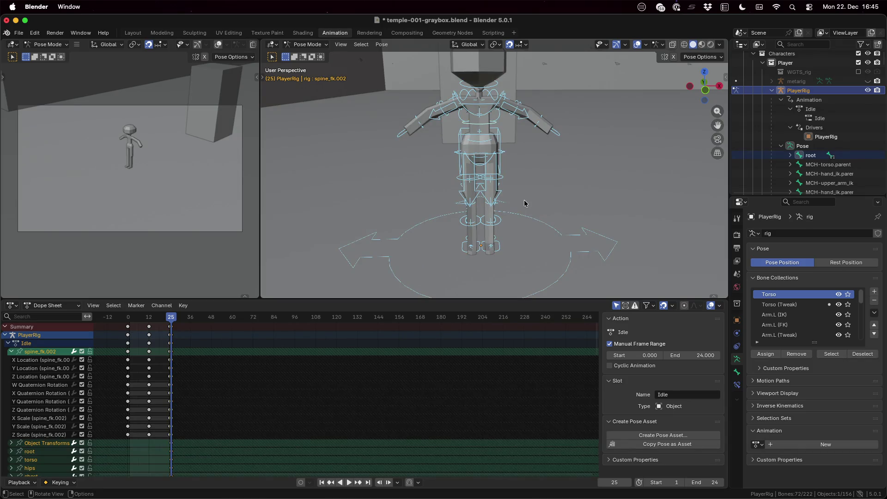
scroll(342, 409, down, 4)
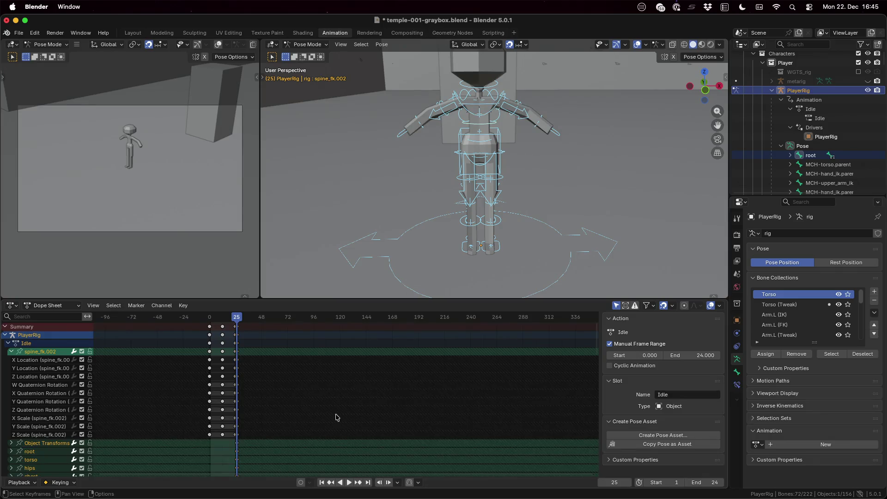
scroll(336, 417, up, 2)
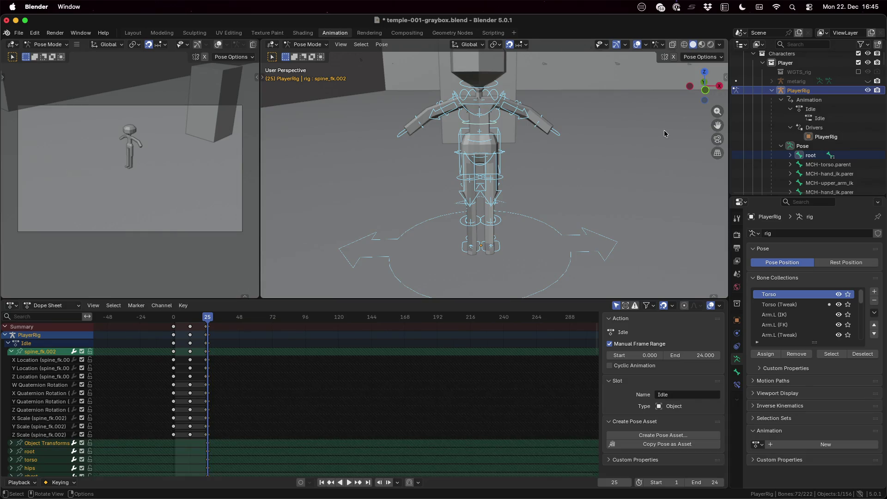
mouse_move(668, 124)
middle_down()
mouse_move(610, 134)
mouse_move(566, 128)
middle_up()
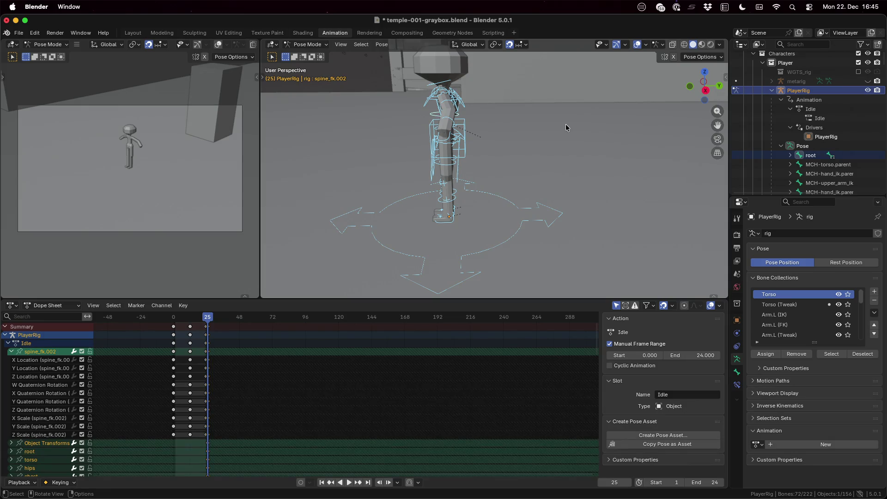
key(ctrl+Right)
key(ctrl+Right)
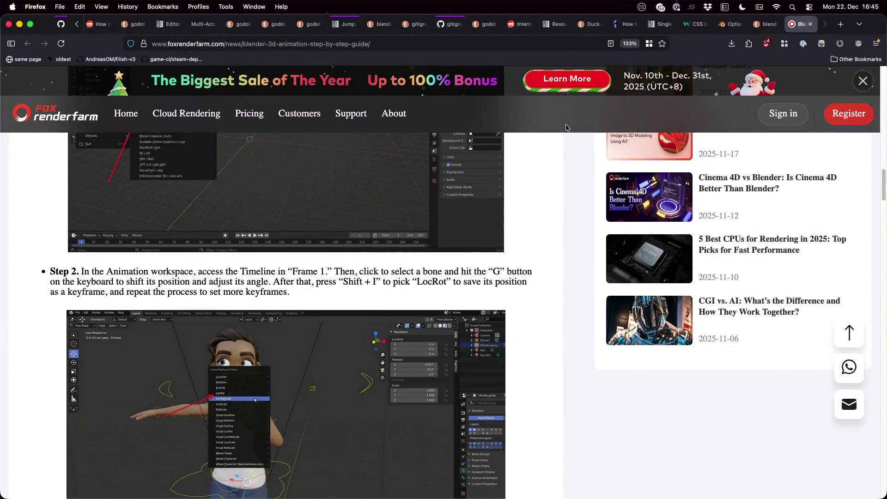
Search 'basic walk cycle cheat sheet' in a new tab and open the step-by-step tutorial in the background.
key(super+t)
text(basic walk )
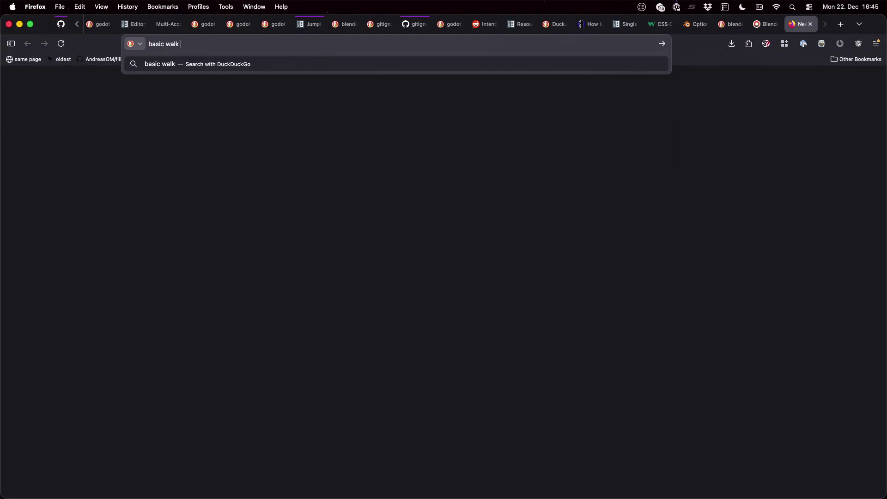
text(cycle sheet)
key(BackSpace)
key(BackSpace)
key(BackSpace)
text(cheat sheet)
key(Return)
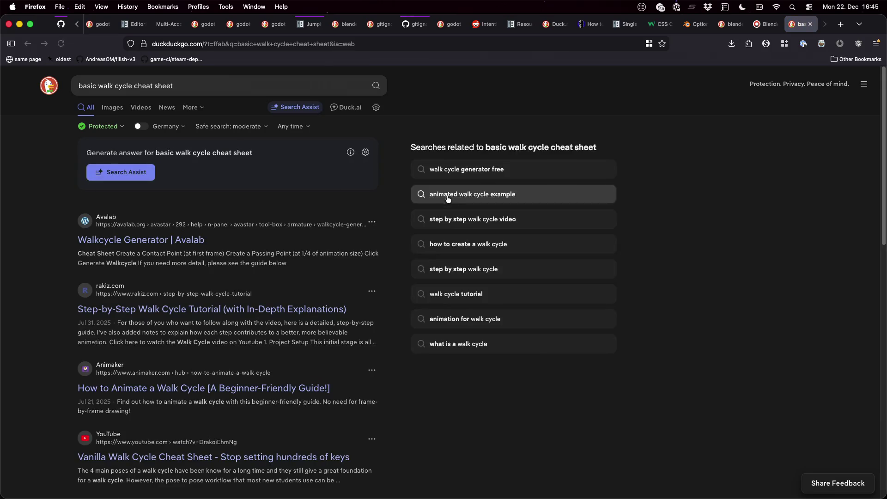
super+click(285, 311)
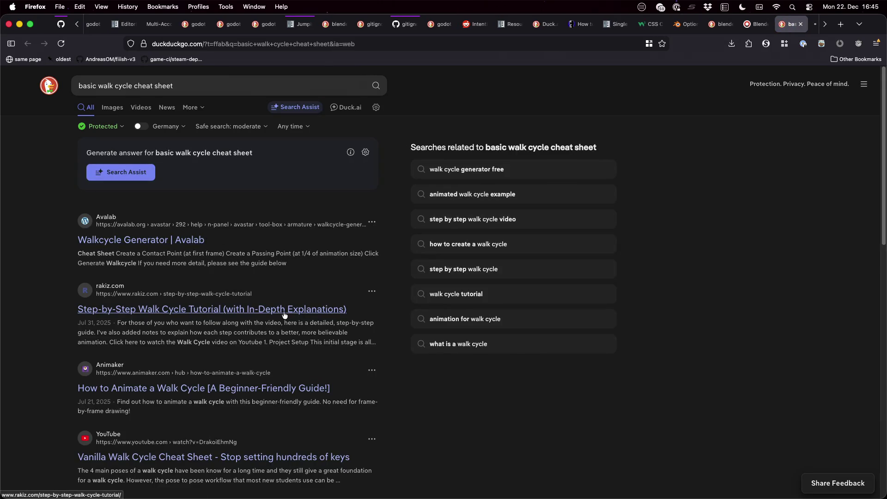
Preview walk cycle image results and open the 165-166 Walk Cycles chart full size.
click(113, 108)
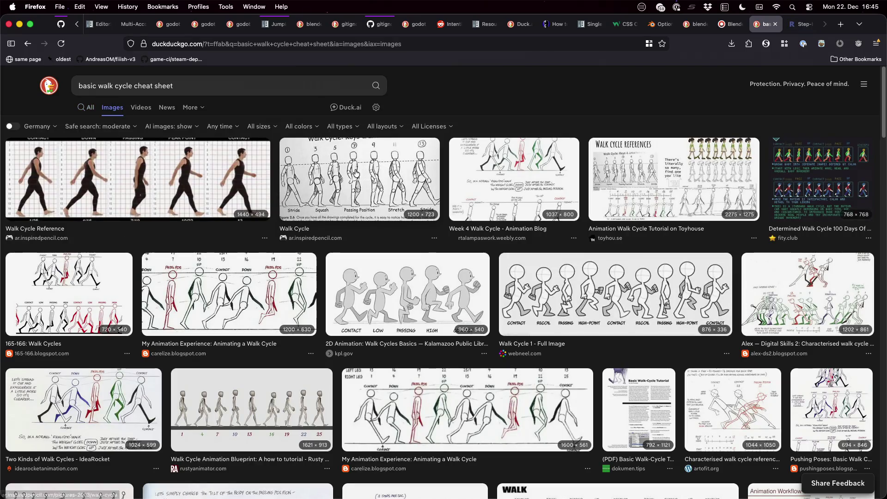
click(405, 300)
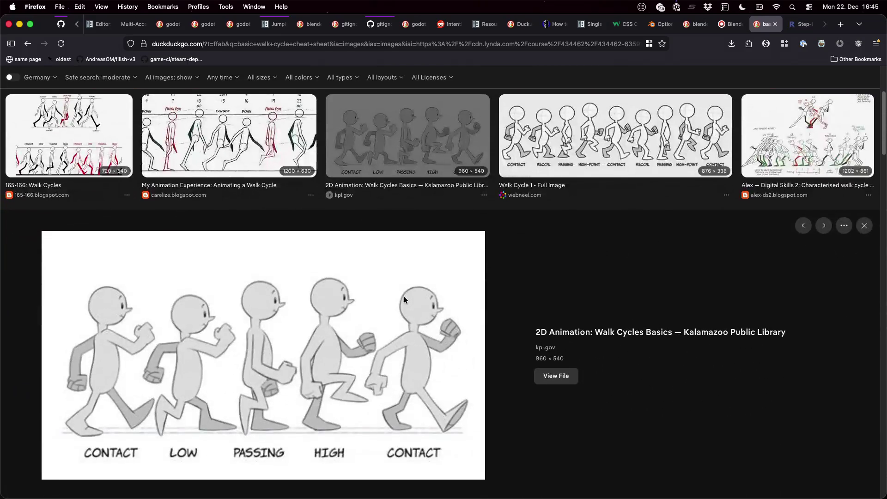
click(585, 147)
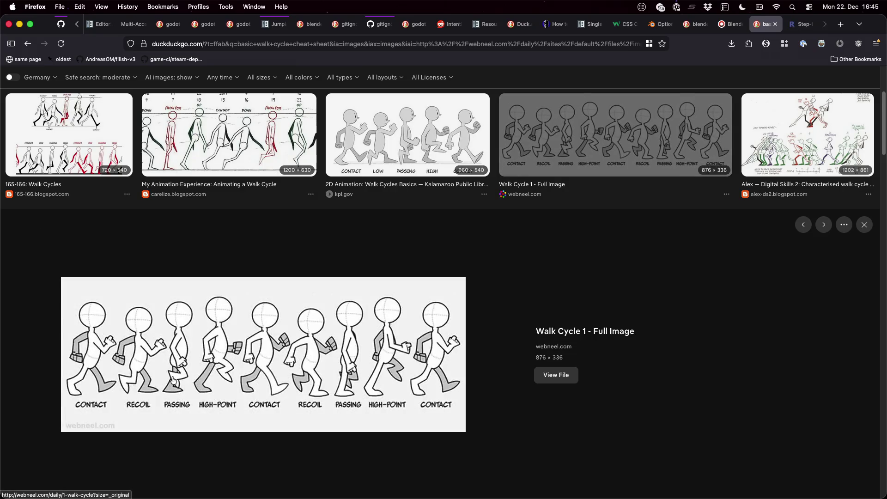
click(53, 150)
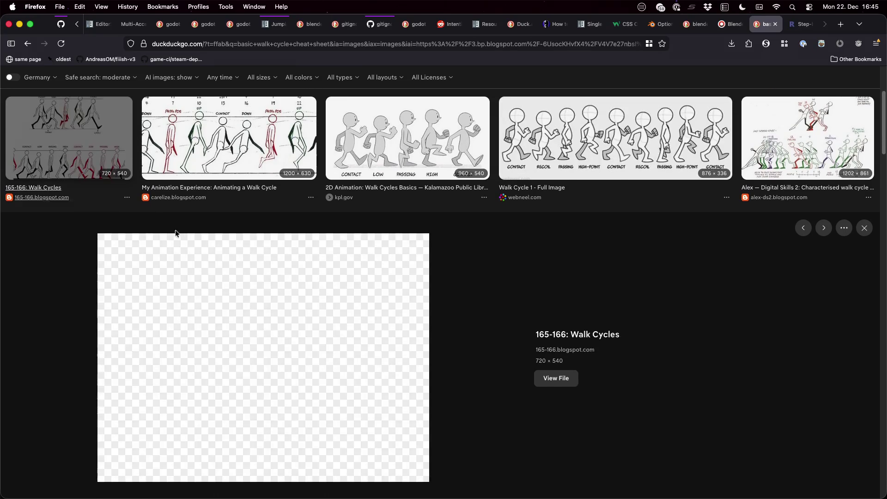
scroll(341, 357, down, 1)
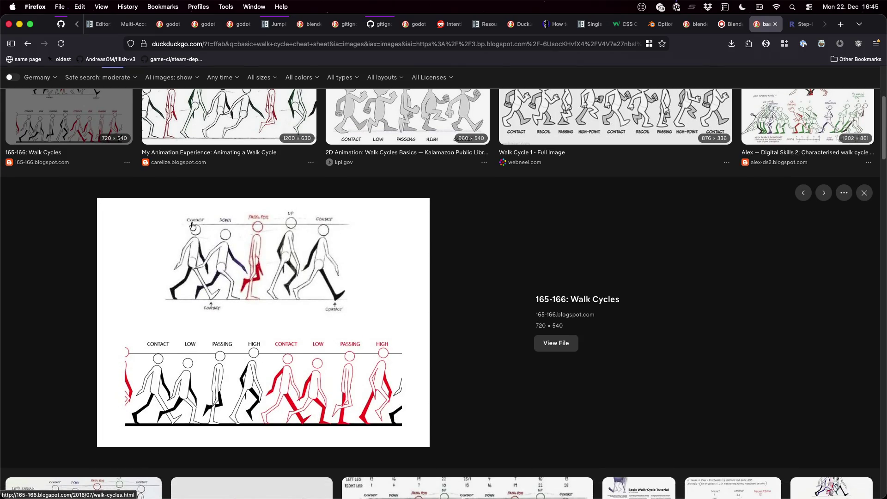
click(557, 343)
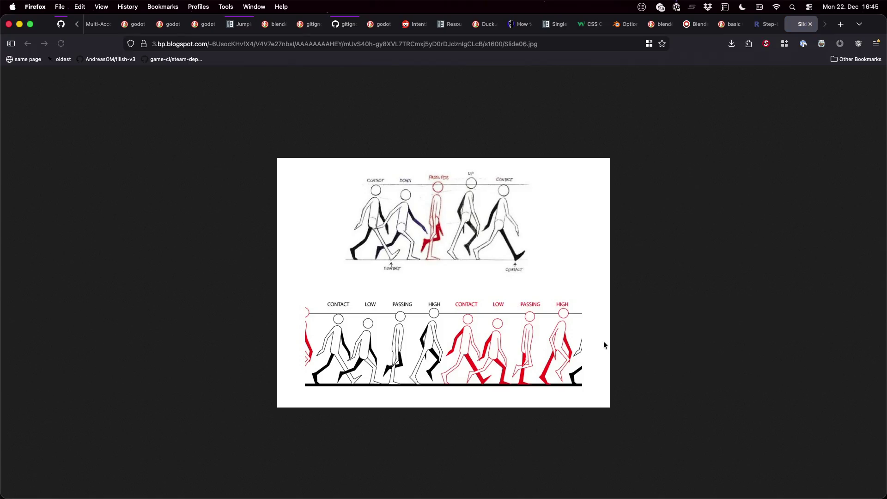